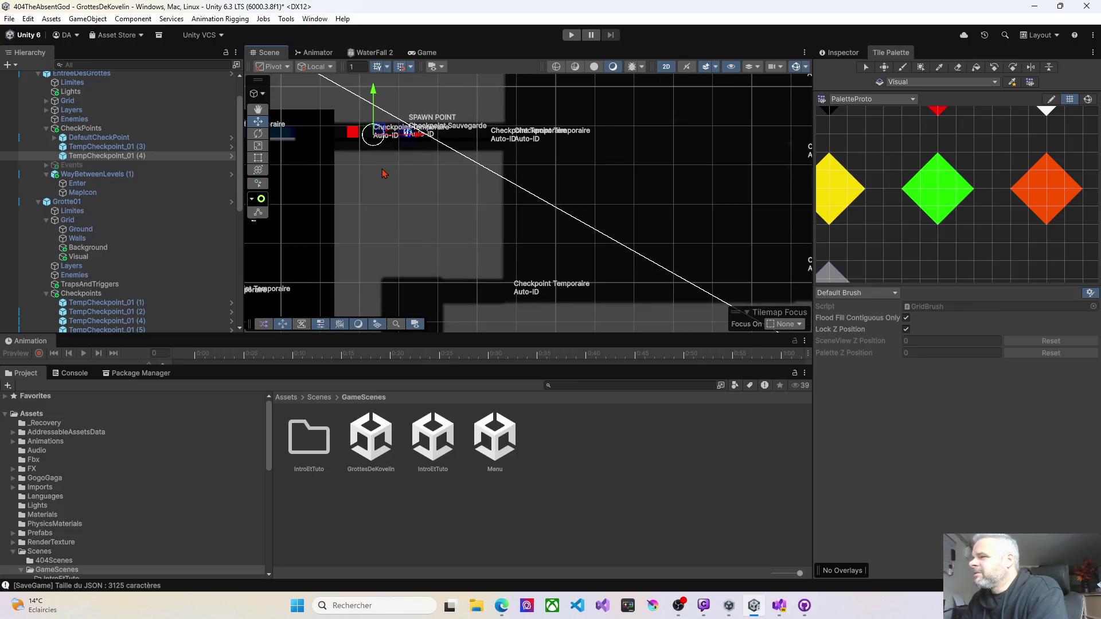
Select WayBetweenLevels (1) to show its trigger collider, Way Id Kovelin and Level To Load IntroEtTuto.
left_click(352, 134)
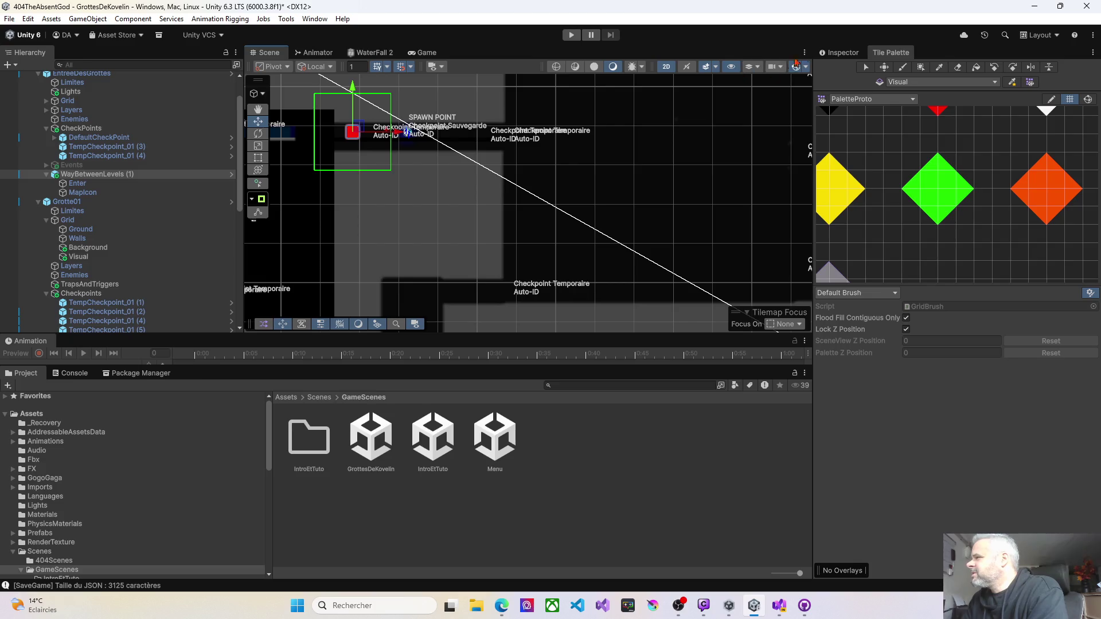
left_click(840, 52)
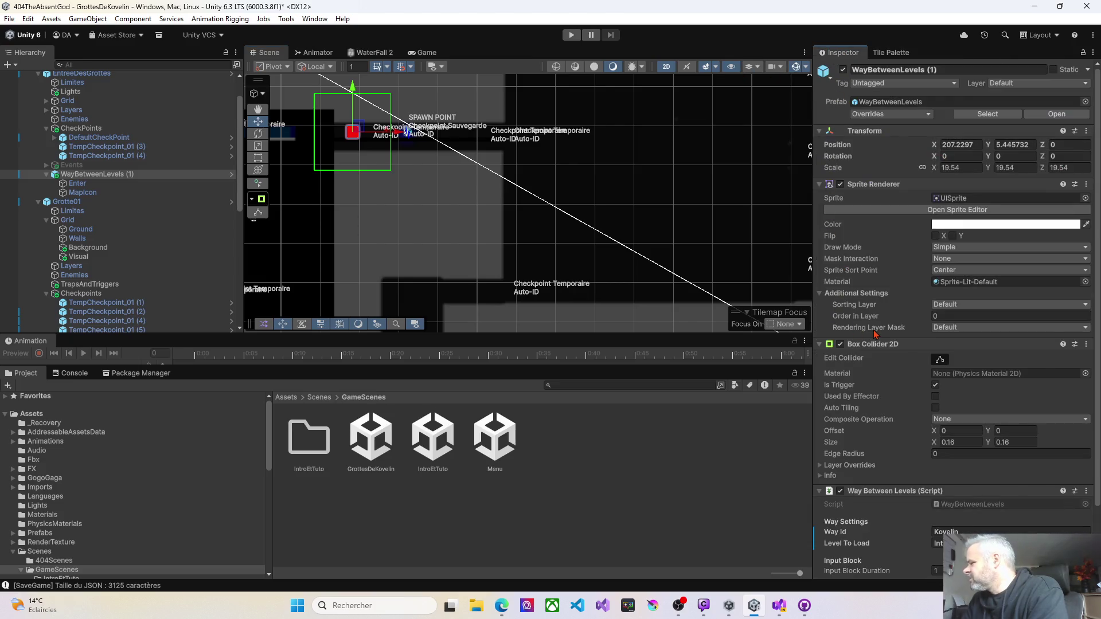
scroll(875, 334, "down", 3)
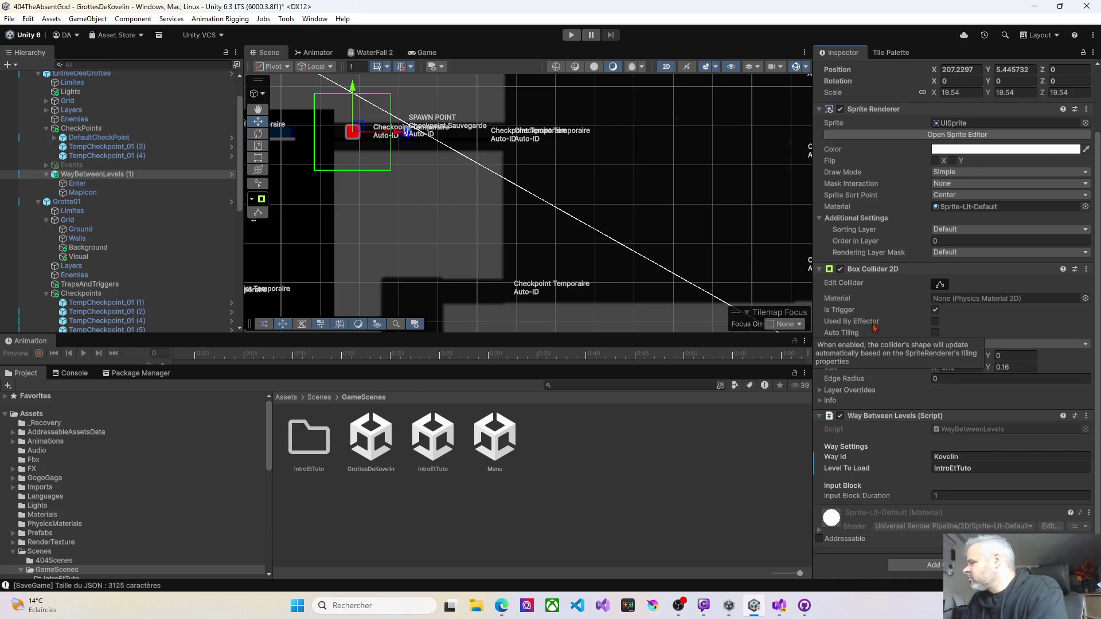
scroll(417, 137, "up", 5)
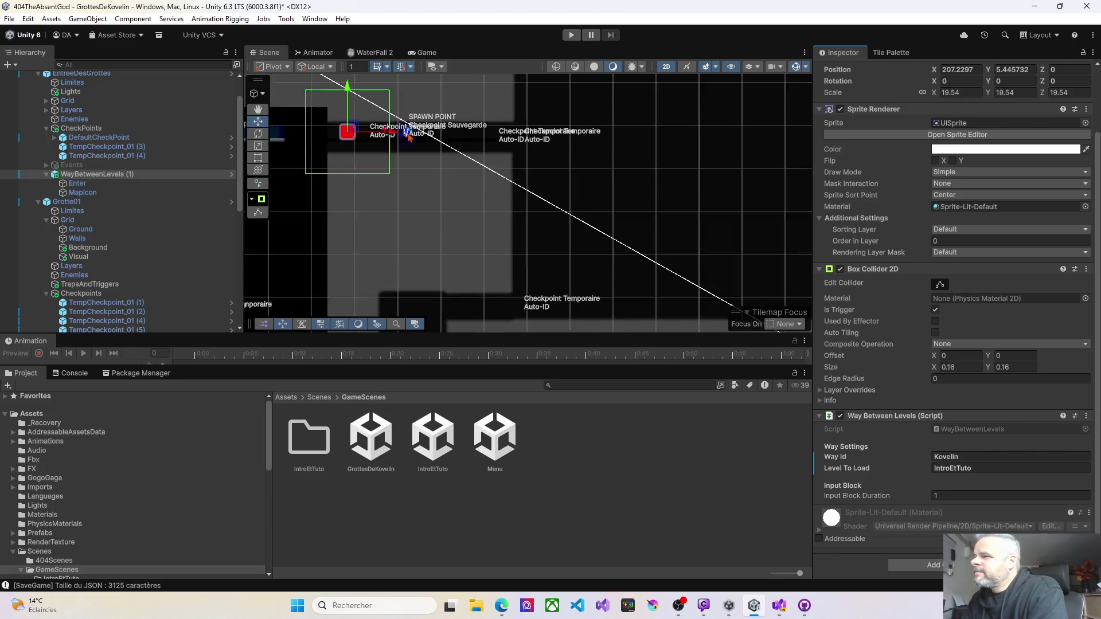
scroll(410, 138, "up", 3)
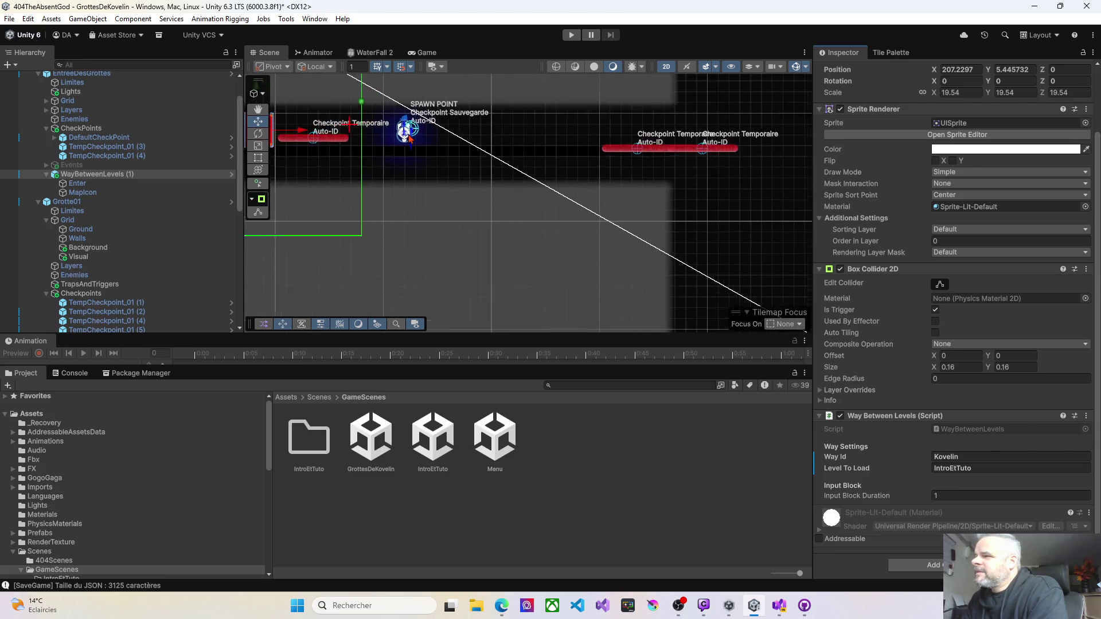
Select TempCheckpoint_01 (4) beside the spawn point, then collapse the CheckPoints group.
left_click(121, 157)
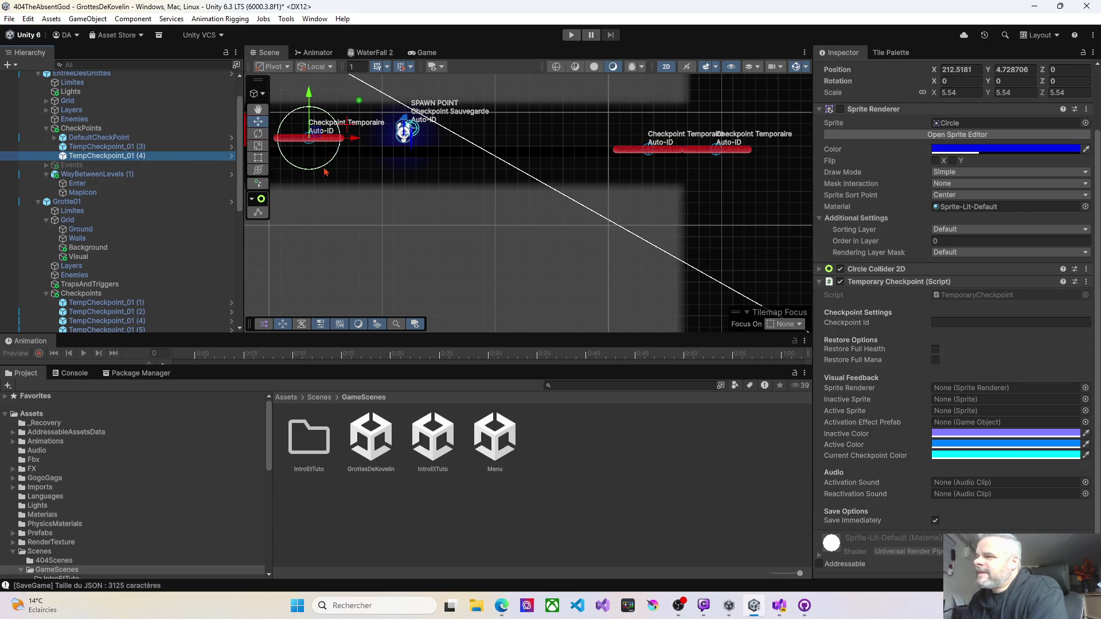
mouse_move(326, 172)
left_mouse_down()
mouse_move(385, 178)
mouse_move(410, 152)
left_mouse_up()
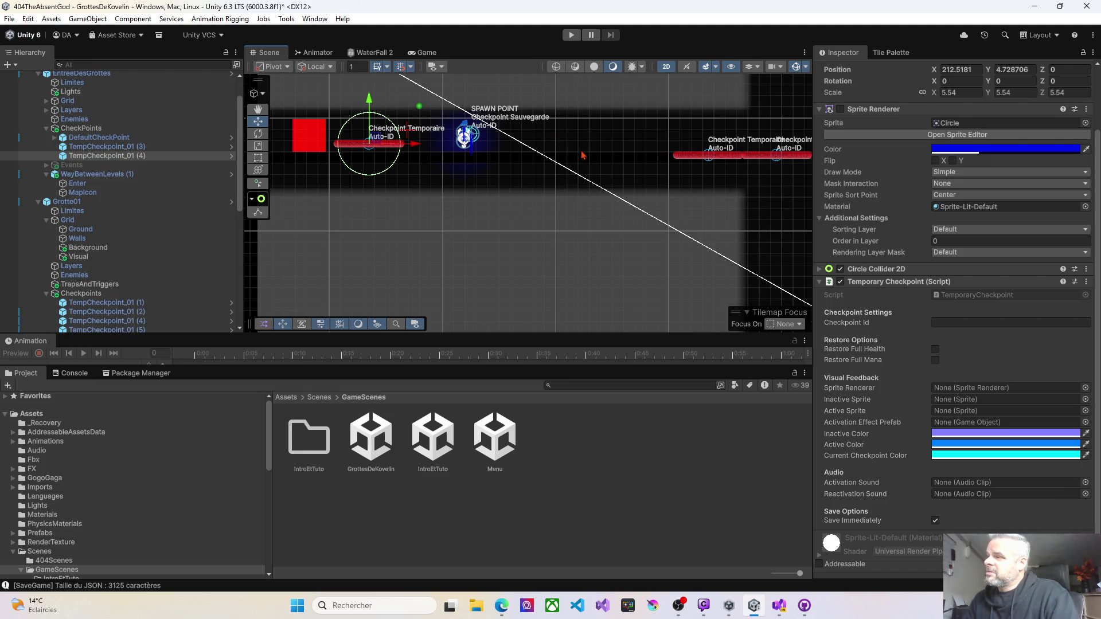
scroll(582, 155, "down", 3)
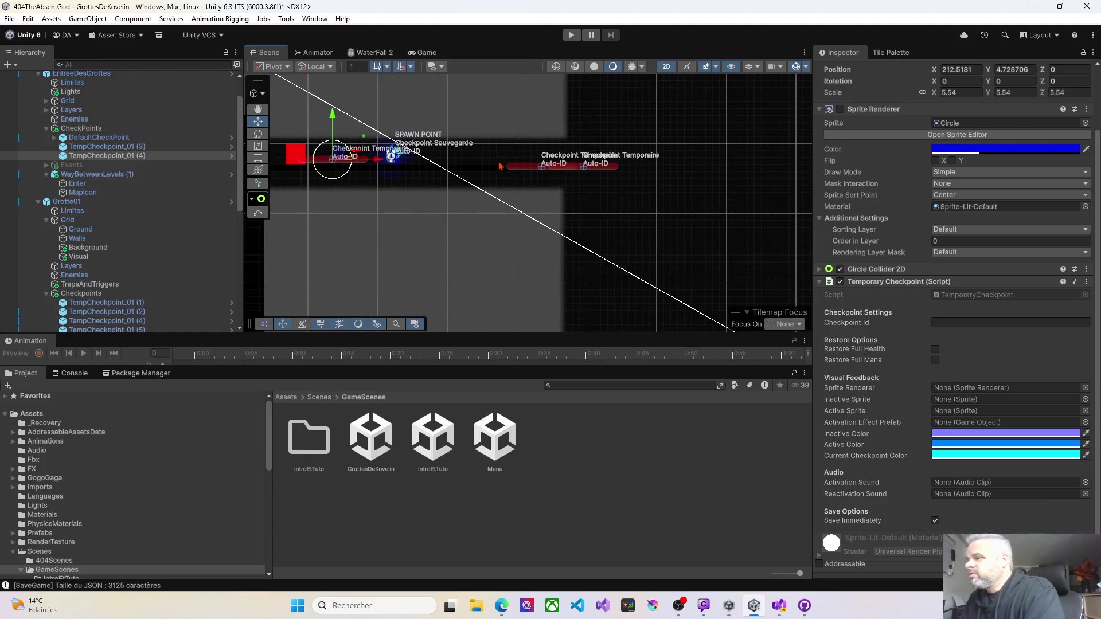
scroll(515, 211, "down", 3)
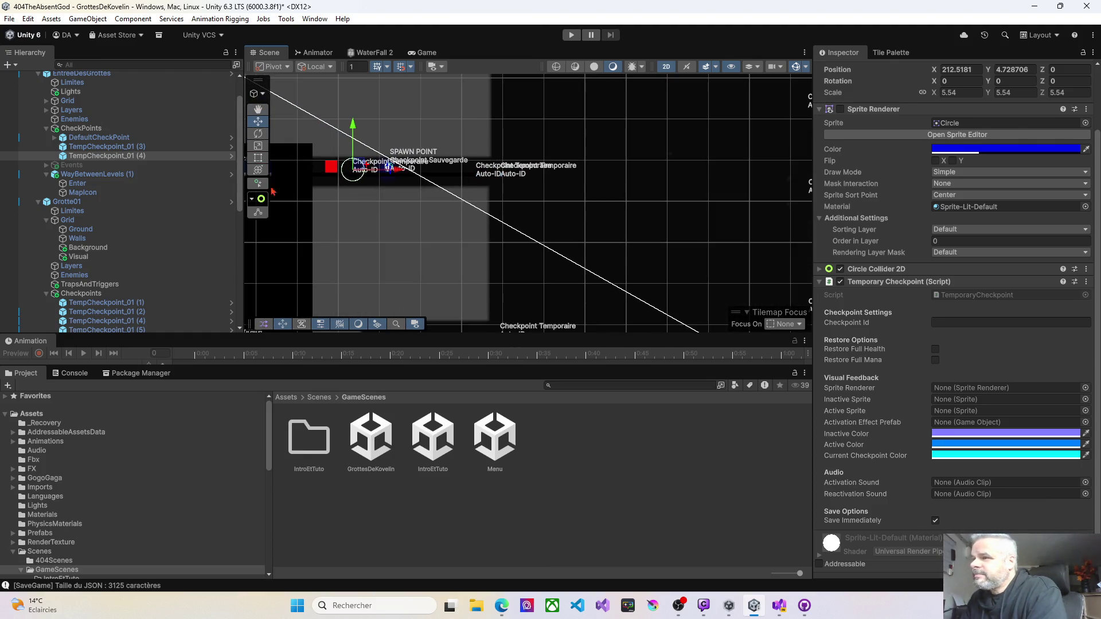
left_click(47, 128)
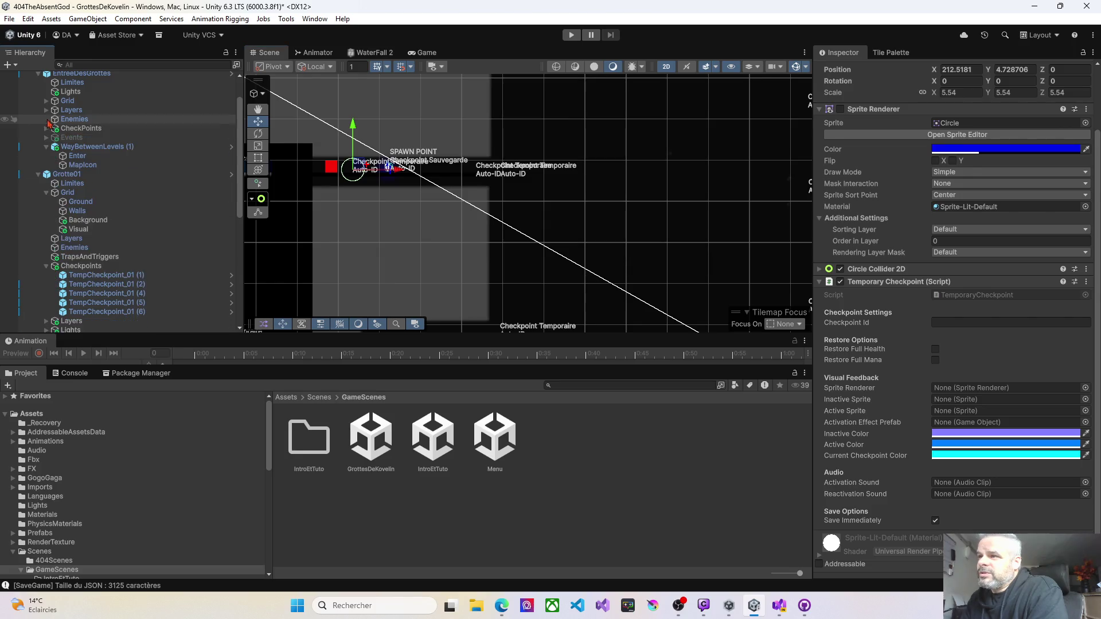
Collapse EntreeDesGrottes and Grotte01 after framing Grotte01's Limites, then select SalleDeLaRelique.
left_click(38, 74)
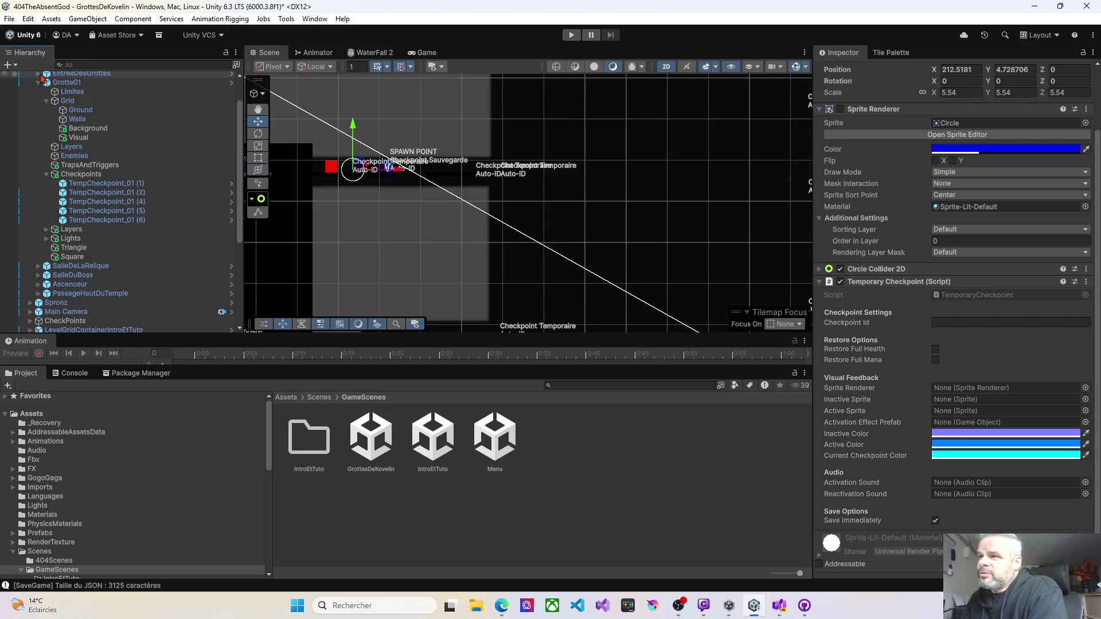
double_click(70, 92)
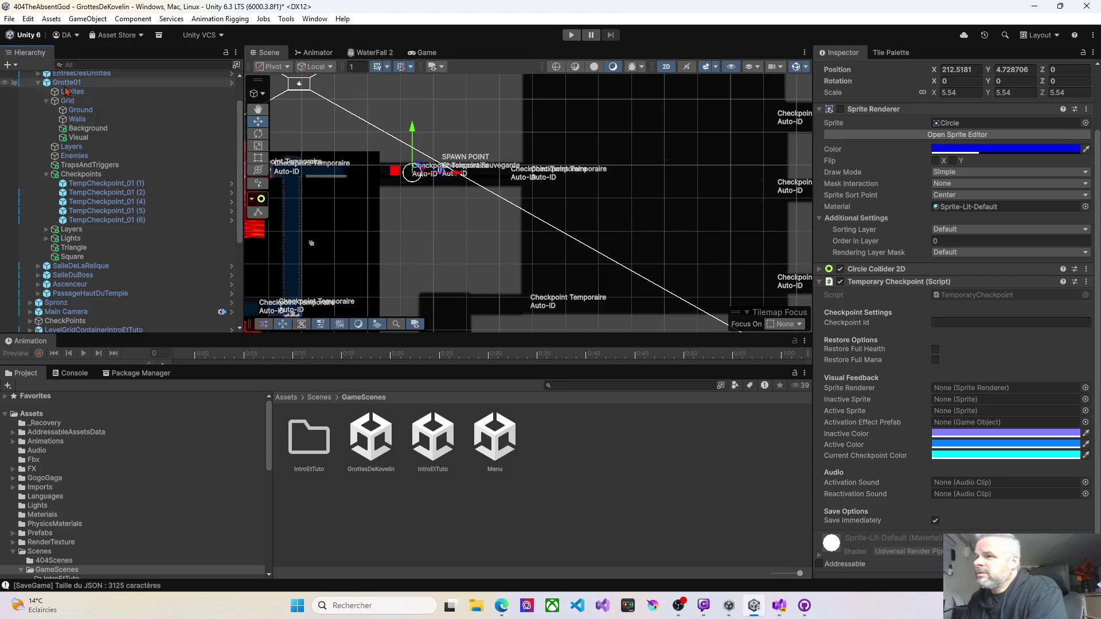
left_click(67, 83)
scroll(626, 201, "down", 2)
mouse_move(651, 211)
left_mouse_down()
mouse_move(545, 190)
mouse_move(499, 194)
mouse_move(493, 224)
mouse_move(376, 220)
left_mouse_up()
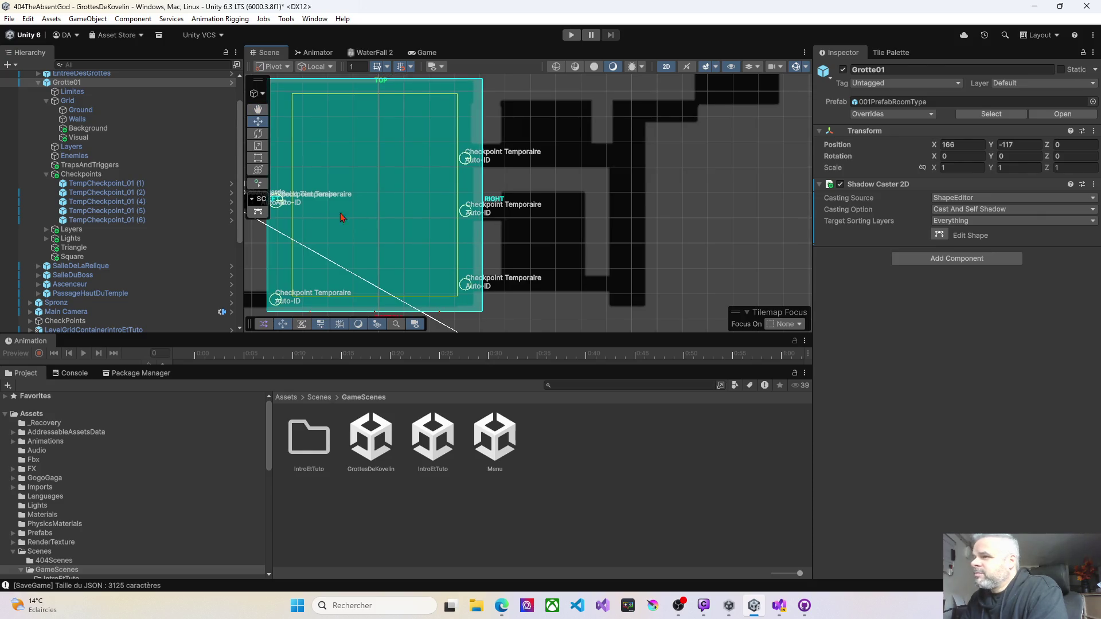
left_click(38, 82)
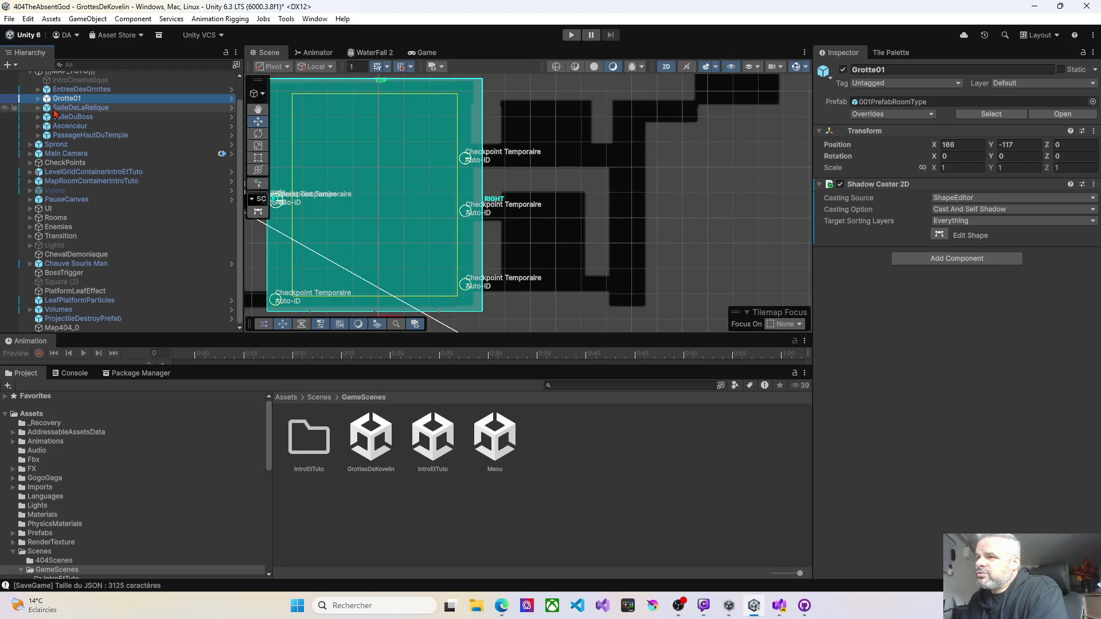
left_click(56, 109)
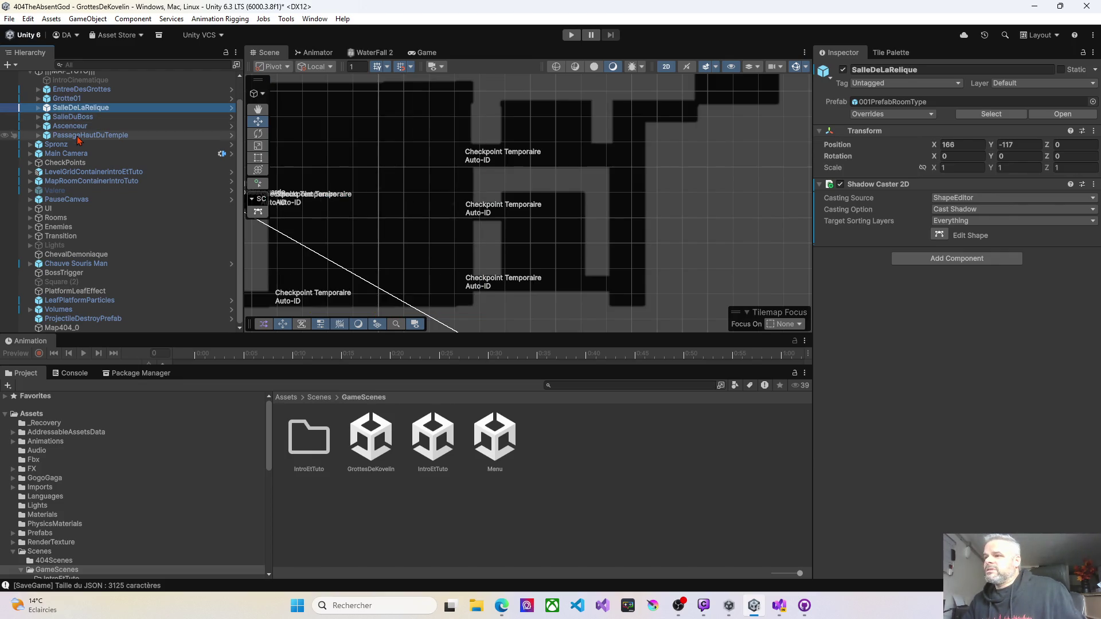
left_click(79, 136, "shift")
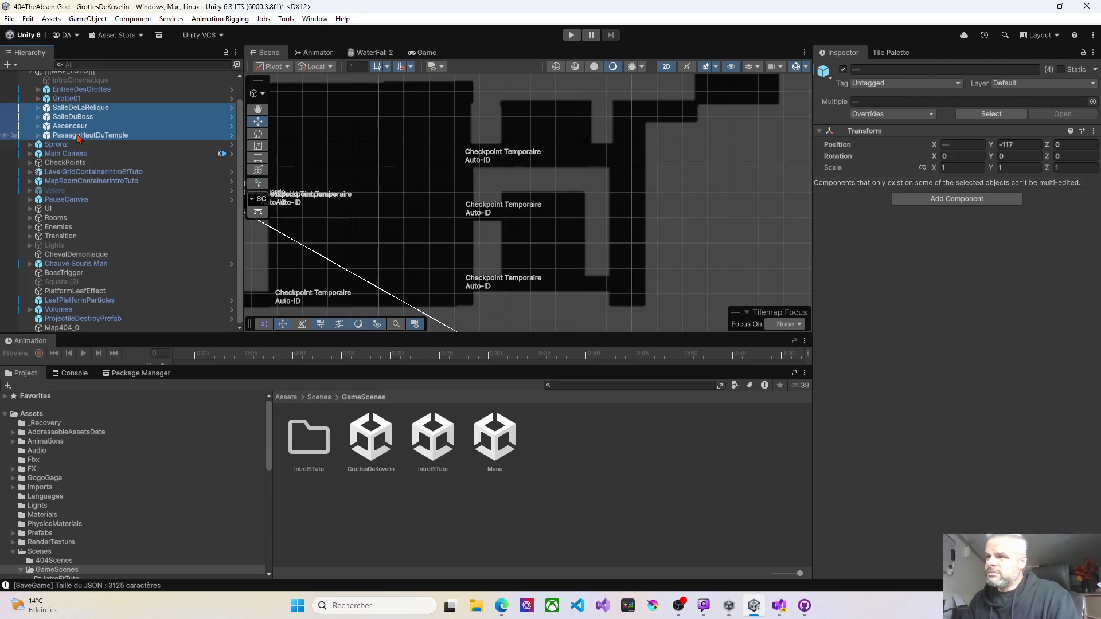
left_click(38, 110)
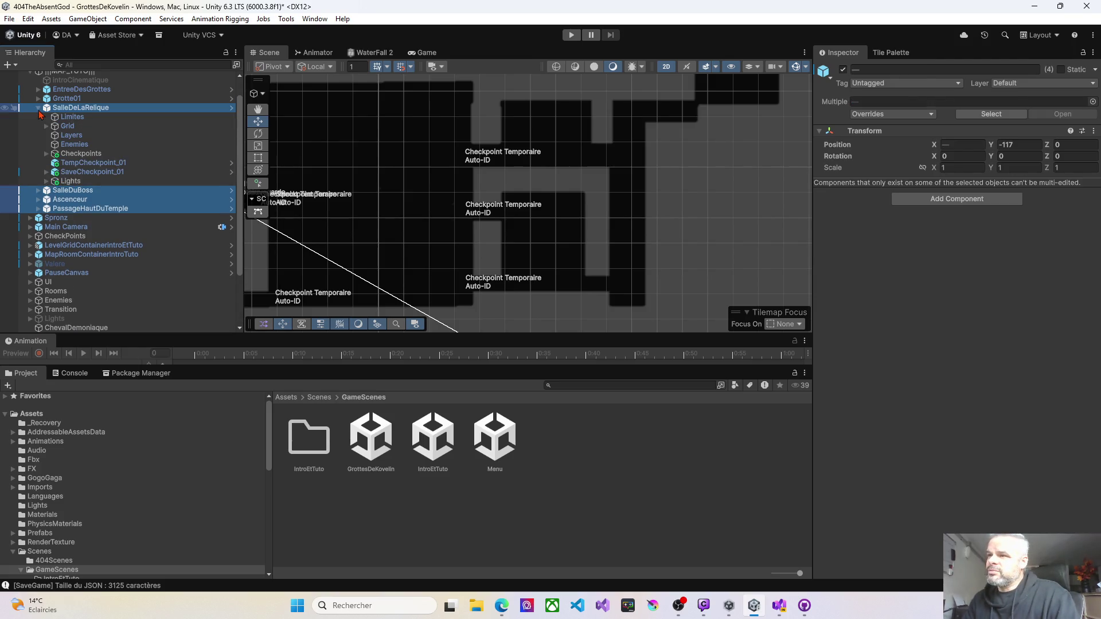
left_click(39, 109)
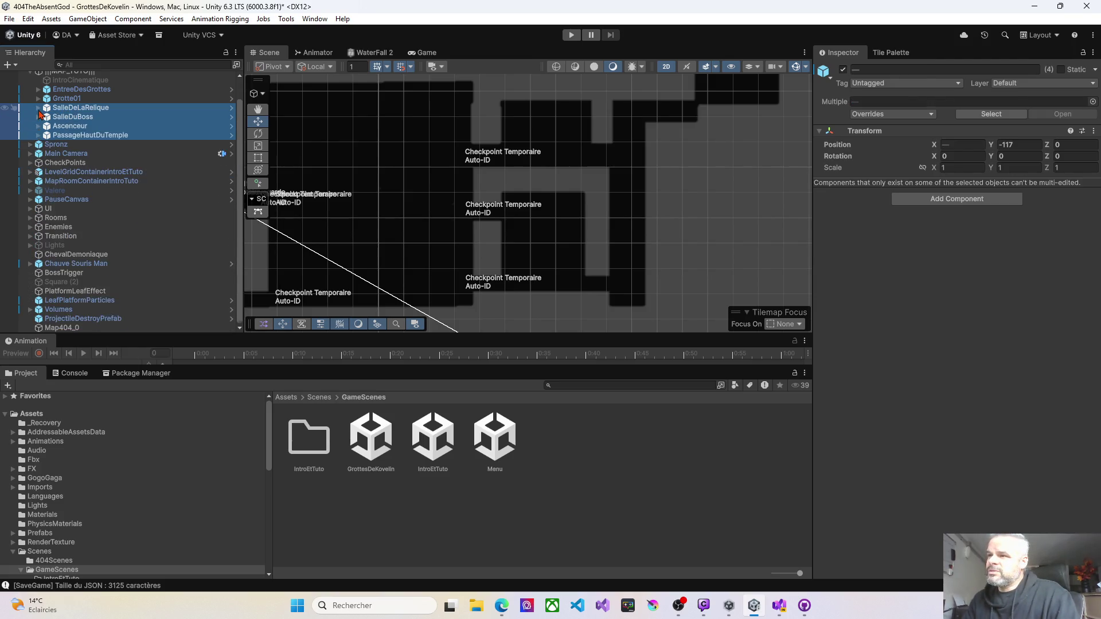
left_click(62, 127)
left_click(63, 135)
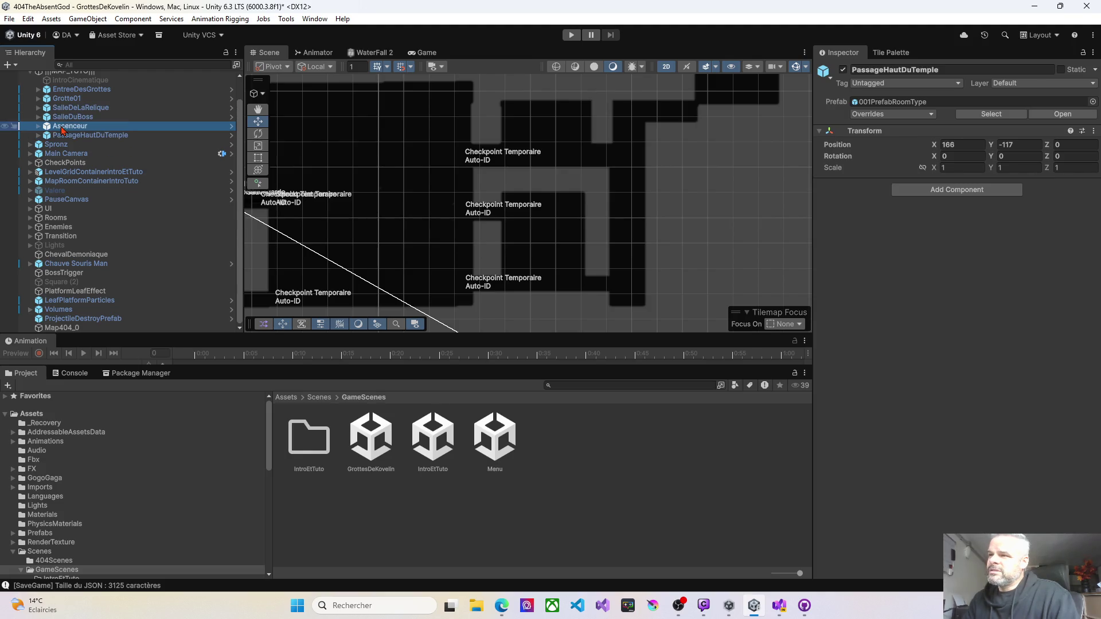
left_click(65, 117)
left_click(65, 109)
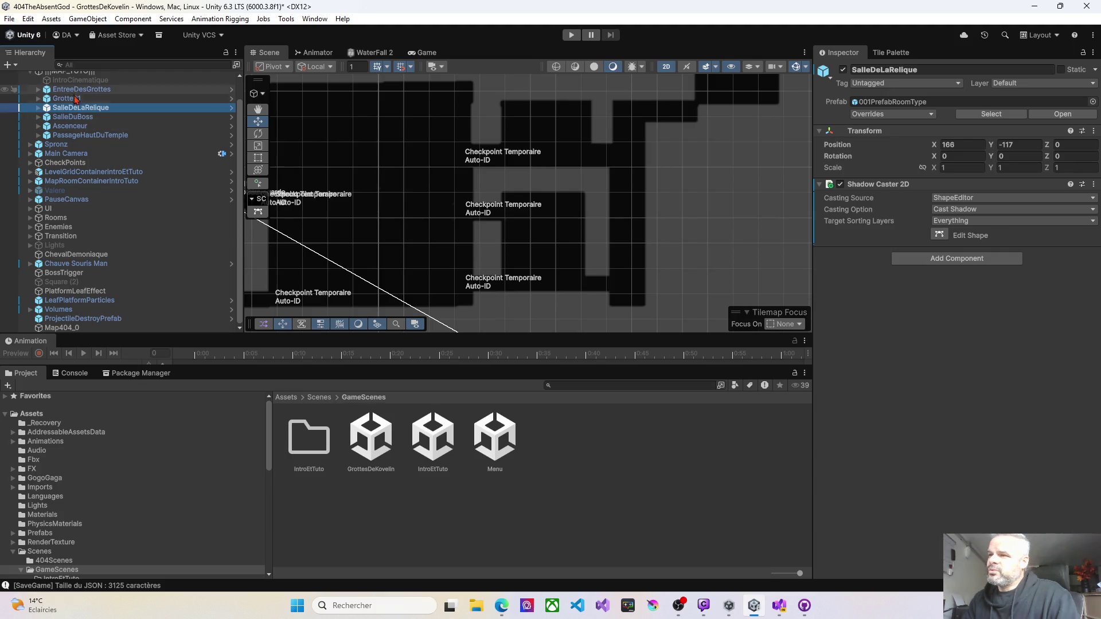
scroll(69, 113, "up", 2)
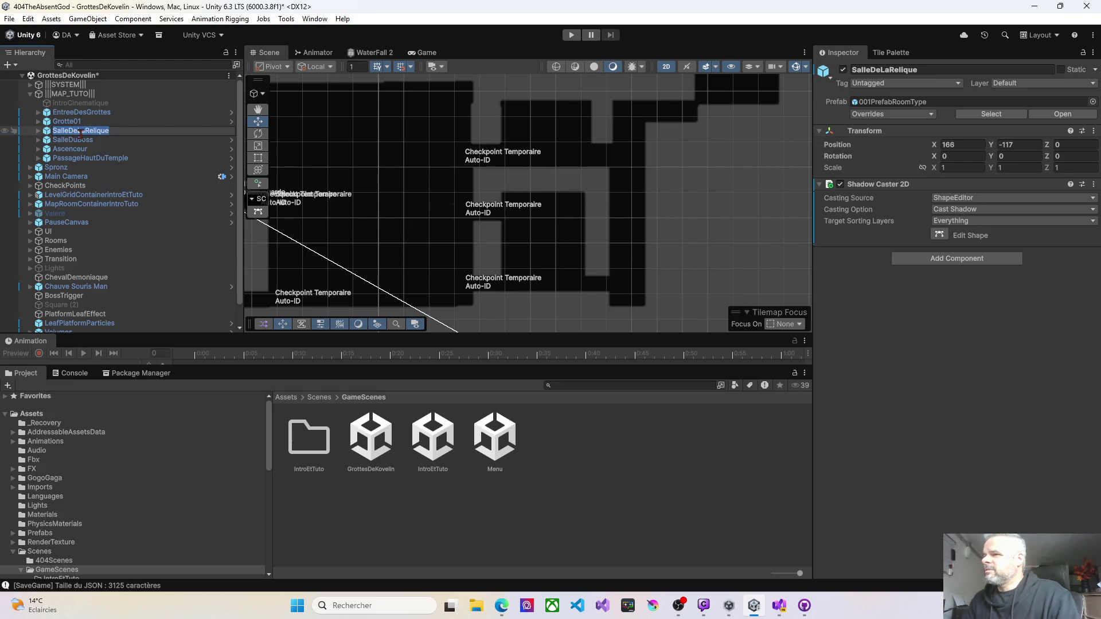
key("Down")
left_click(78, 135)
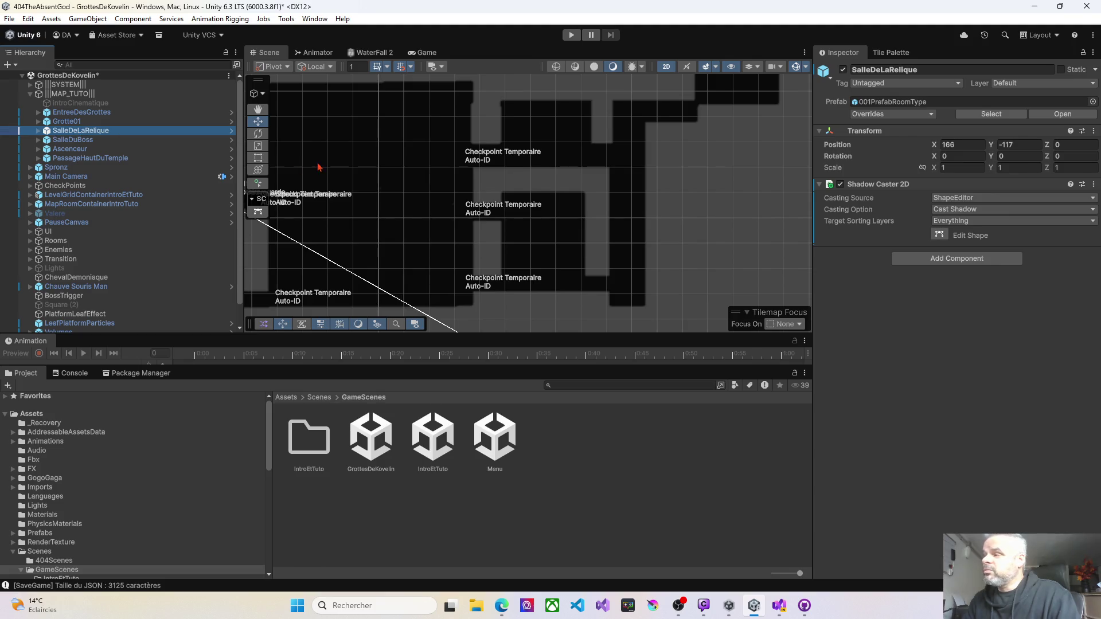
mouse_move(333, 169)
left_mouse_down()
mouse_move(379, 162)
mouse_move(355, 183)
left_mouse_up()
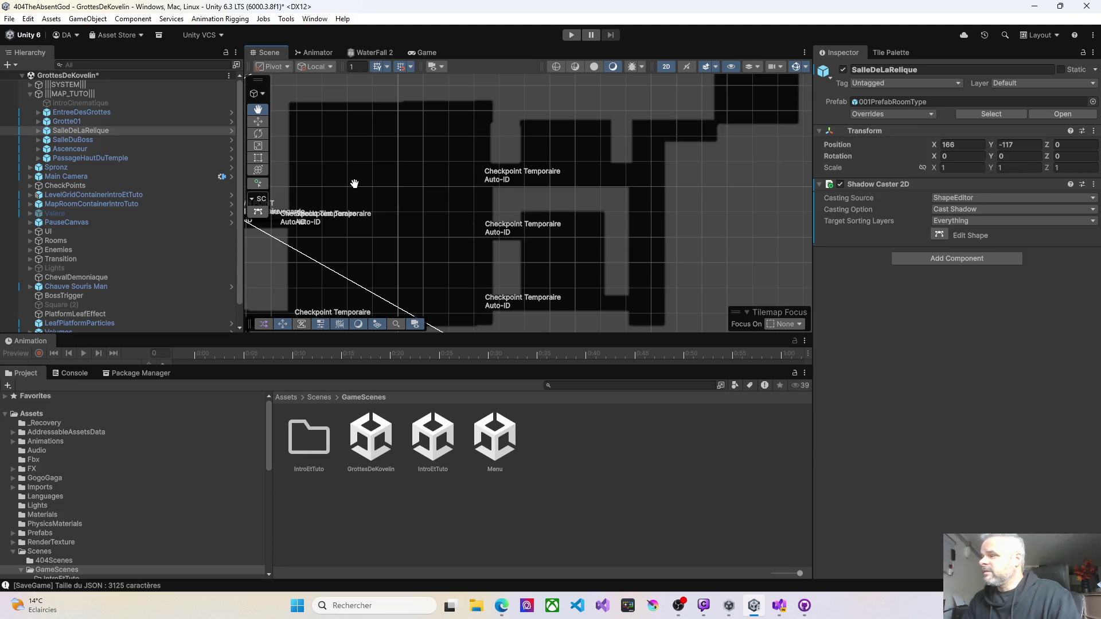
scroll(372, 185, "down", 3)
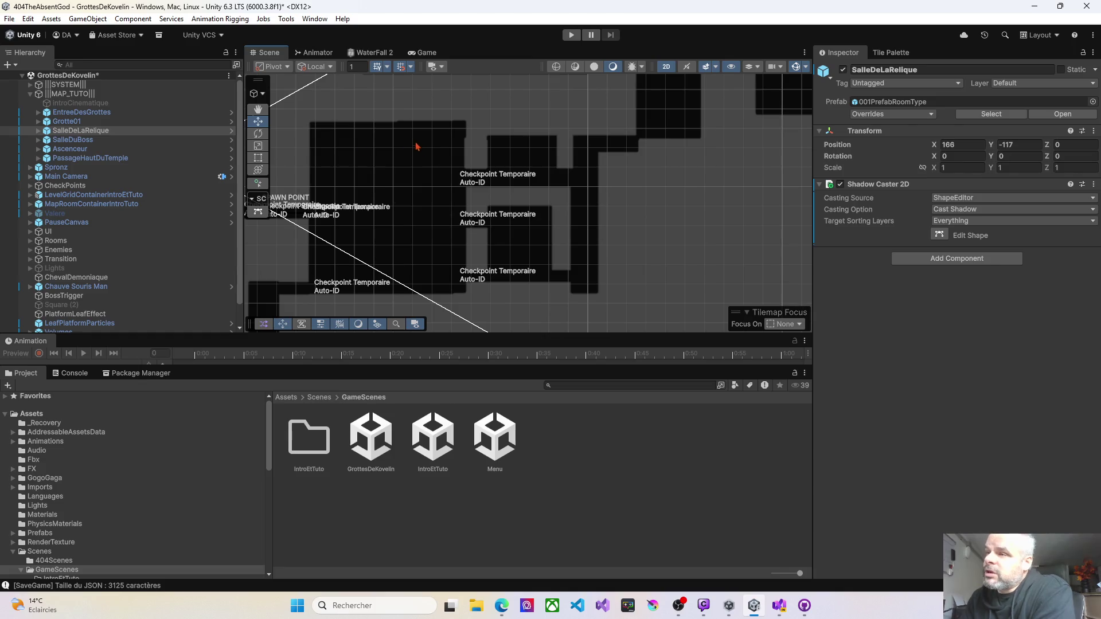
left_click(38, 134)
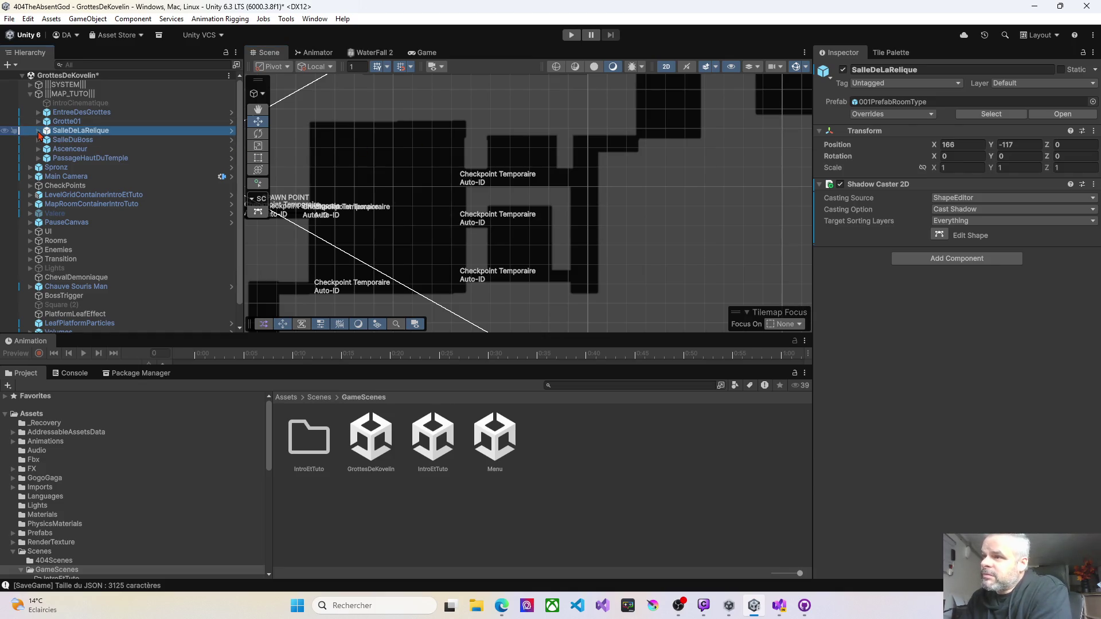
Expand SalleDeLaRelique in the Hierarchy and rename it Grotte02.
left_click(38, 131)
left_click(72, 130)
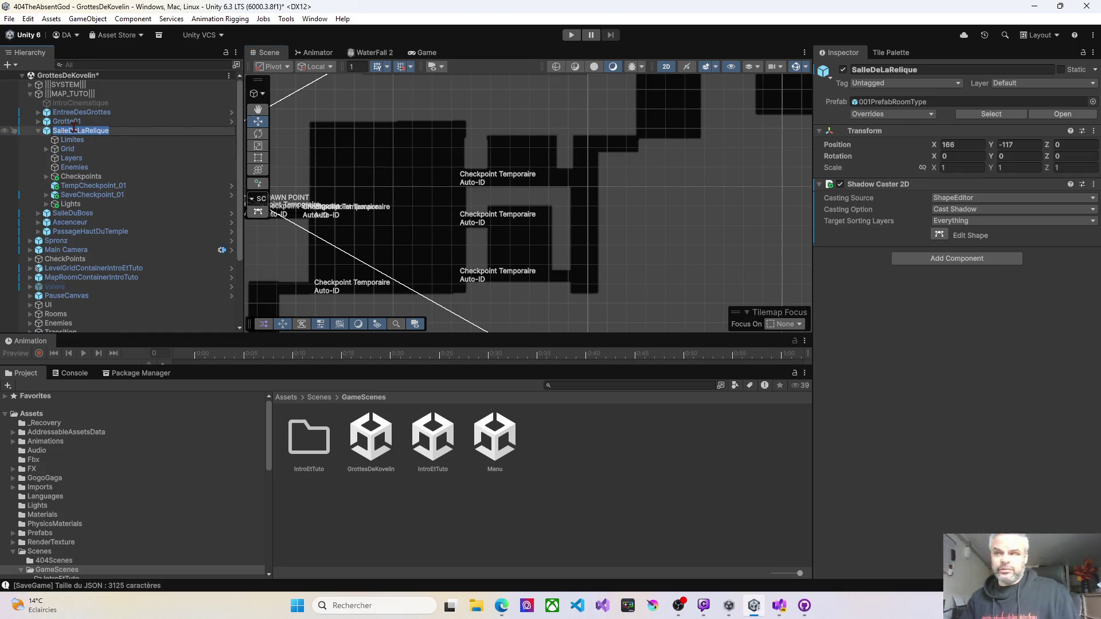
type("Grotte02")
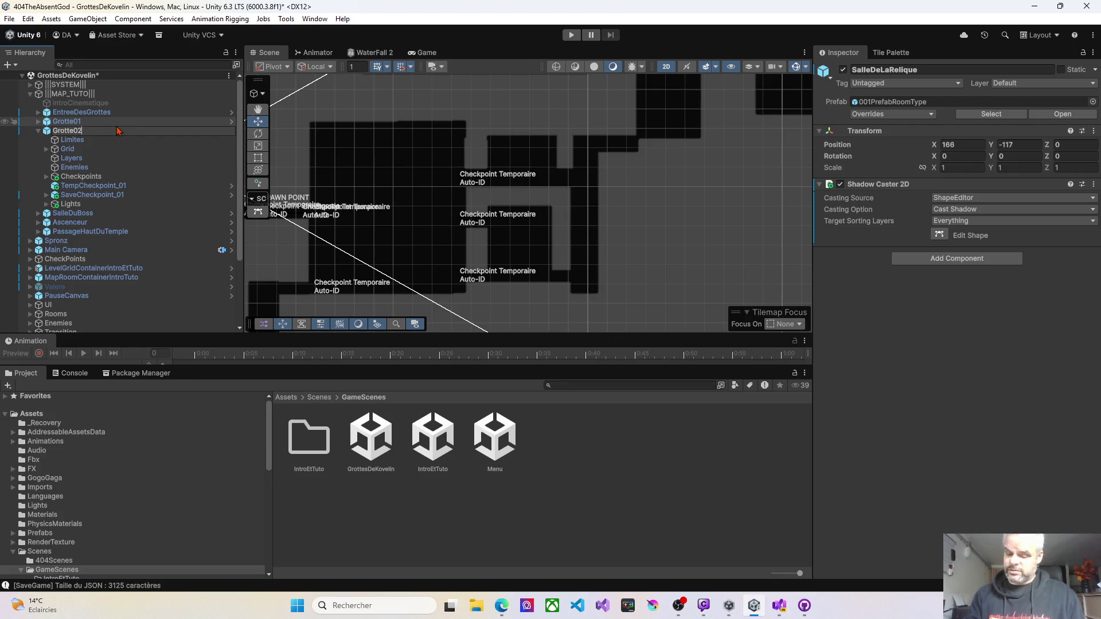
key("Return")
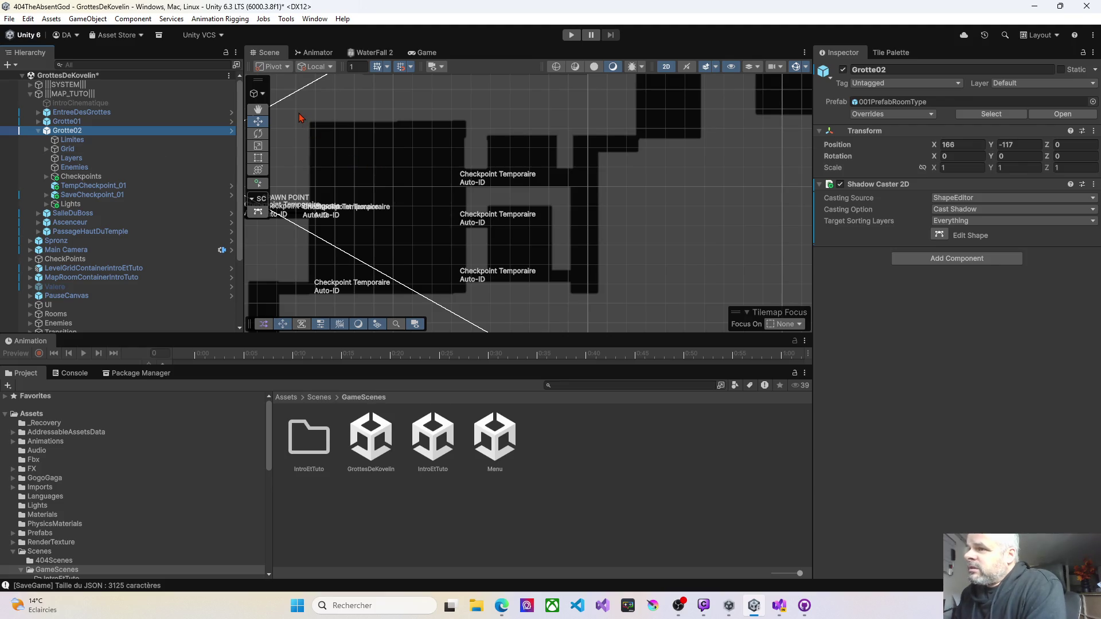
Rename the Grotte01 room to Kovelin01.
left_click(63, 122)
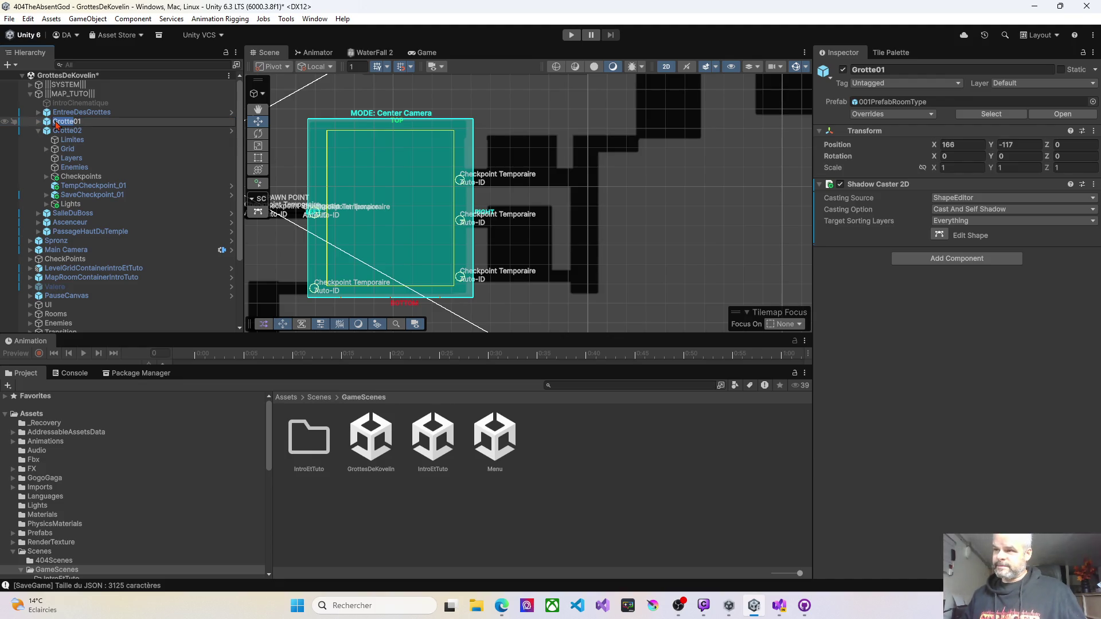
key("BackSpace")
key("BackSpace")
key("BackSpace")
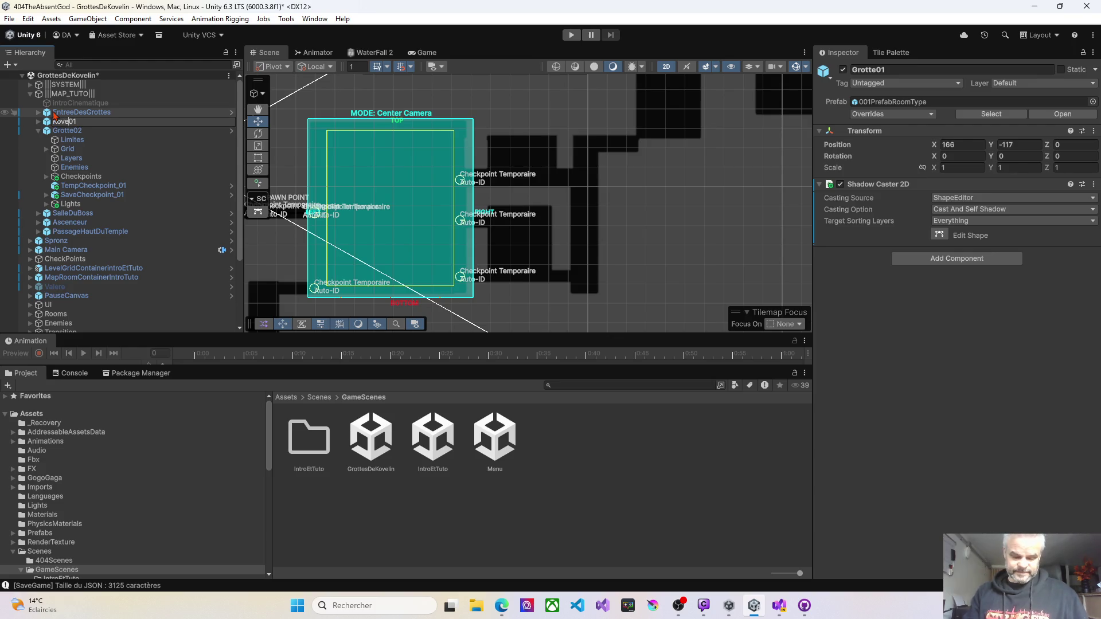
type("in")
key("Return")
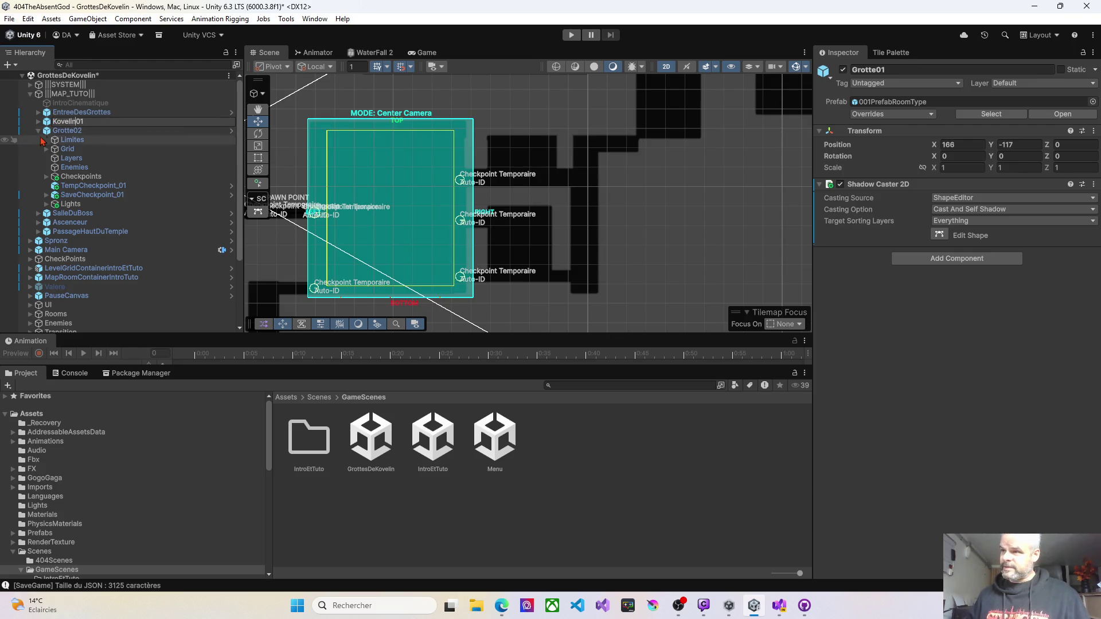
Rename Grotte02 to Kovelin02 and frame its Limites zone.
left_click(59, 132)
key("F2")
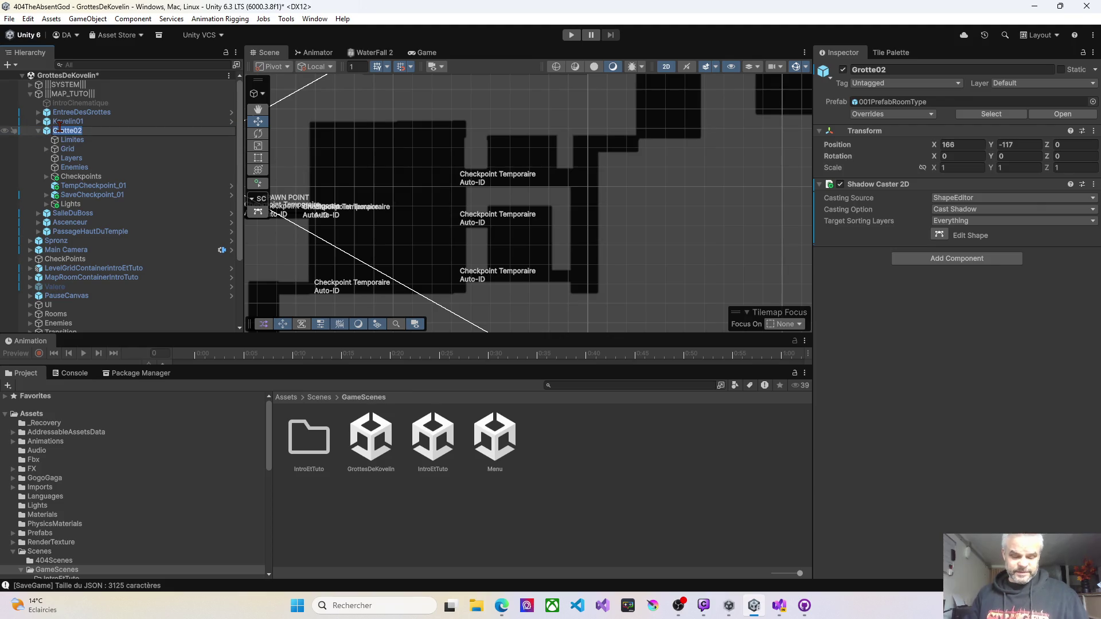
type("Kovelin")
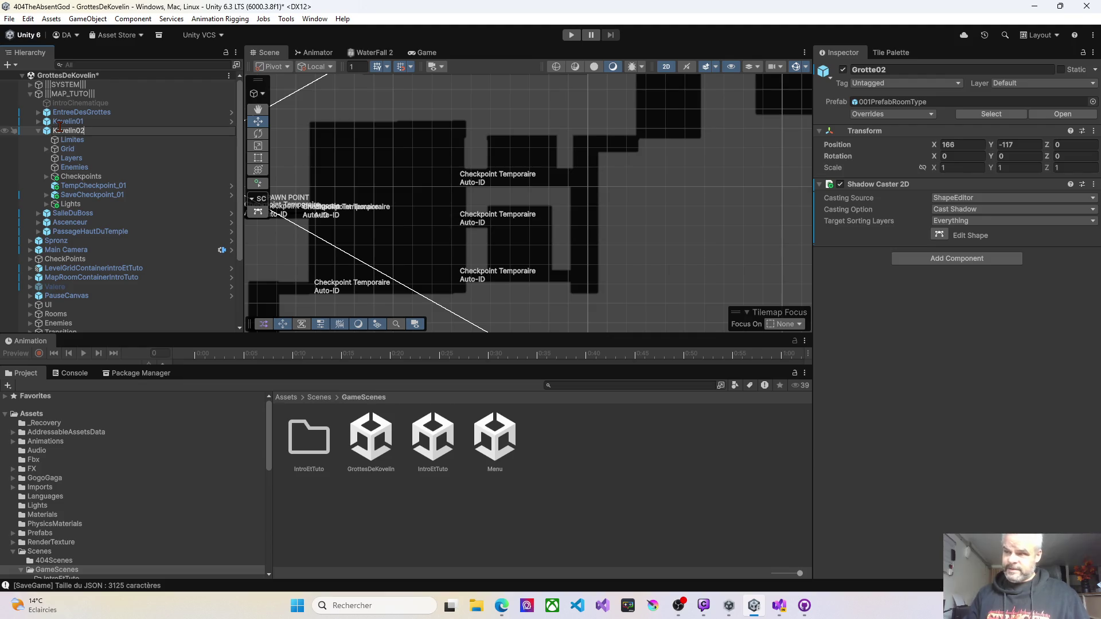
key("Return")
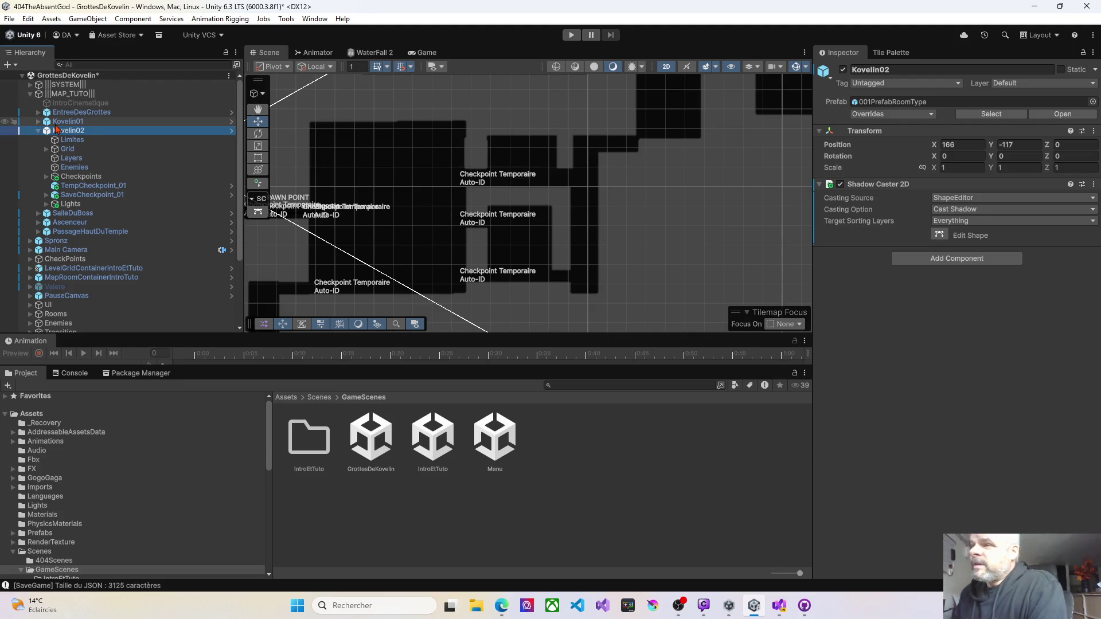
double_click(72, 142)
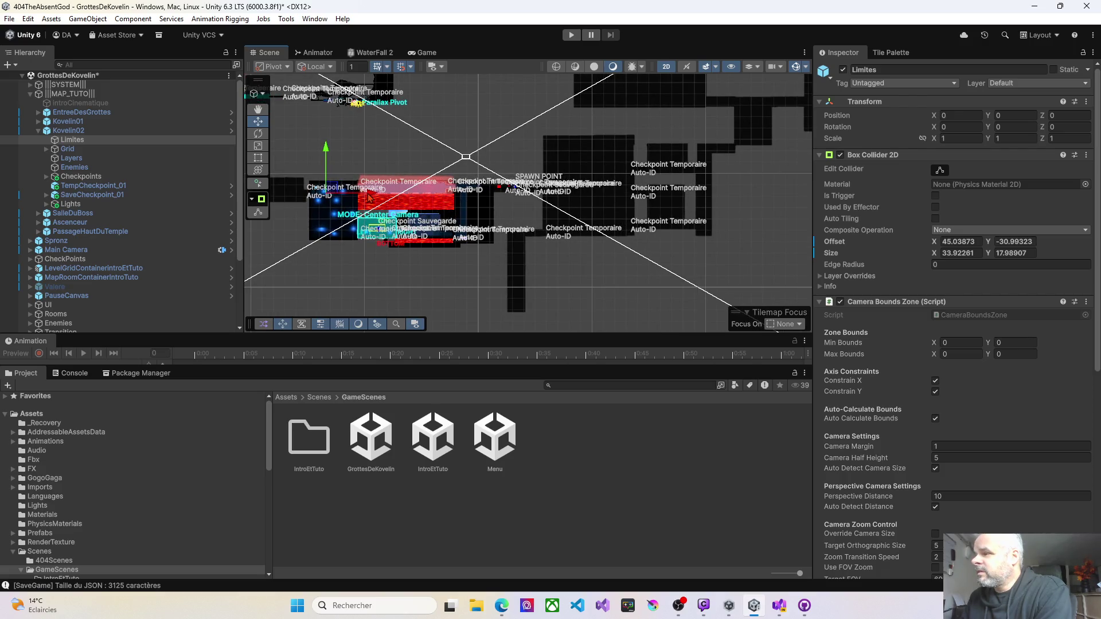
Drag the Limites zone right and up to position 258, 63, 0.
left_click_drag(369, 198, 664, 208)
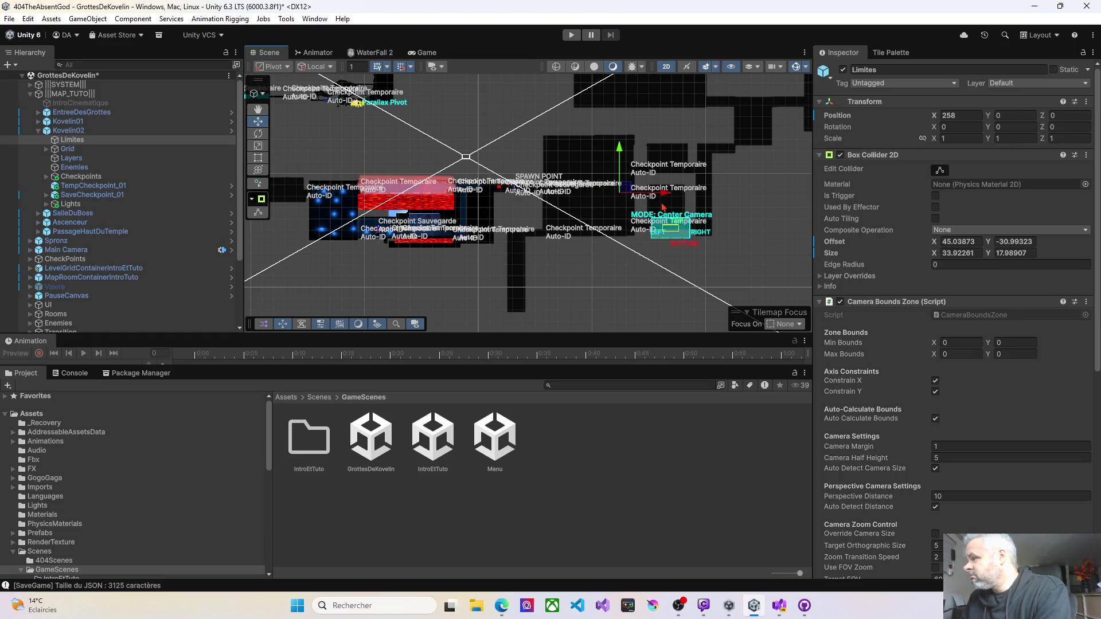
key("f")
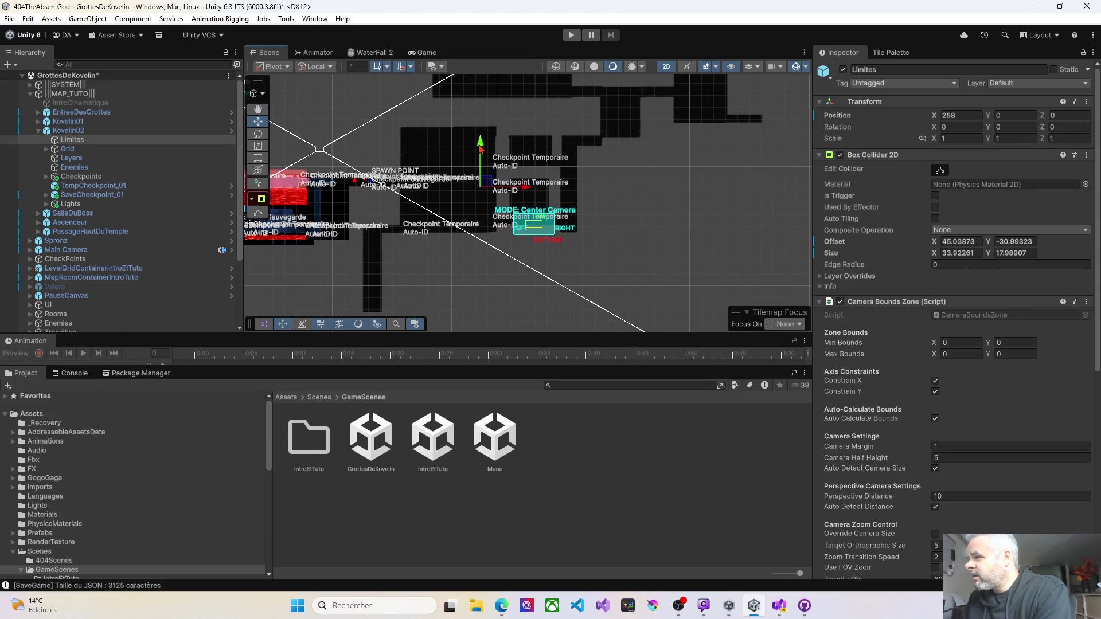
left_click_drag(480, 148, 468, 74)
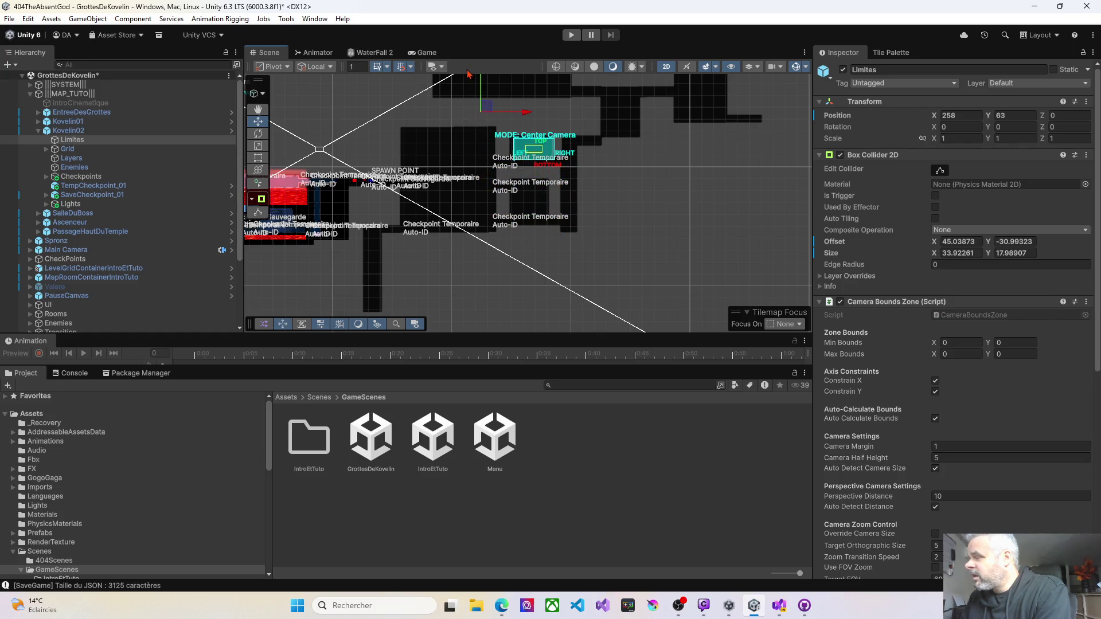
scroll(534, 150, "up", 6)
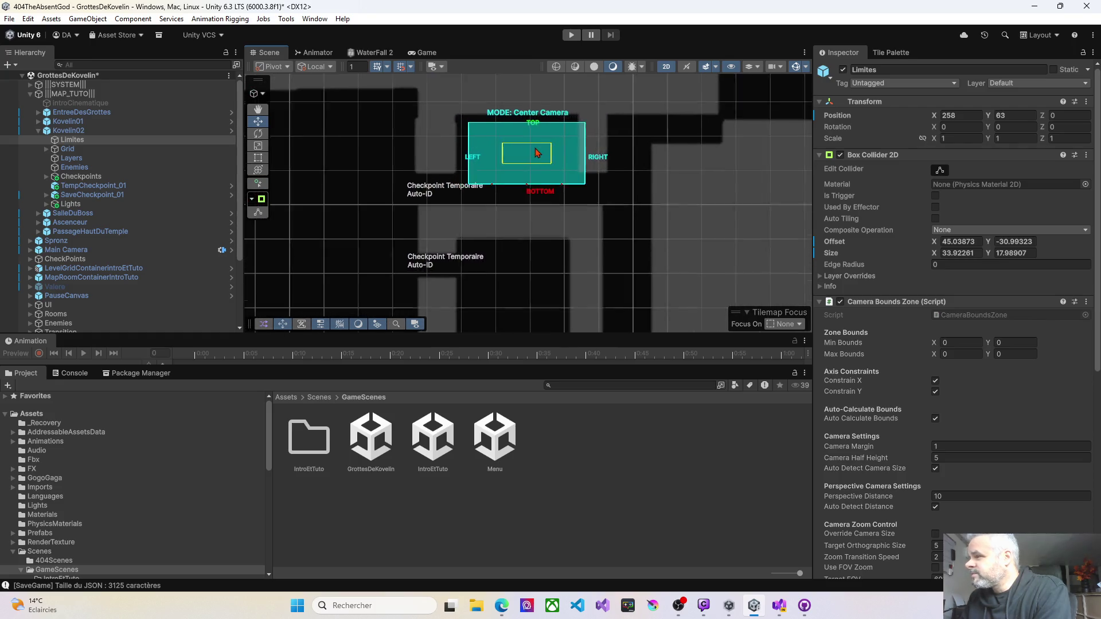
Enlarge Limites' Box Collider 2D to about 43.9 × 32.0, then select TempCheckpoint_01 (5).
scroll(536, 152, "up", 3)
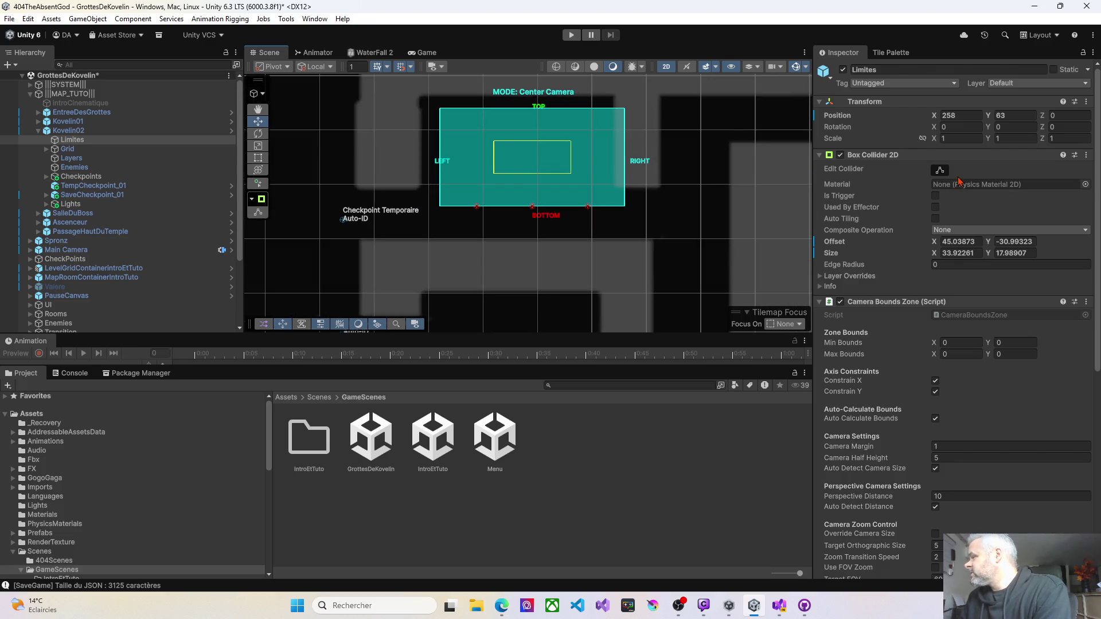
left_click(941, 170)
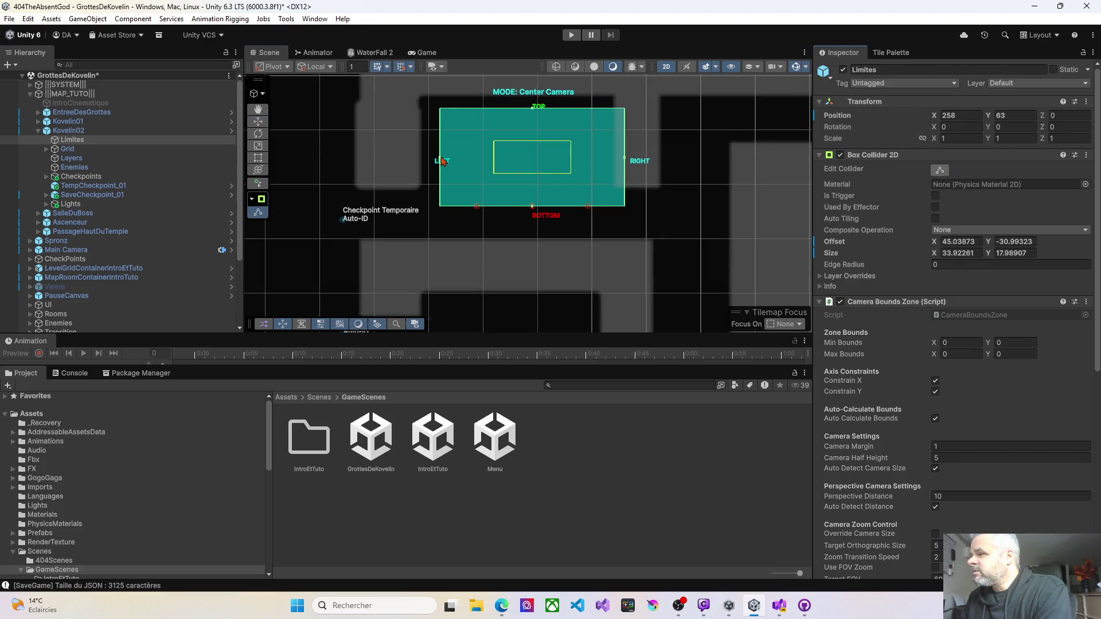
left_click_drag(441, 161, 396, 161)
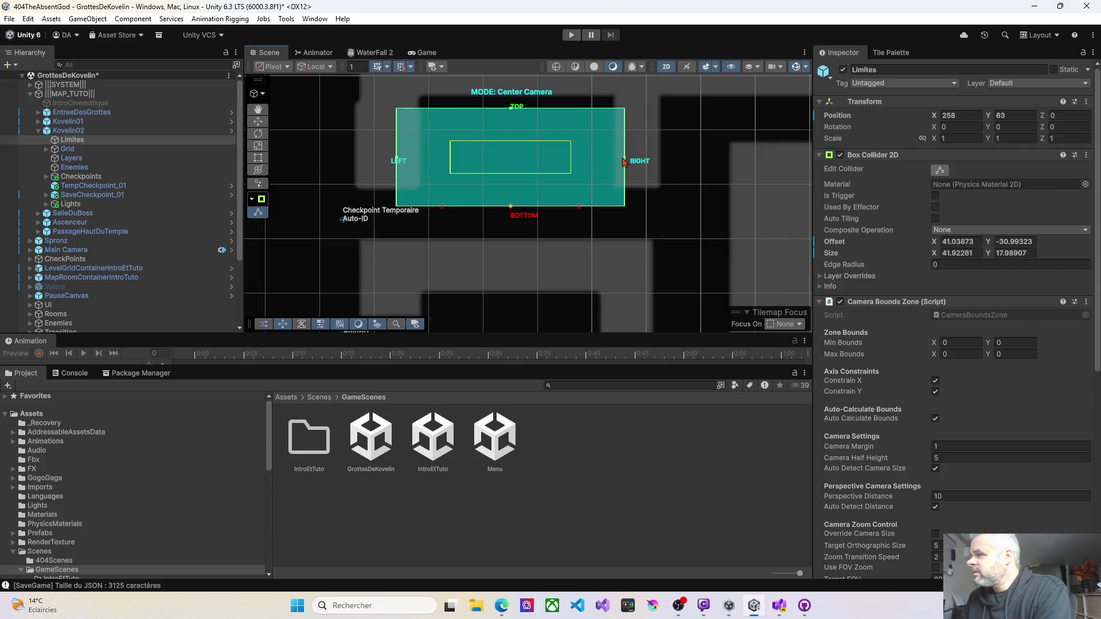
left_click_drag(627, 163, 637, 162)
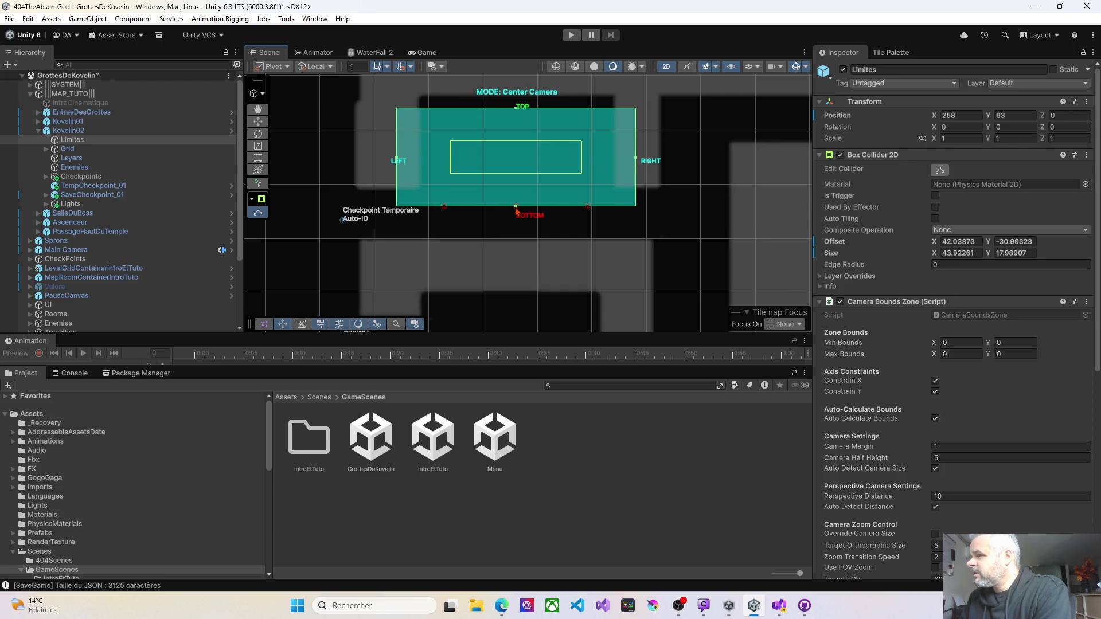
left_click_drag(516, 206, 514, 258)
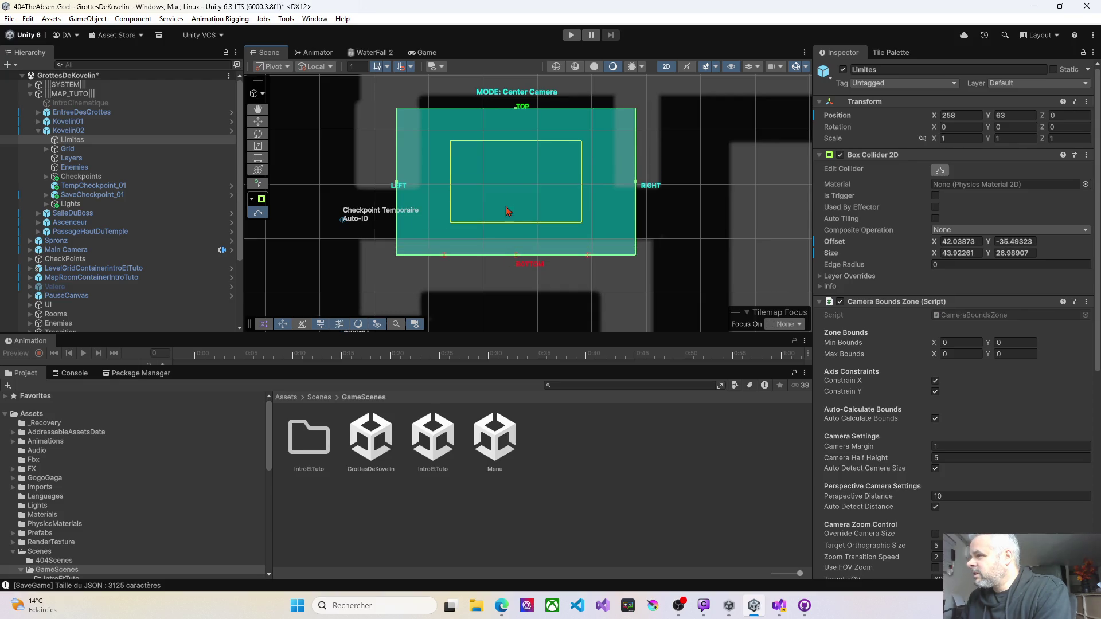
left_click_drag(518, 115, 519, 85)
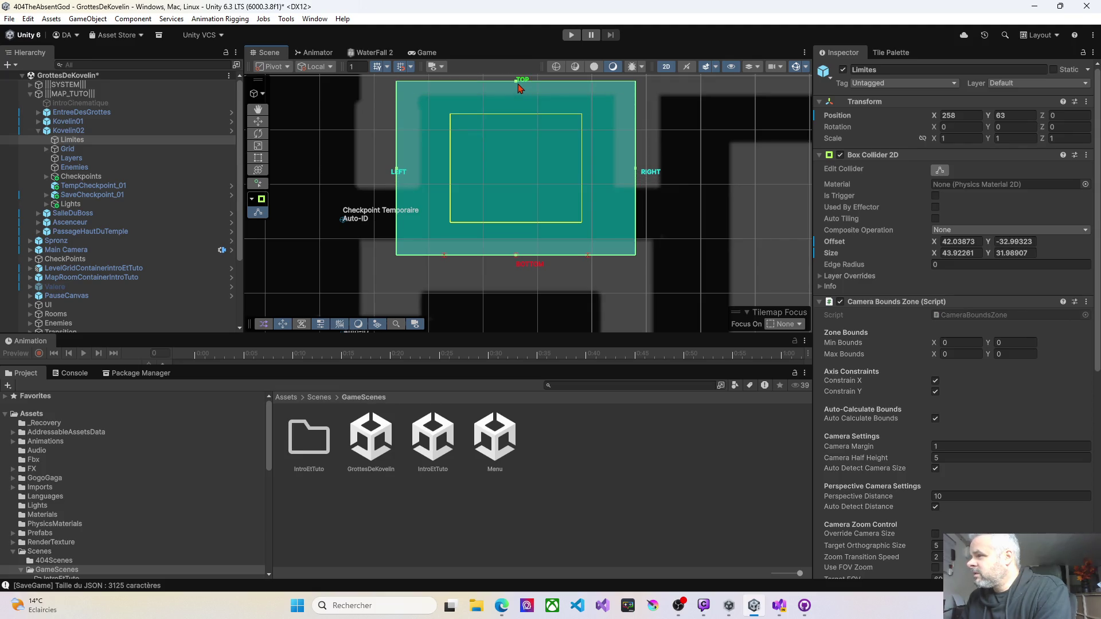
left_click(47, 178)
left_click(82, 187)
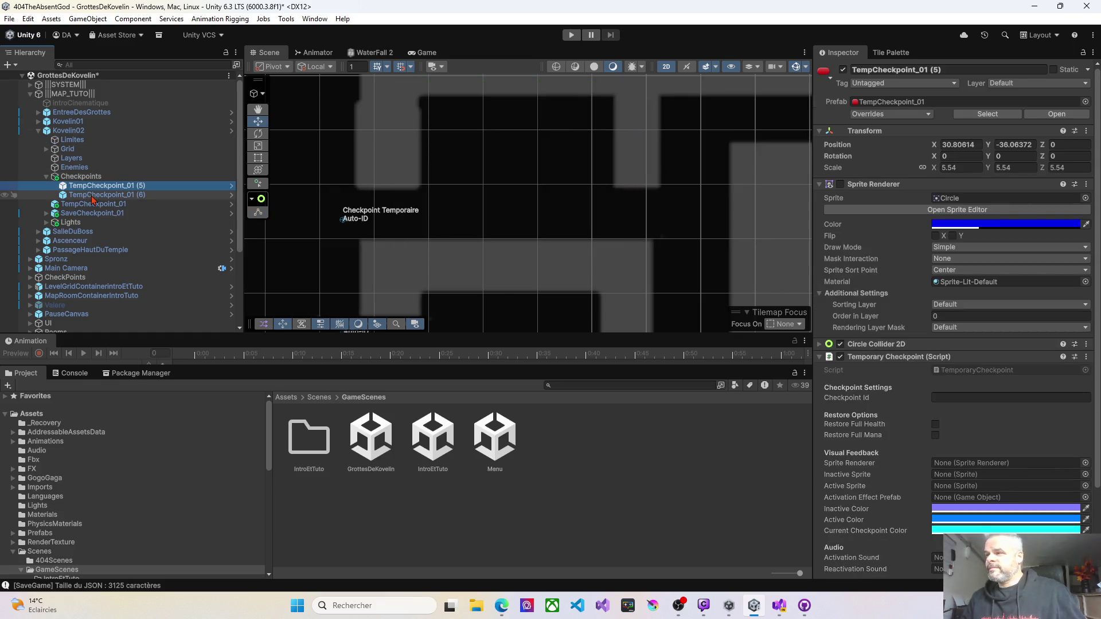
Move TempCheckpoint_01 (5) and (6) together right and up onto the upper platform.
left_click(92, 199, "shift")
key("f")
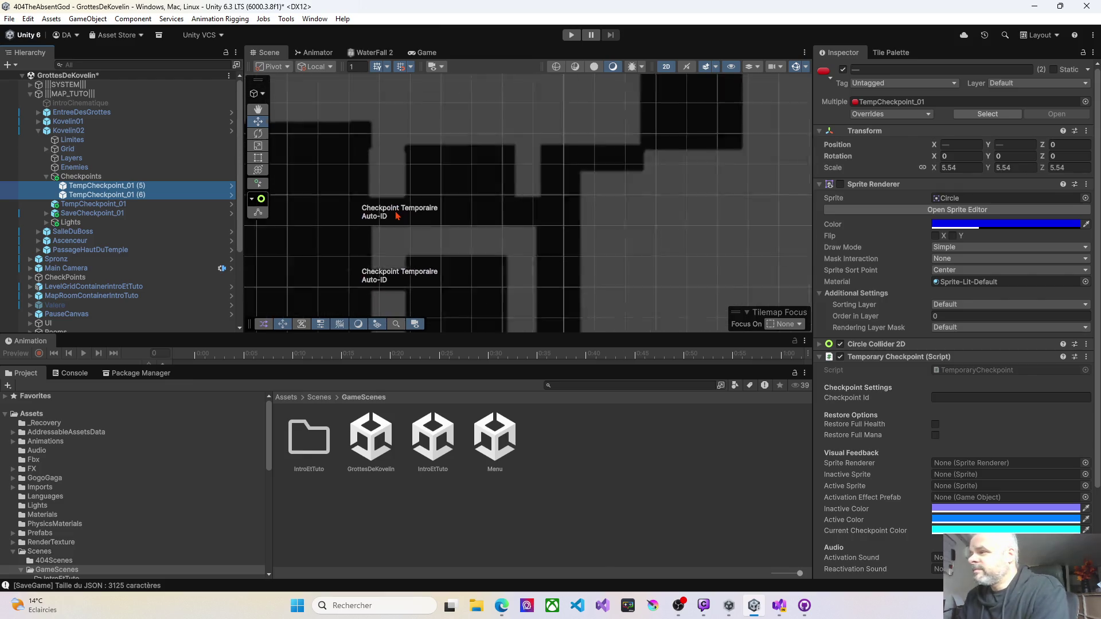
scroll(398, 216, "down", 10)
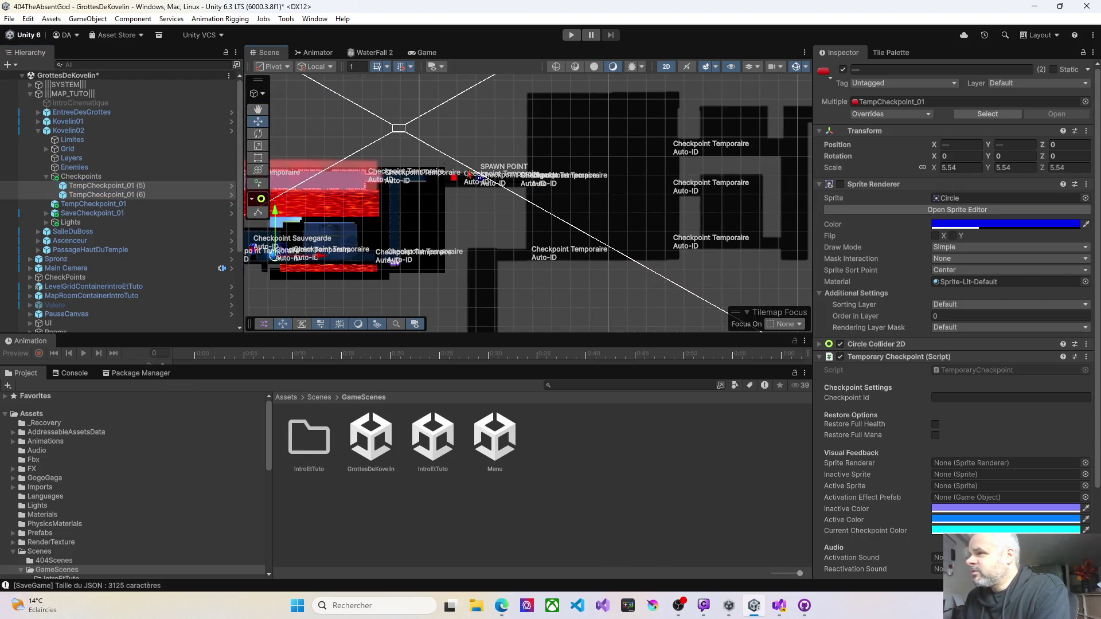
left_click_drag(317, 260, 691, 255)
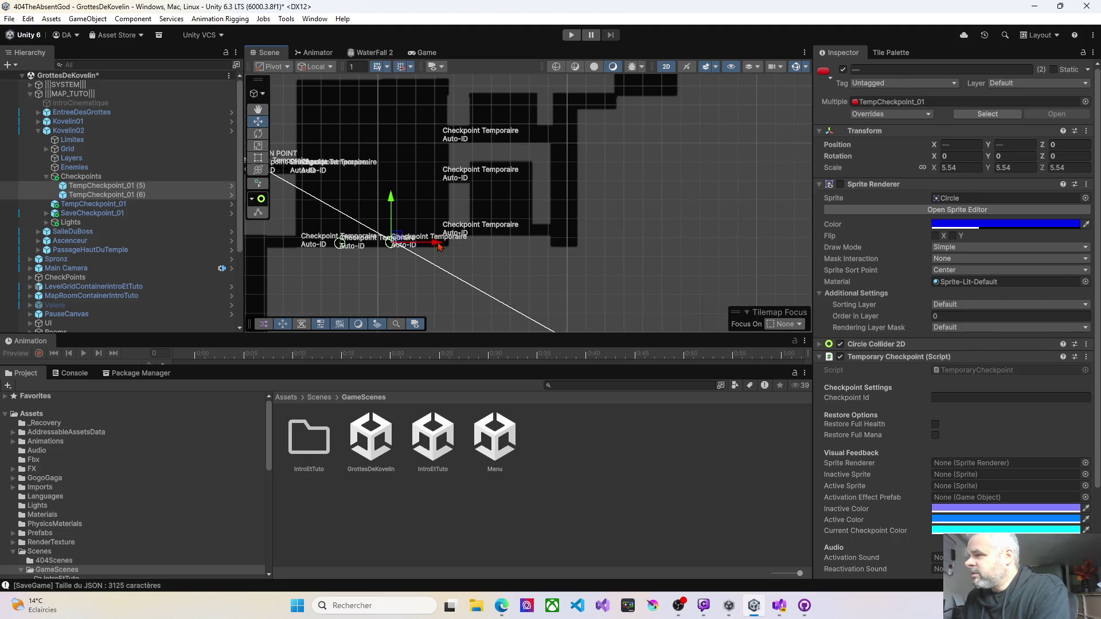
left_click_drag(442, 243, 562, 243)
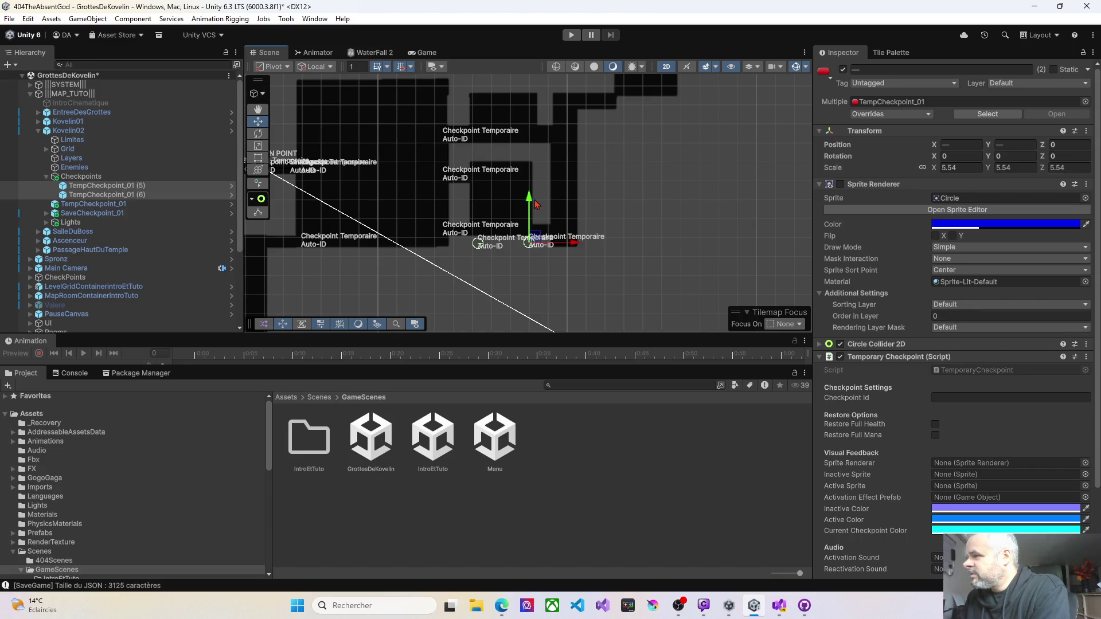
left_click(533, 167)
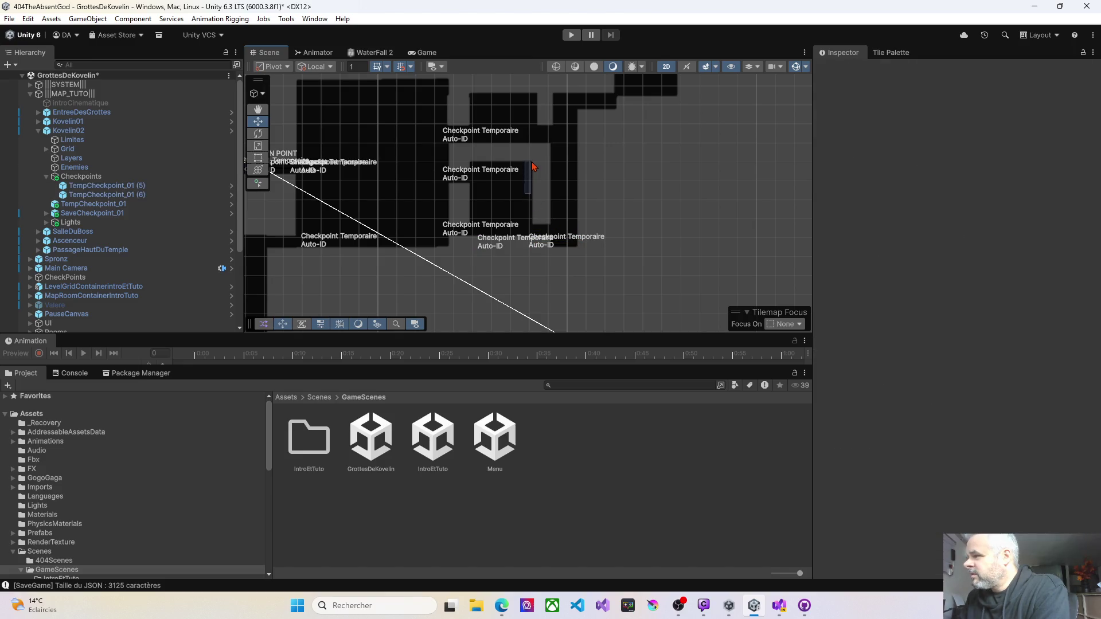
left_click(90, 189)
left_click(95, 195, "shift")
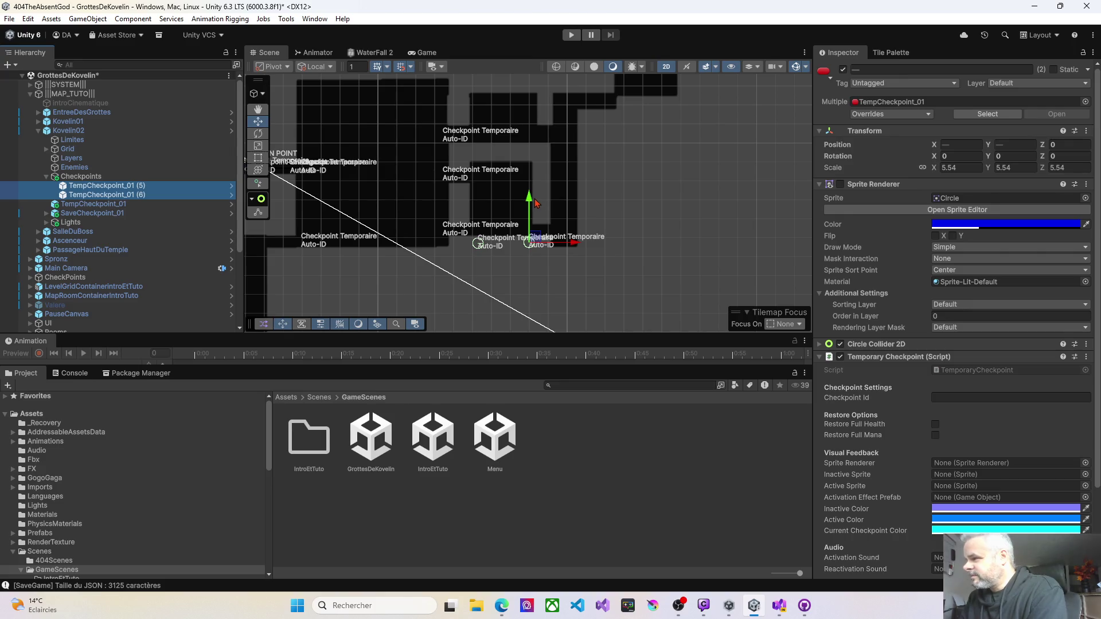
left_click_drag(531, 204, 517, 97)
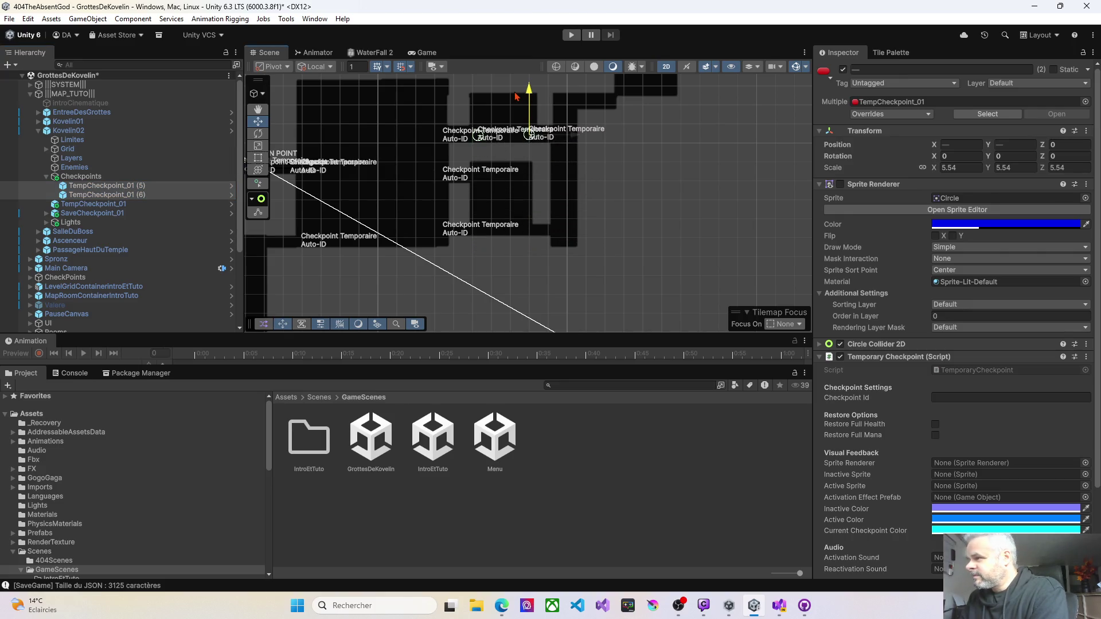
key("f")
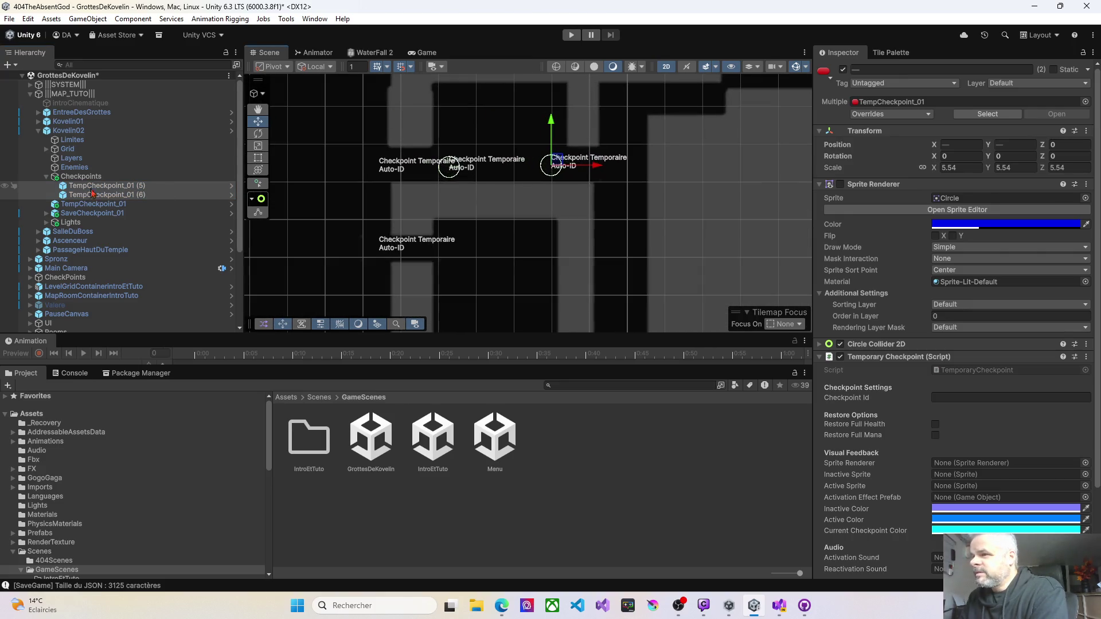
Nudge checkpoint (5) to X 283.8 and (6) to X 317.8, then collapse Checkpoints.
left_click(90, 188)
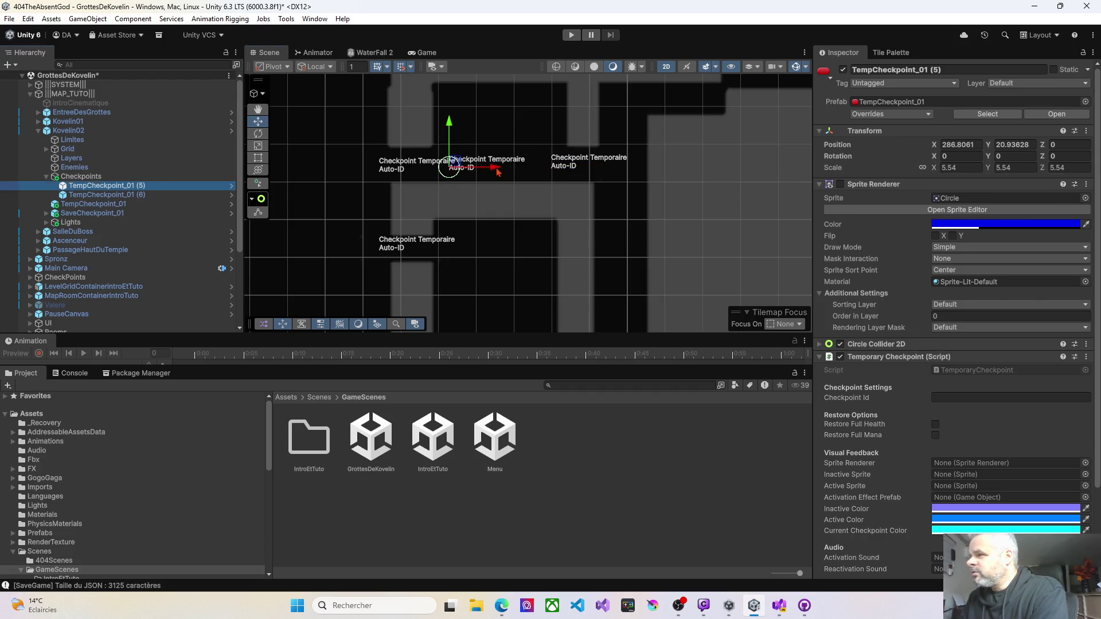
left_click_drag(498, 172, 485, 171)
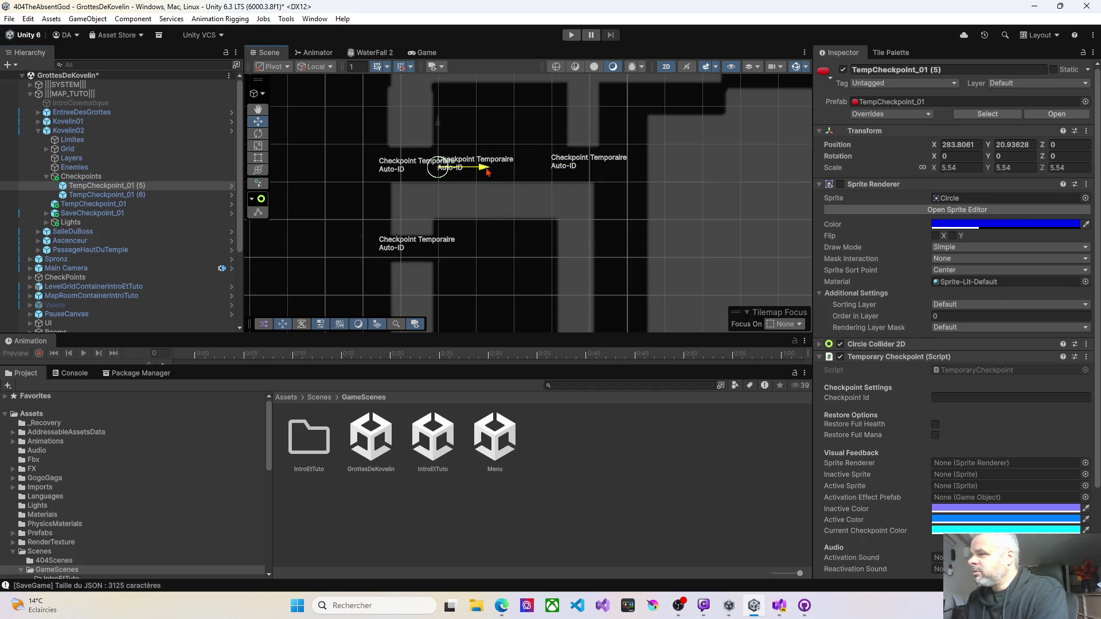
left_click(109, 195)
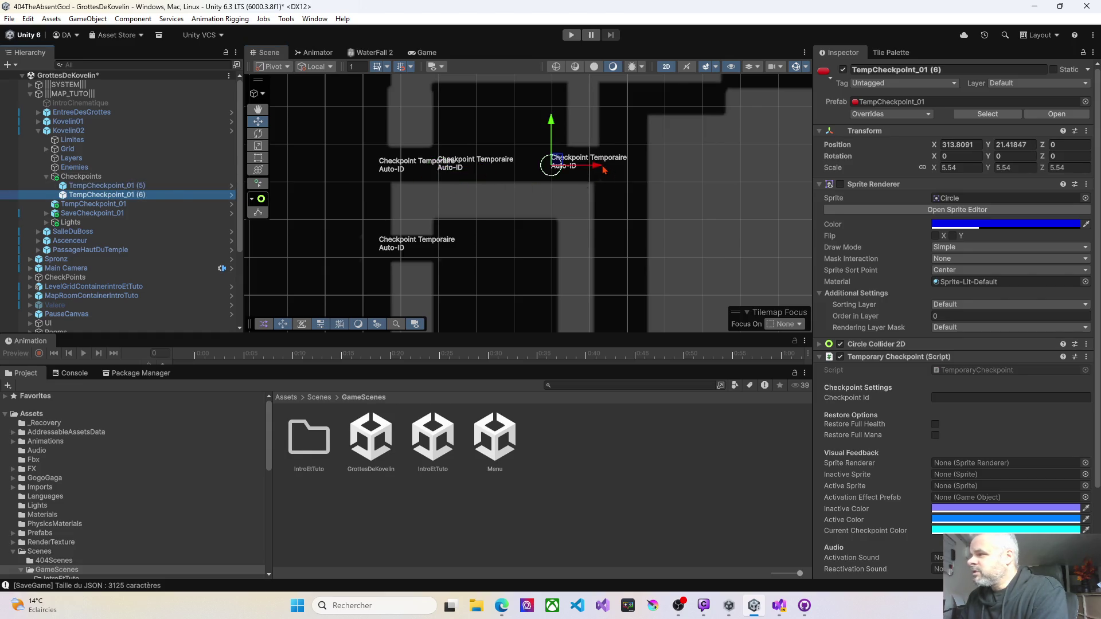
left_click_drag(597, 167, 613, 168)
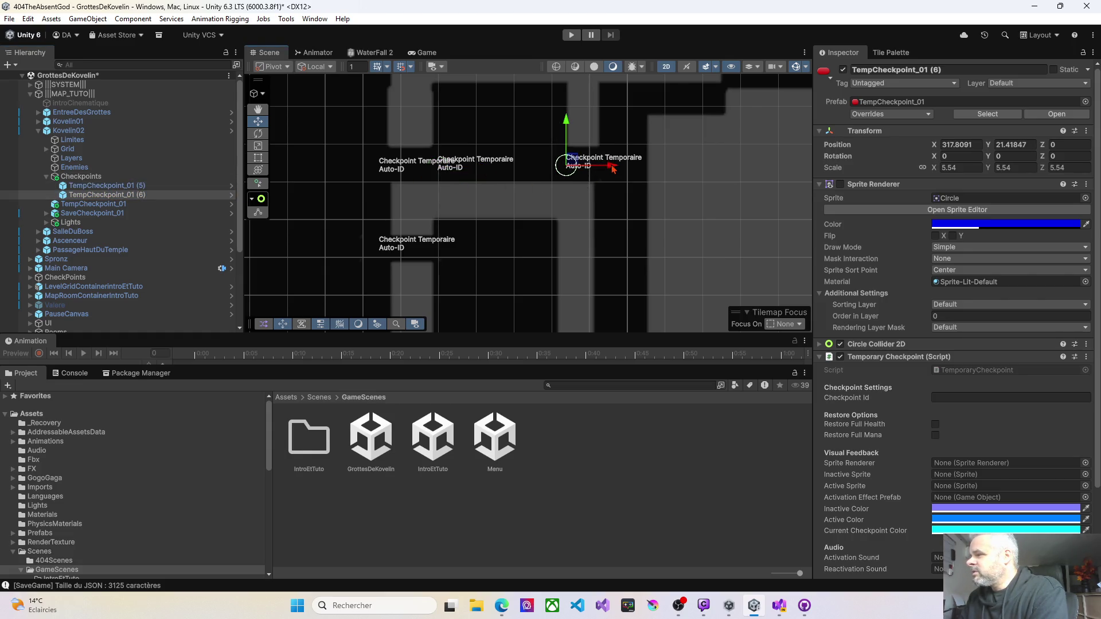
scroll(478, 151, "up", 1)
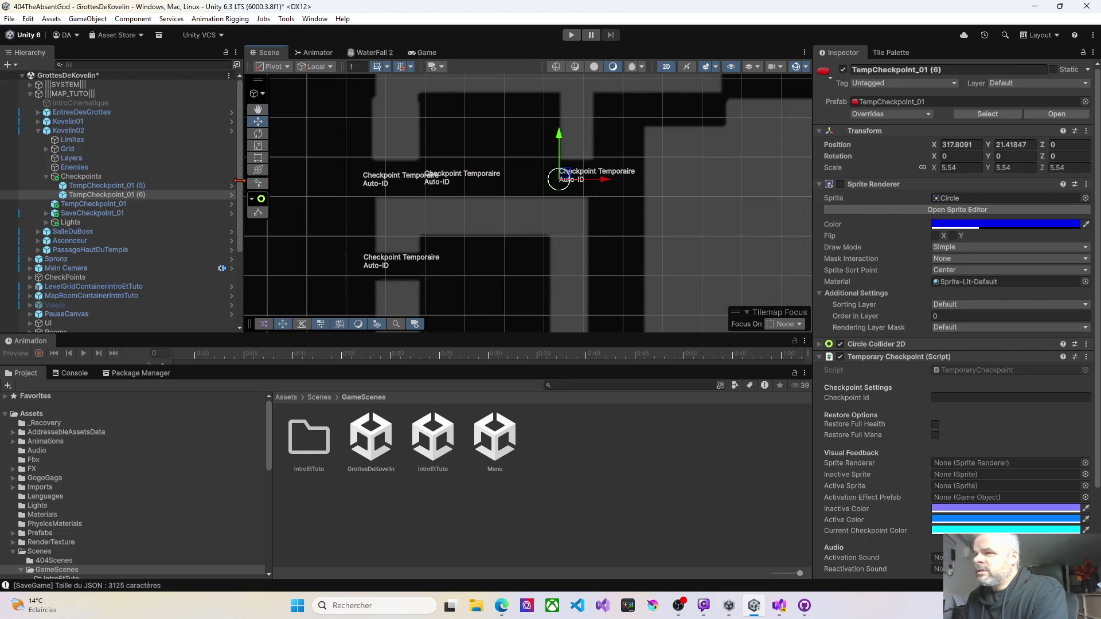
left_click(45, 178)
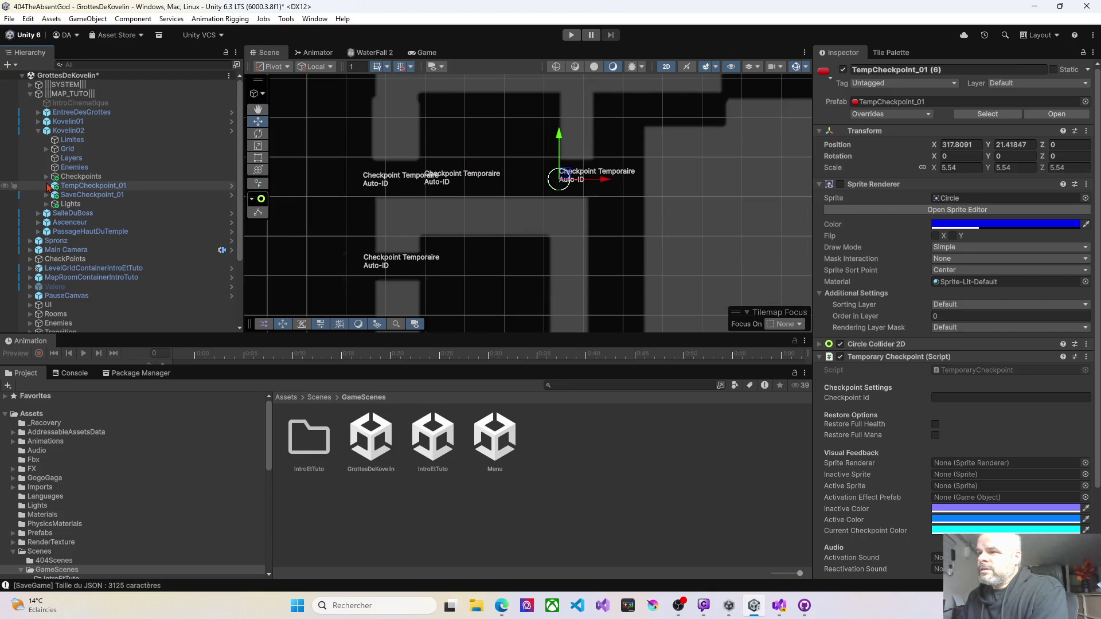
Inspect TempCheckpoint_01 and SaveCheckpoint_01, then frame TempCheckpoint_01 in the scene.
left_click(66, 187)
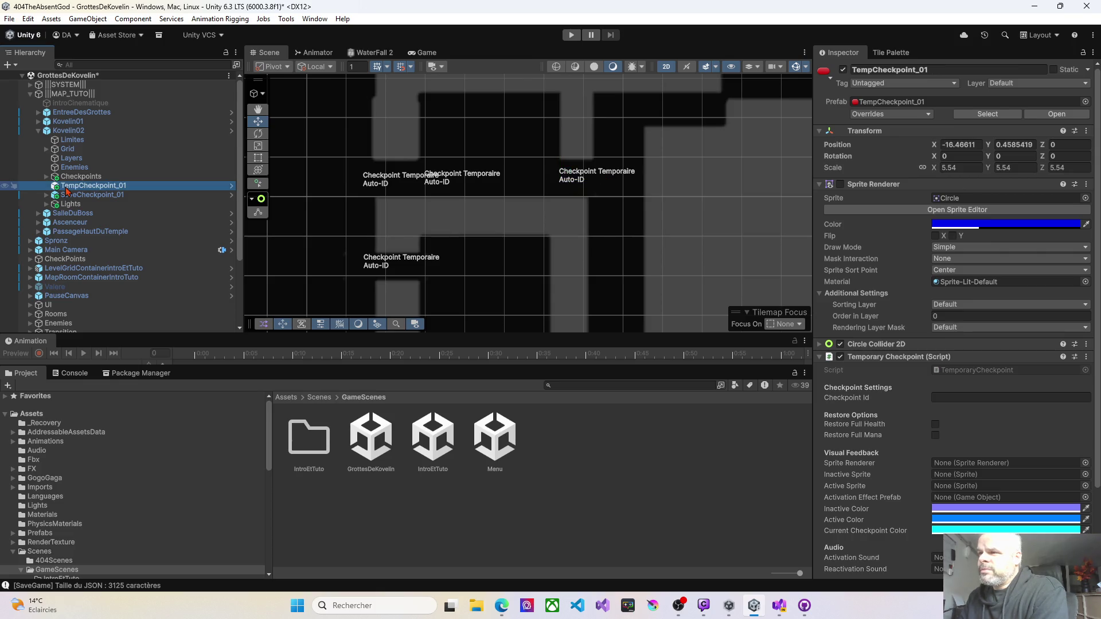
left_click(72, 195)
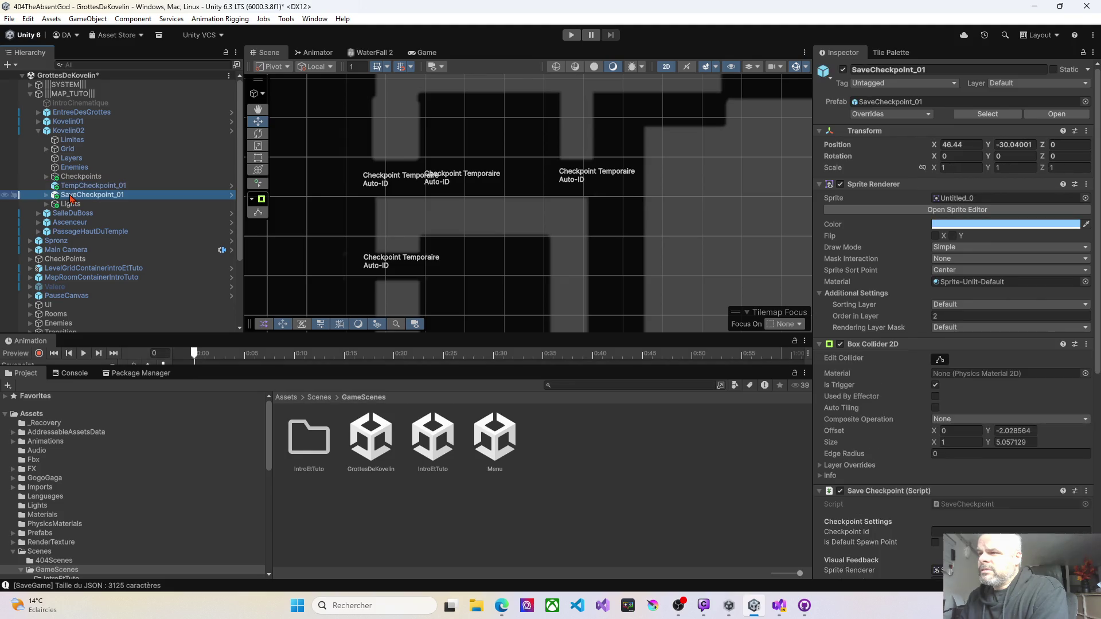
left_click(46, 176)
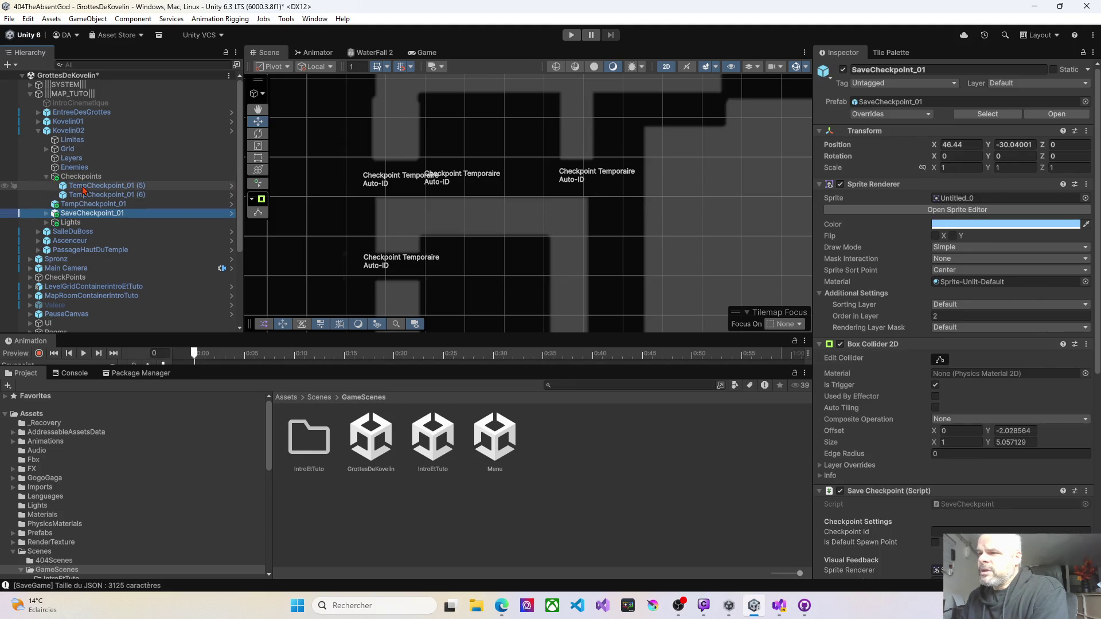
left_click(84, 205)
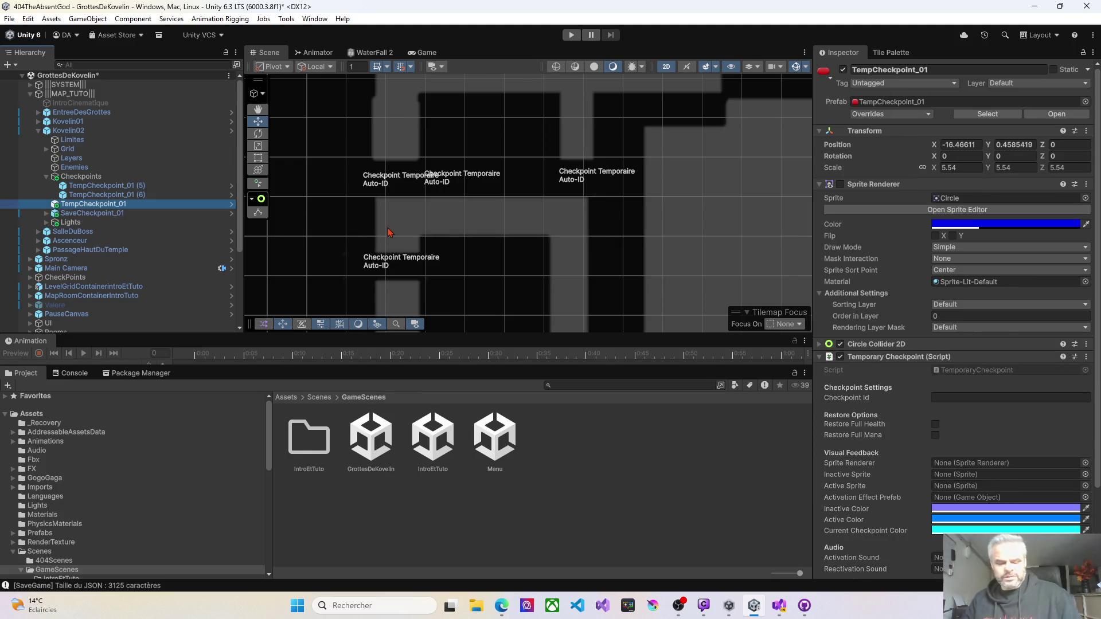
key("f")
scroll(555, 200, "down", 8)
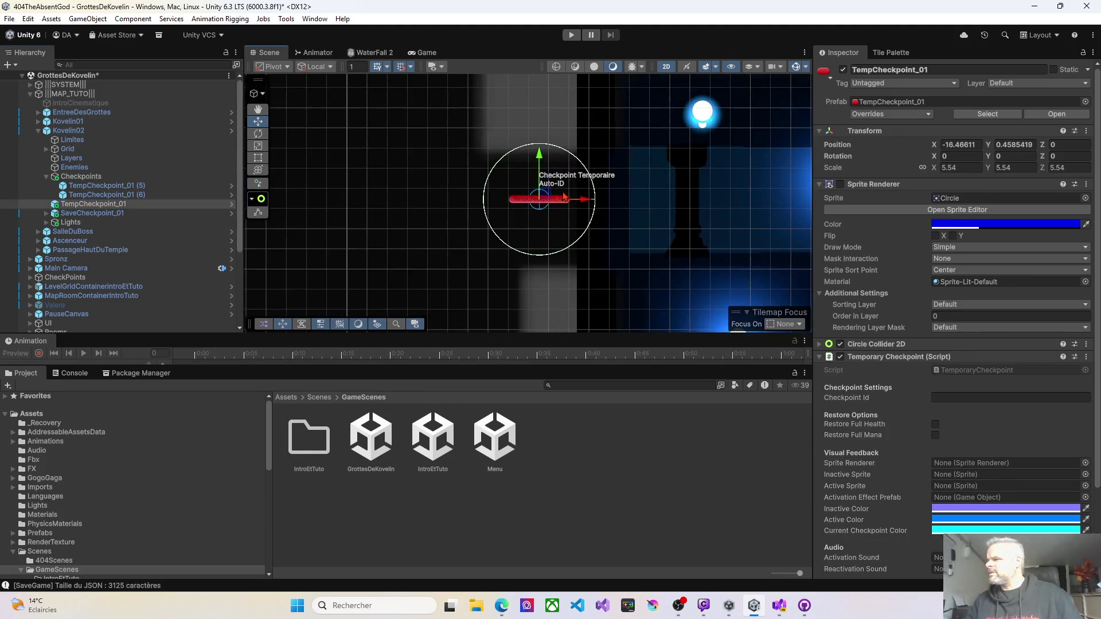
scroll(552, 202, "down", 4)
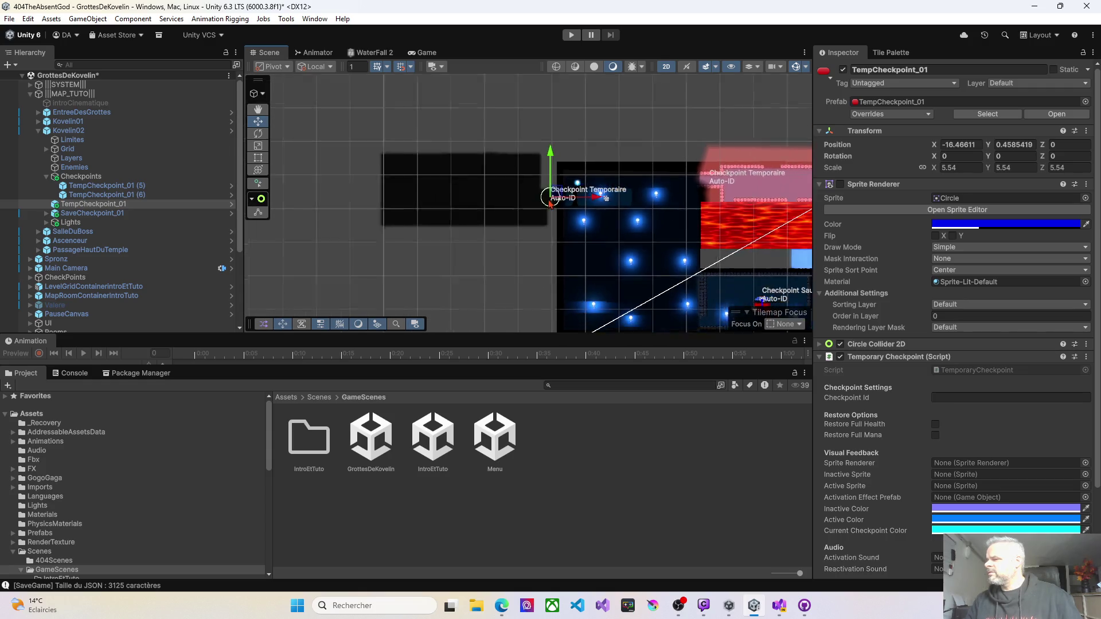
left_click_drag(552, 202, 380, 204)
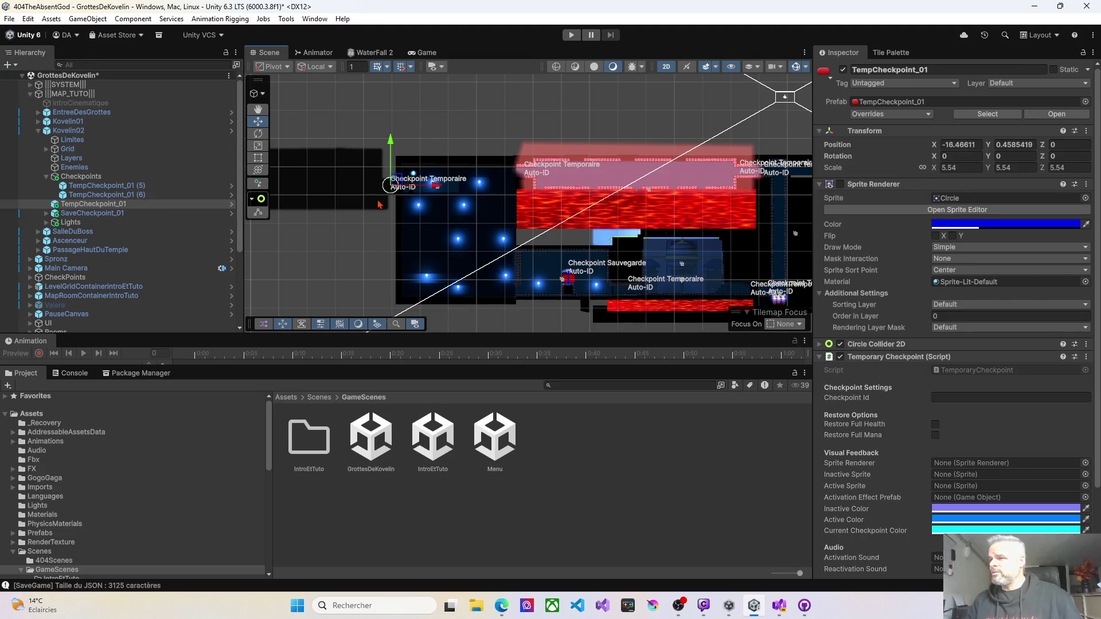
Delete TempCheckpoint_01, leaving SaveCheckpoint_01 selected.
left_click(89, 214, "ctrl")
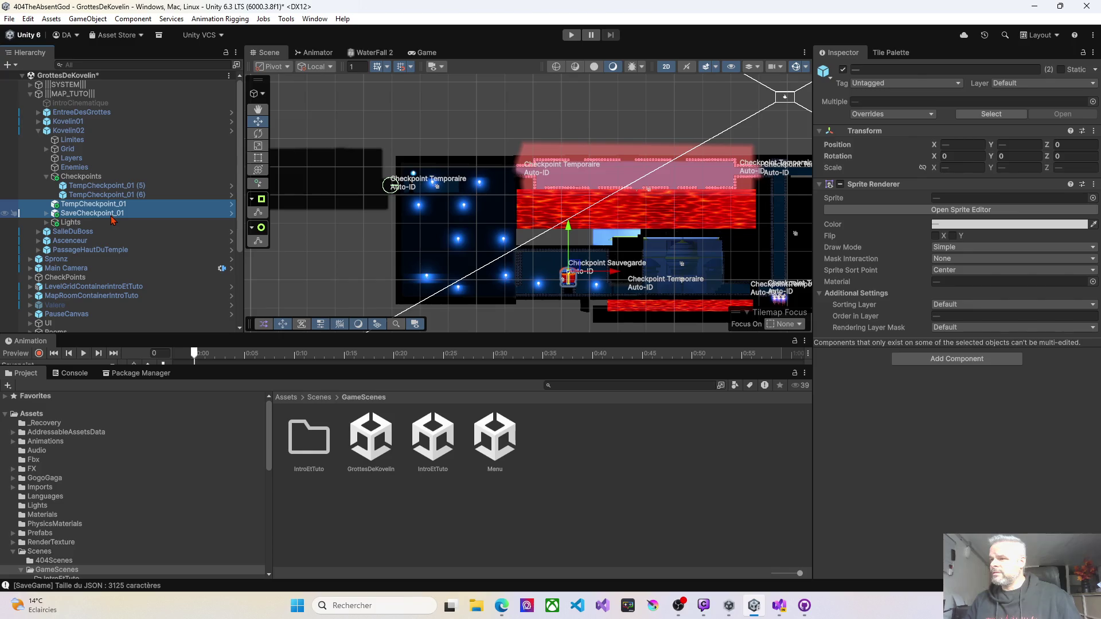
left_click(104, 213, "ctrl")
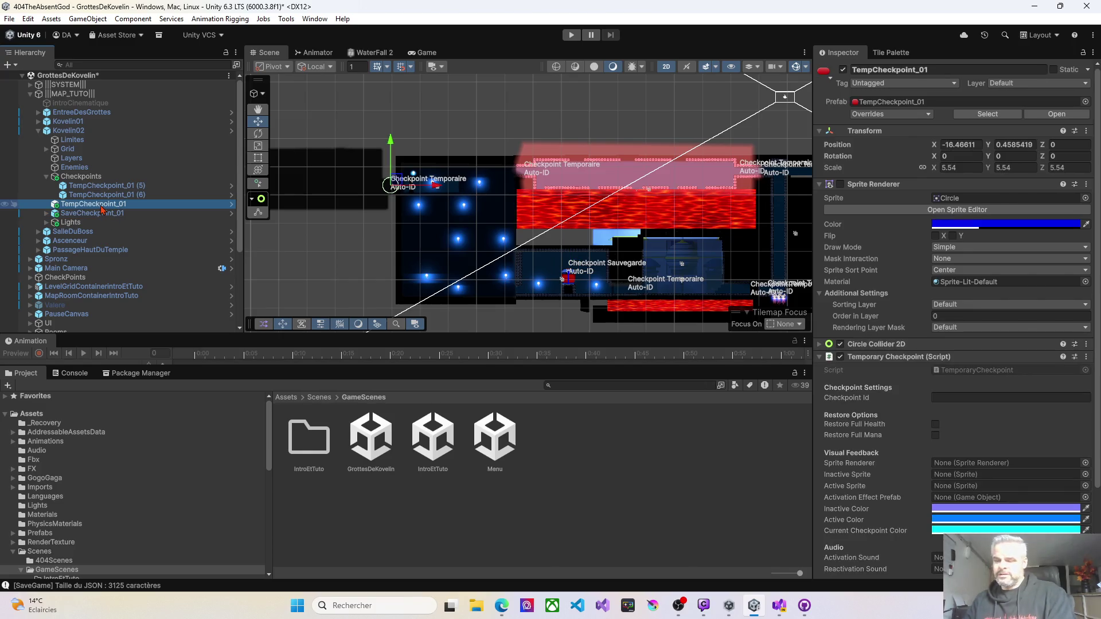
key("Delete")
left_click(104, 210)
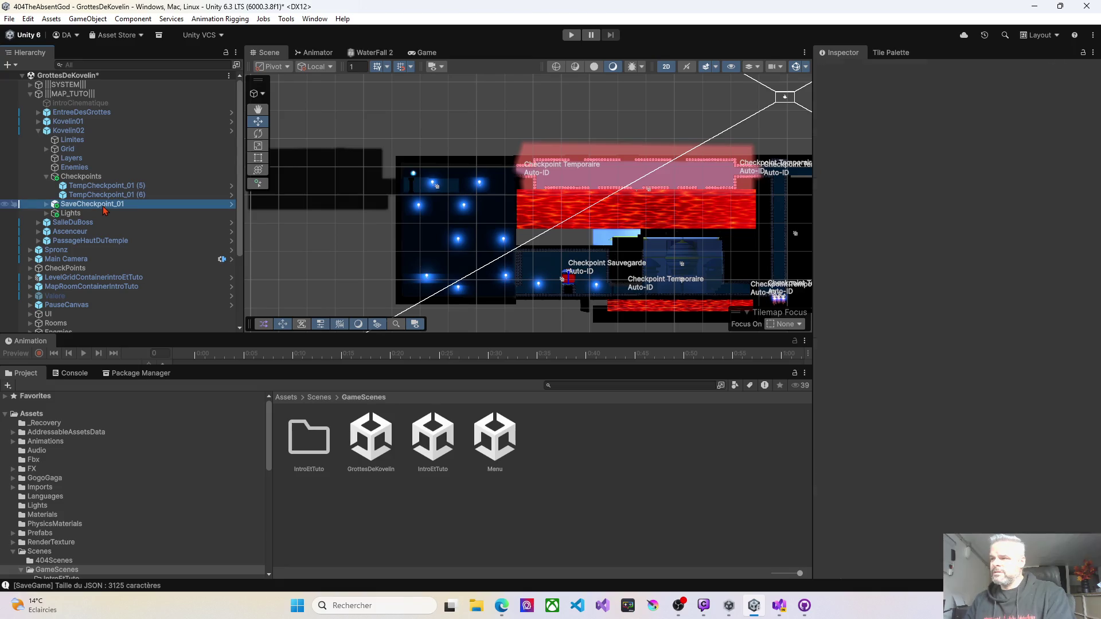
Move SaveCheckpoint_01 right and up into the upper-right area of the level.
mouse_move(546, 216)
left_mouse_down()
mouse_move(331, 173)
mouse_move(264, 173)
left_mouse_up()
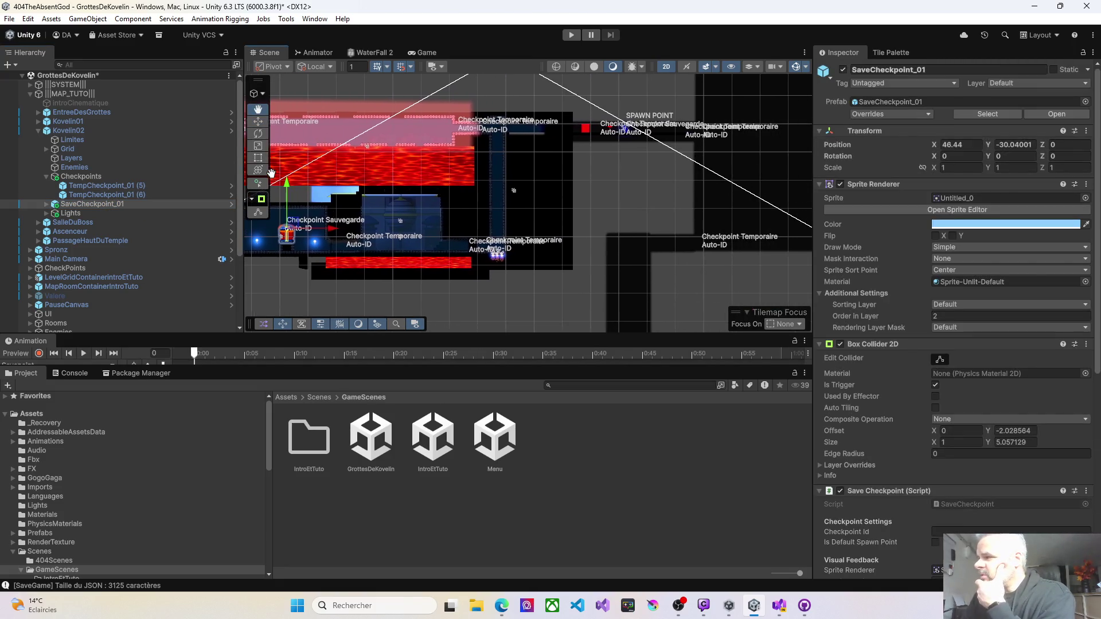
left_click_drag(338, 234, 686, 236)
key("f")
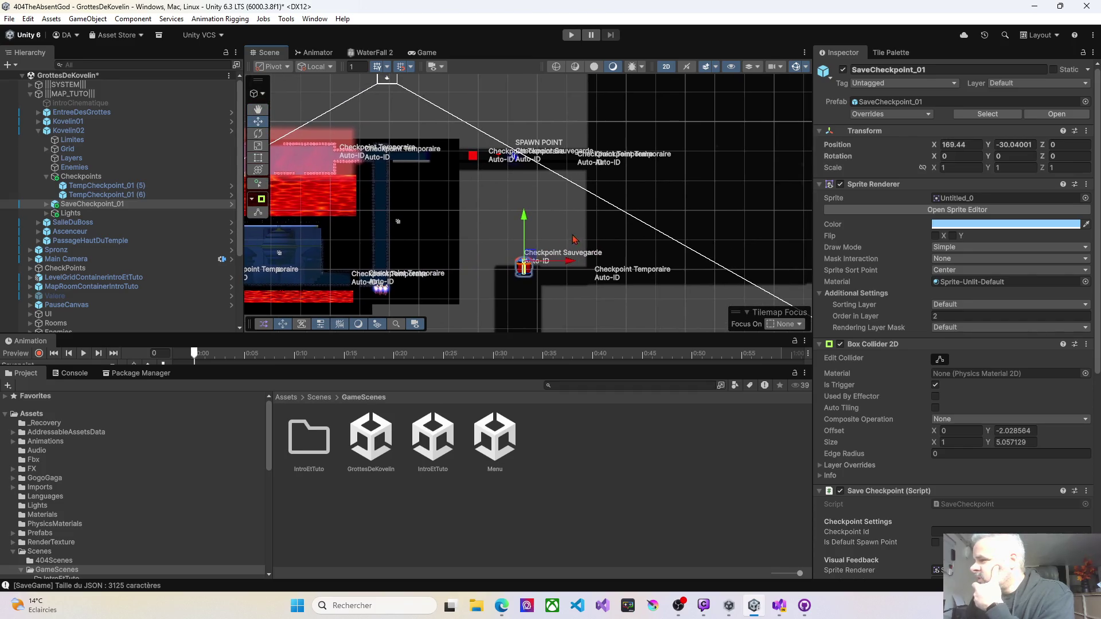
scroll(258, 229, "down", 5)
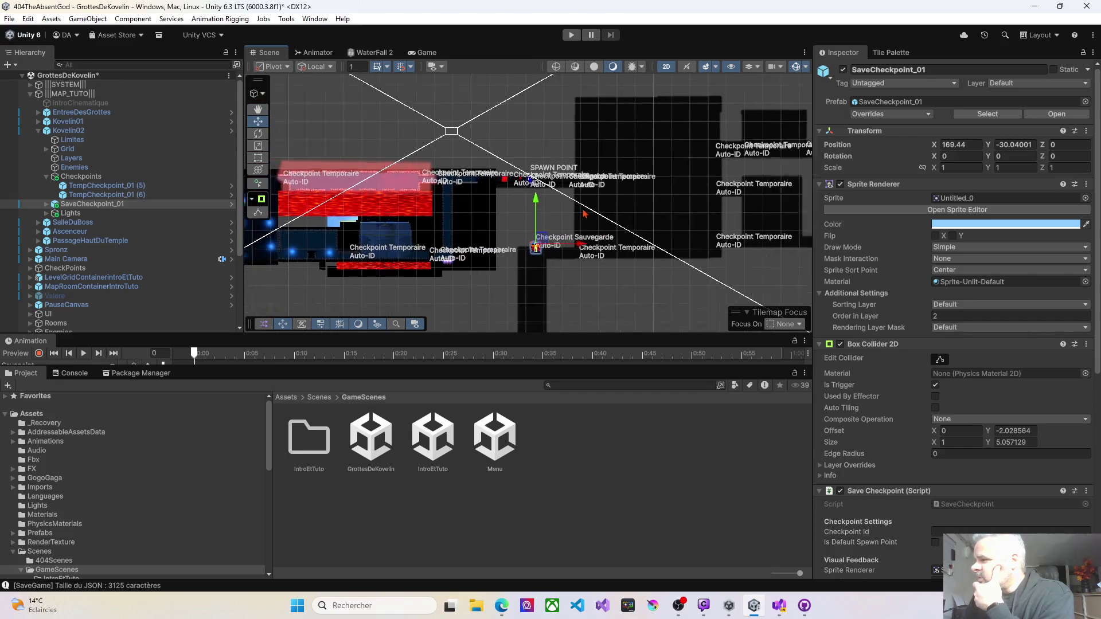
mouse_move(404, 242)
left_mouse_down()
mouse_move(611, 143)
mouse_move(622, 152)
left_mouse_up()
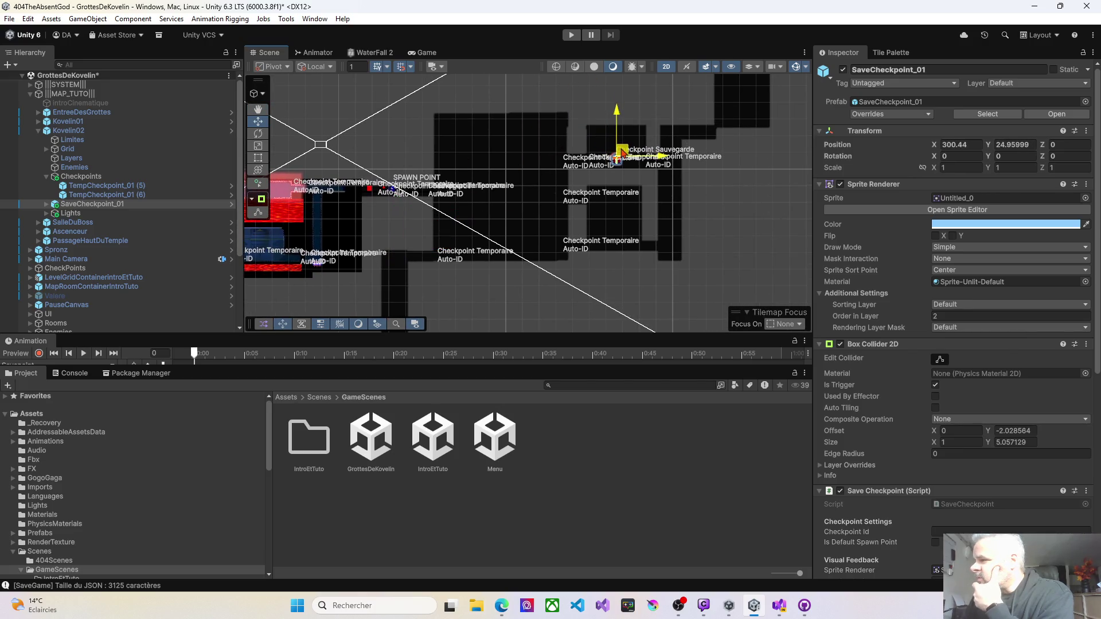
Lower SaveCheckpoint_01 to Y 23.06, between the two temporary checkpoints at X 300.44.
scroll(622, 151, "up", 10)
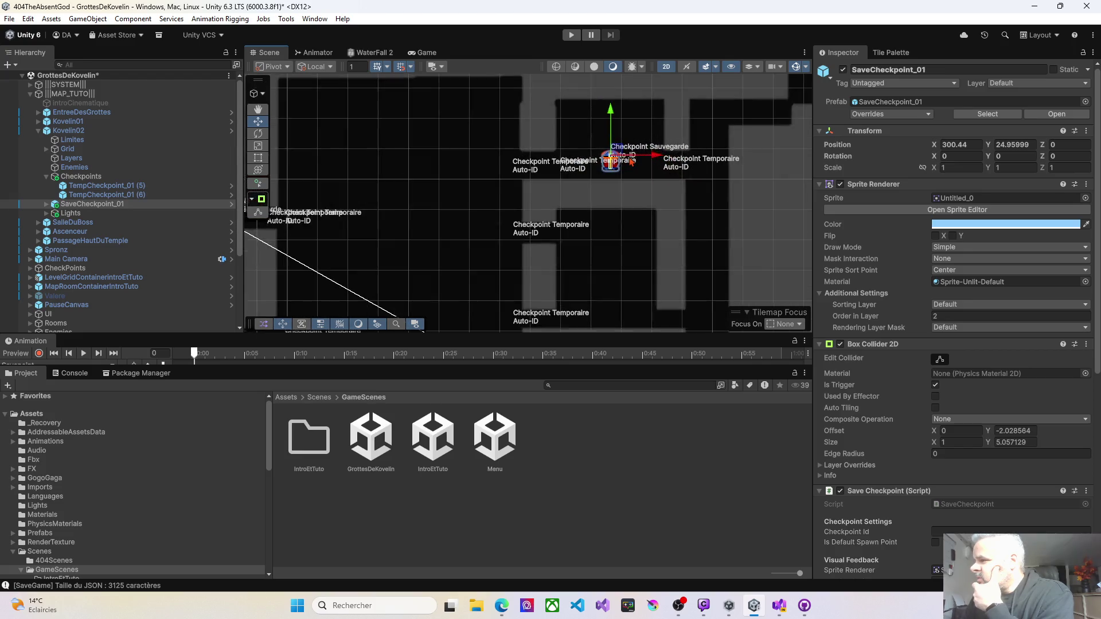
scroll(615, 151, "up", 3)
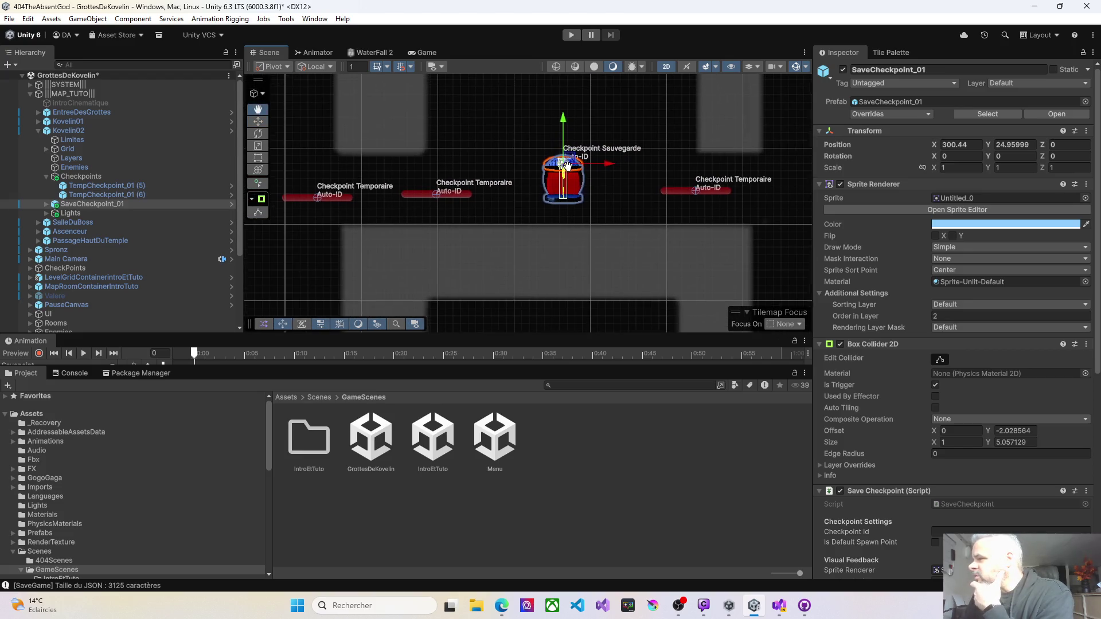
left_click_drag(556, 128, 559, 136)
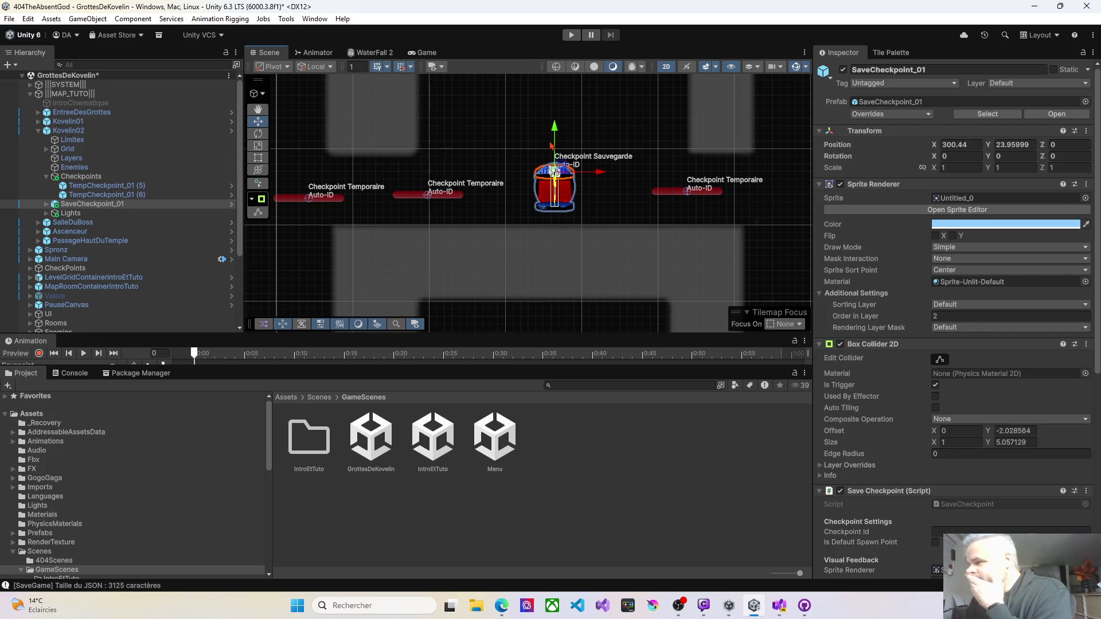
scroll(539, 166, "down", 5)
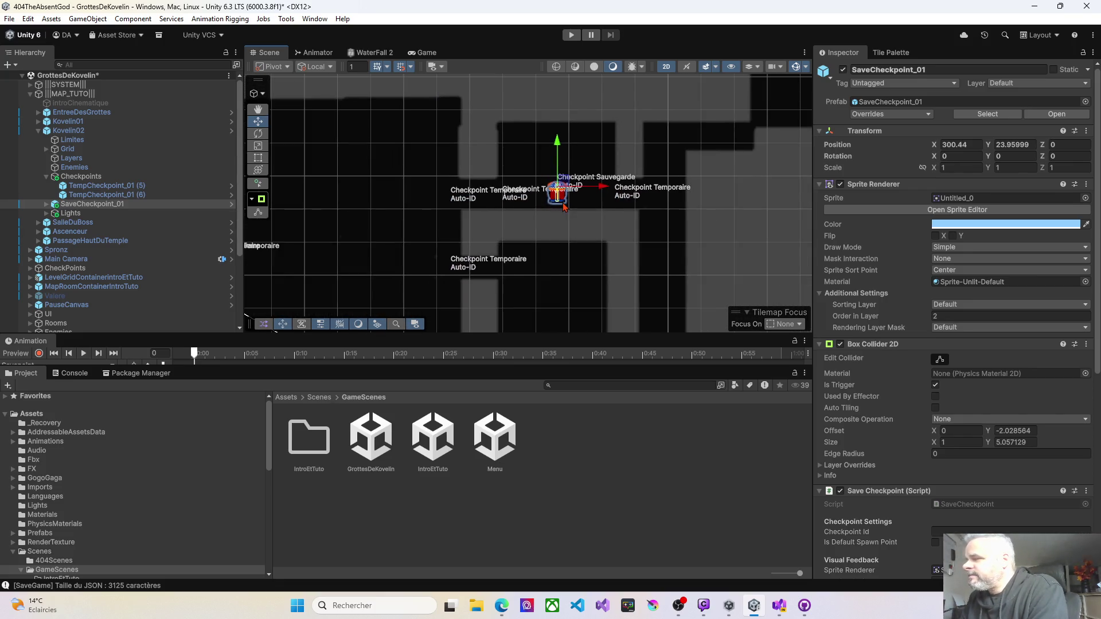
scroll(567, 207, "up", 3)
scroll(562, 204, "up", 2)
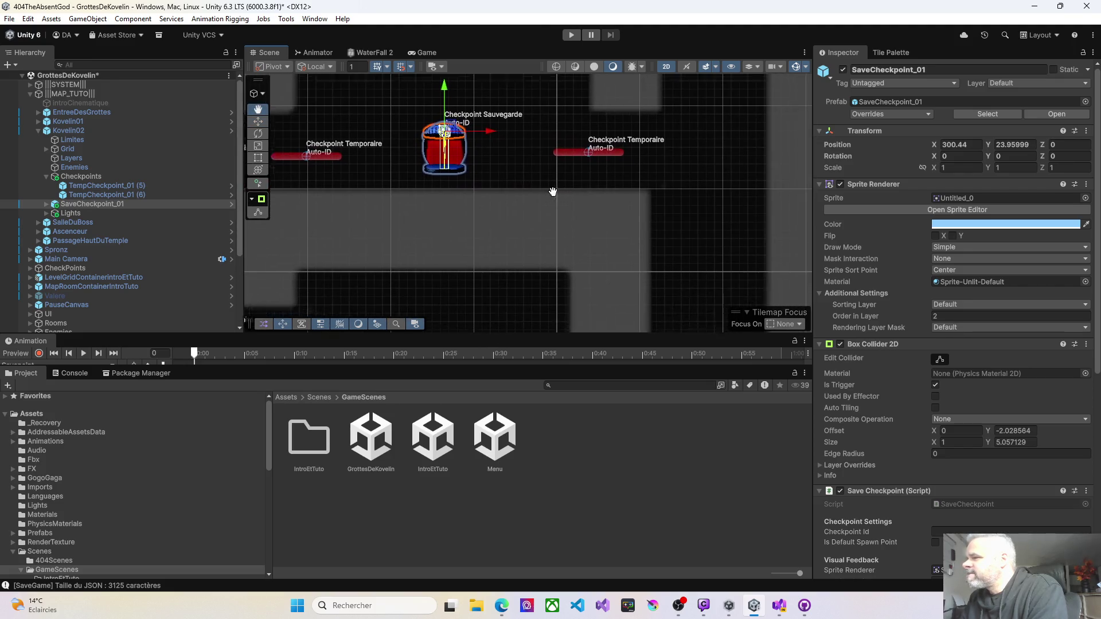
scroll(529, 191, "down", 5)
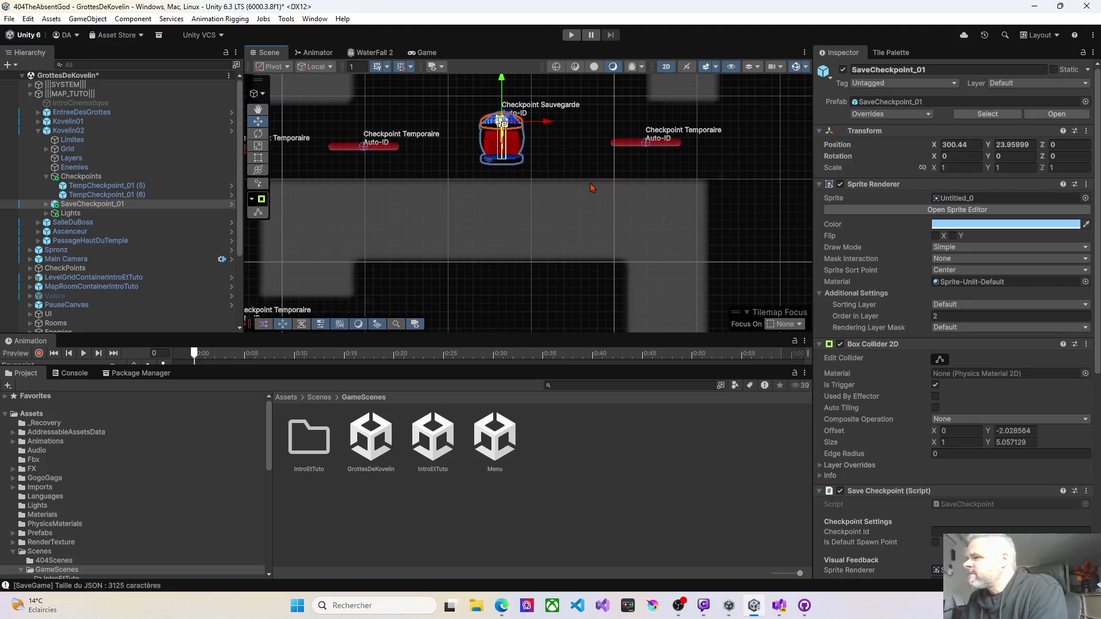
scroll(574, 186, "down", 1)
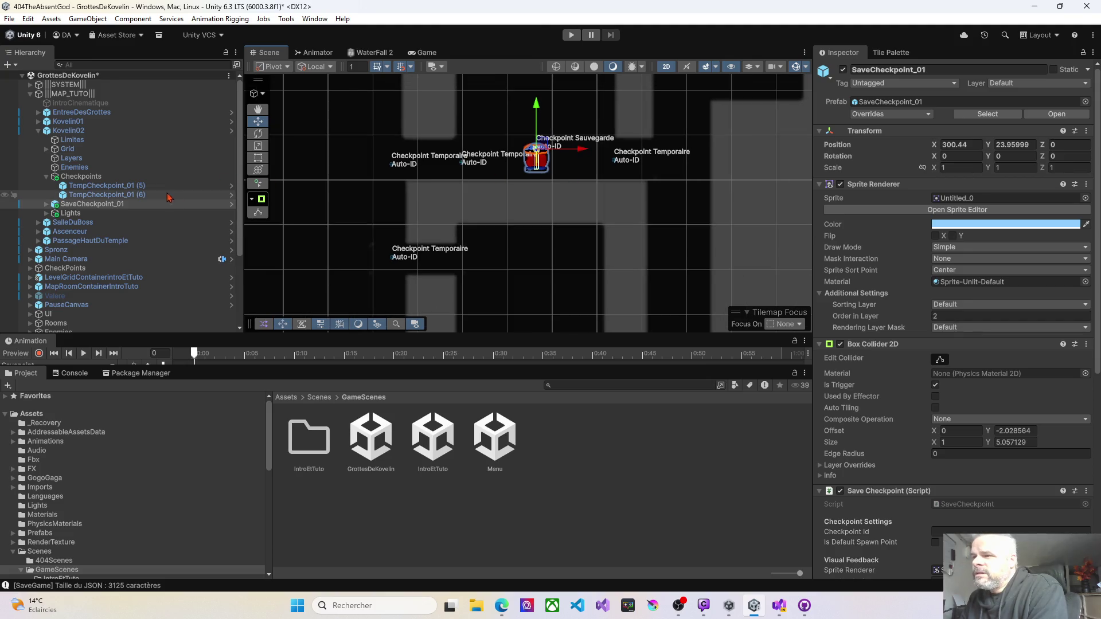
left_click(47, 214)
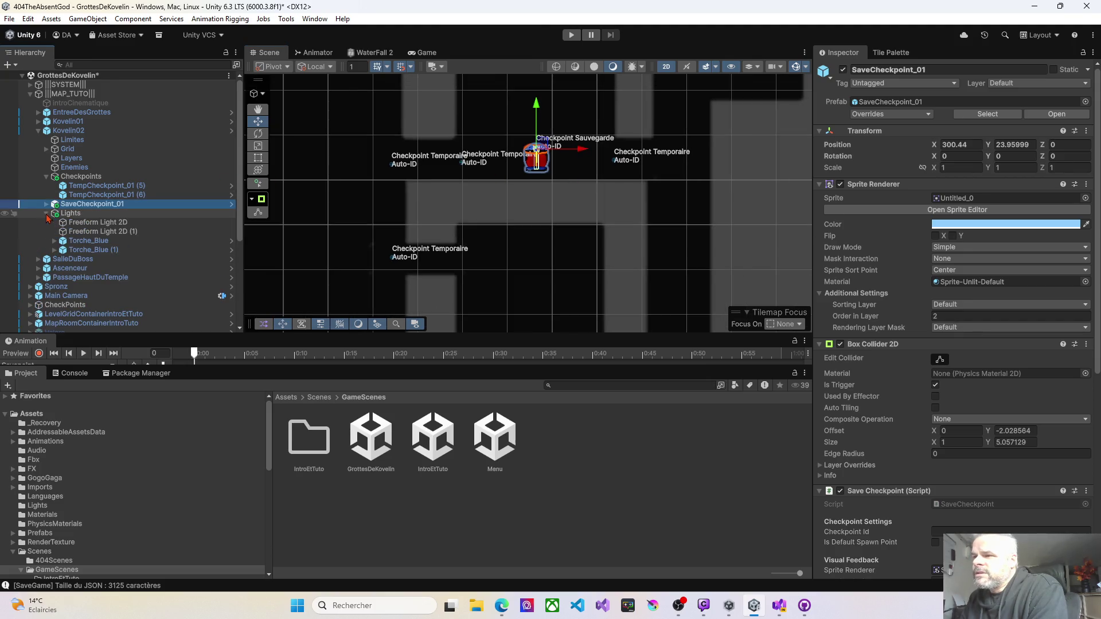
Delete both Freeform Light 2D objects and both Torche_Blue lights from the Lights group.
left_click(83, 224)
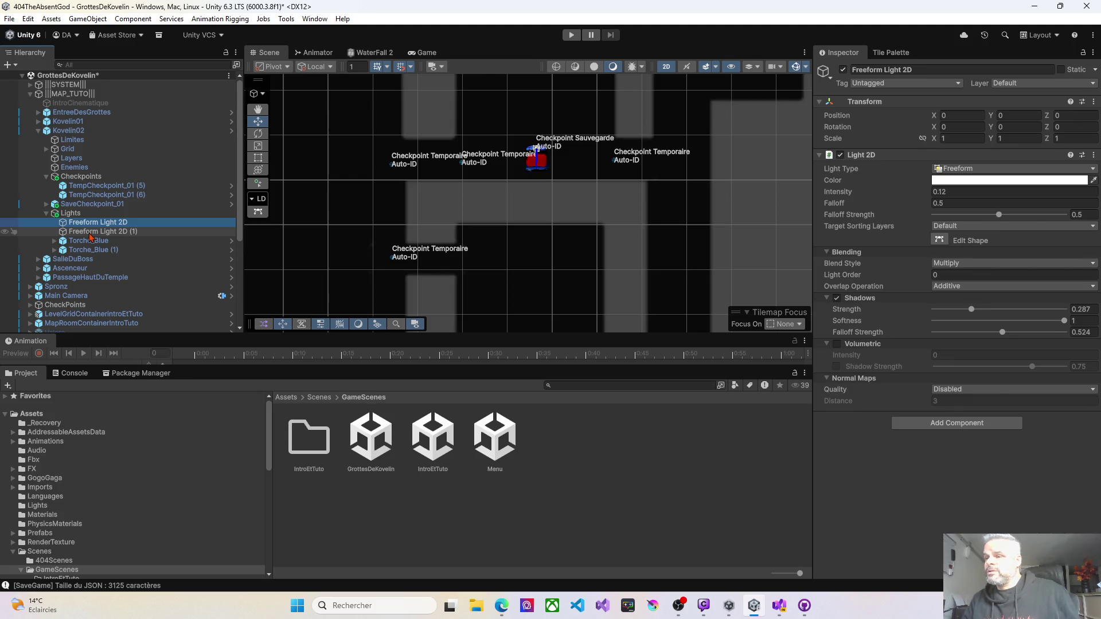
left_click(100, 251, "shift")
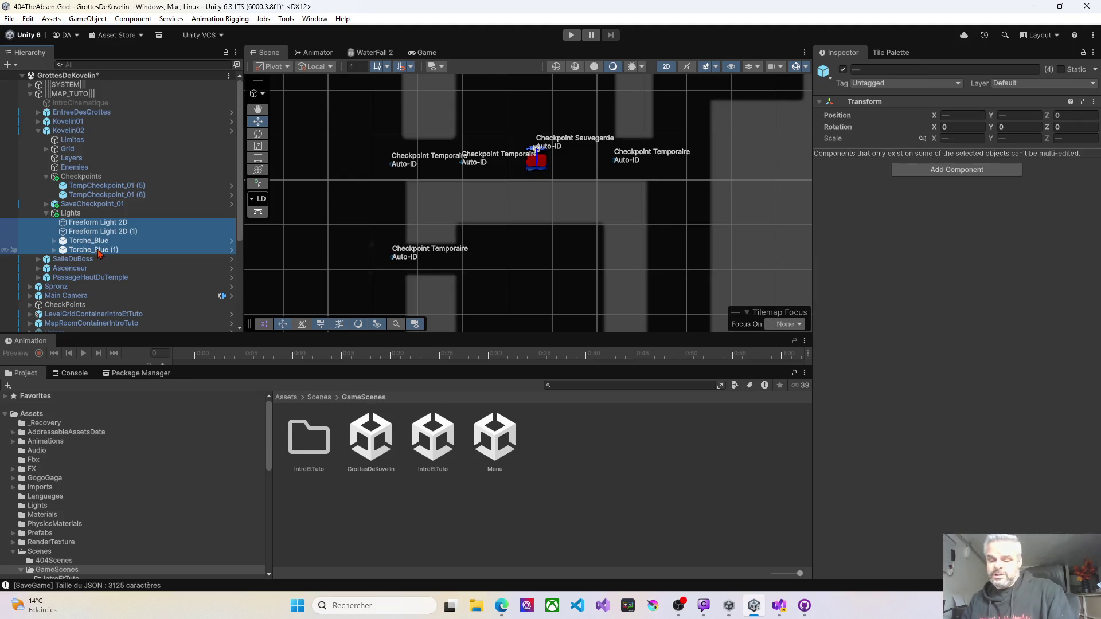
key("Delete")
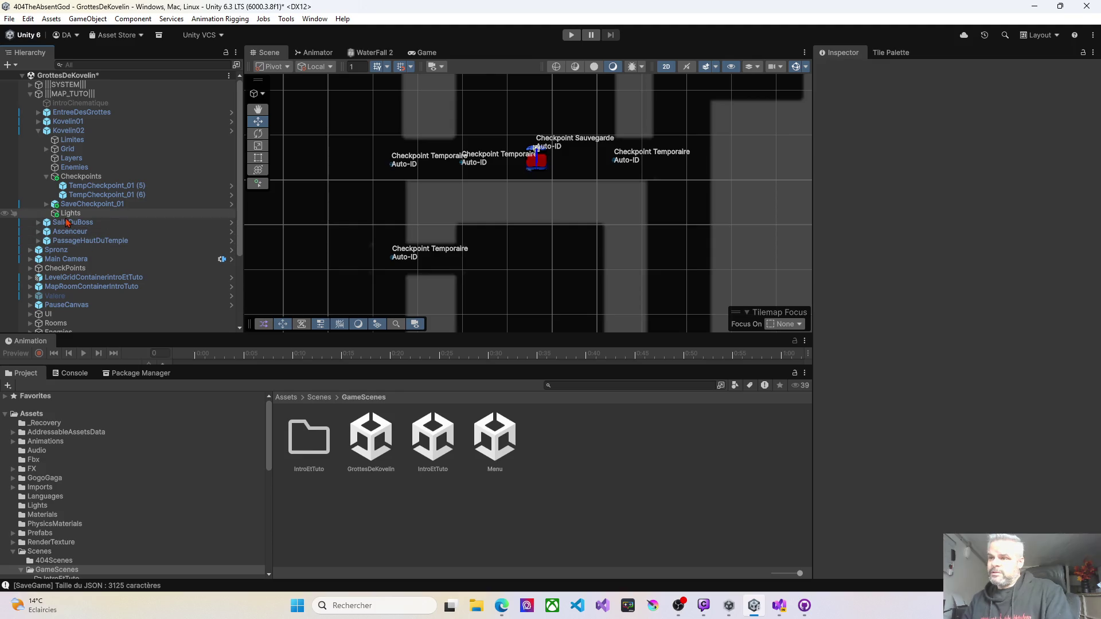
left_click(73, 216)
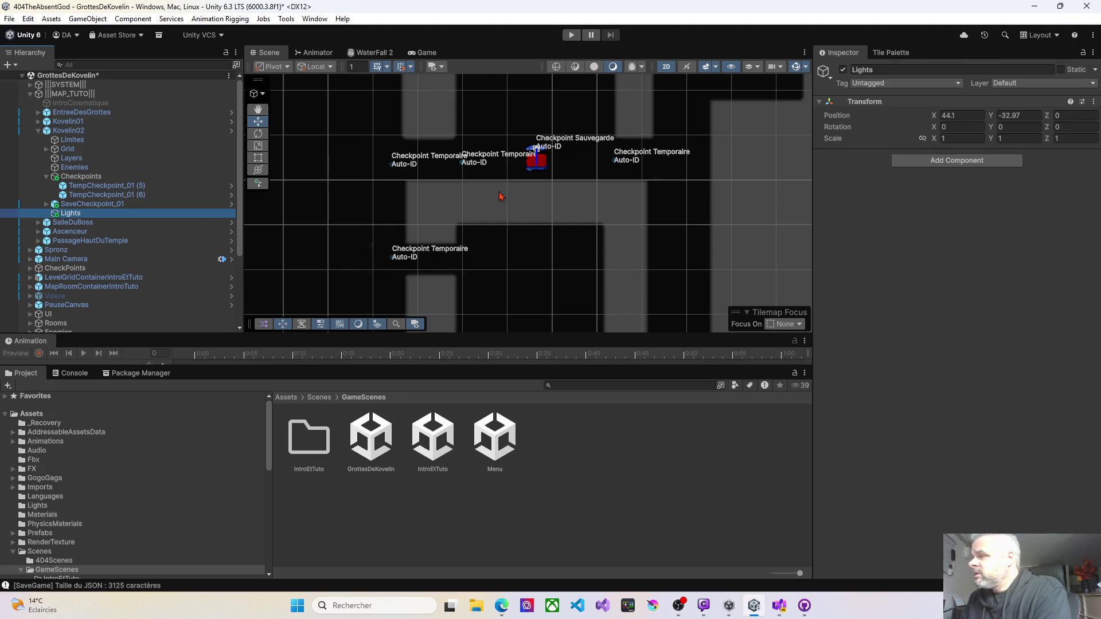
Collapse the Kovelin02 group and select the Kovelin02 room object.
scroll(501, 197, "down", 5)
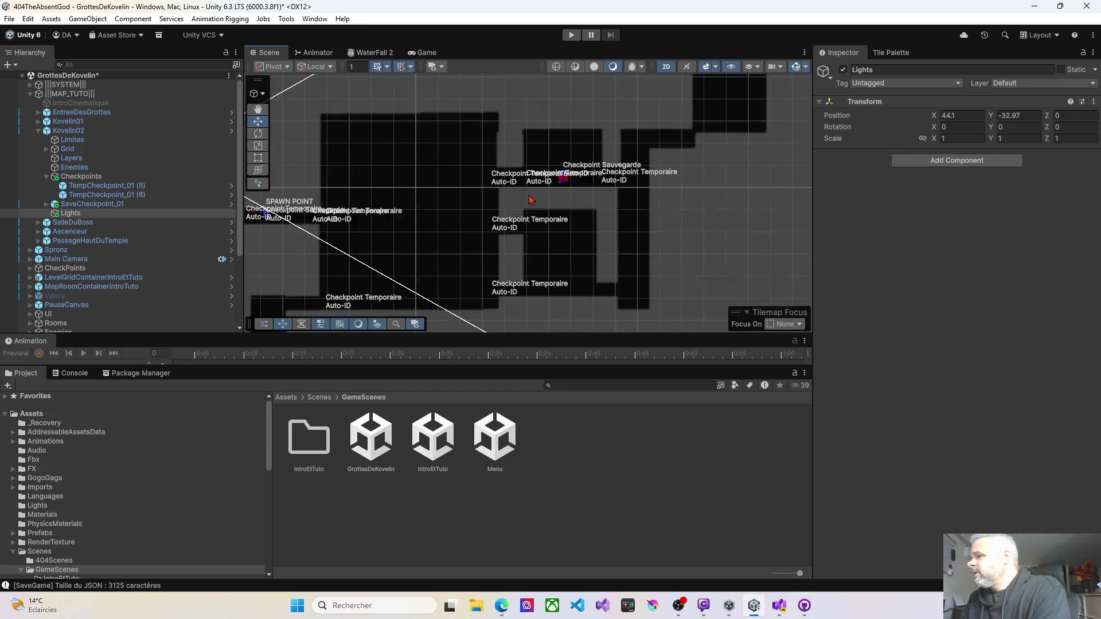
scroll(528, 199, "down", 2)
left_click_drag(494, 192, 428, 189)
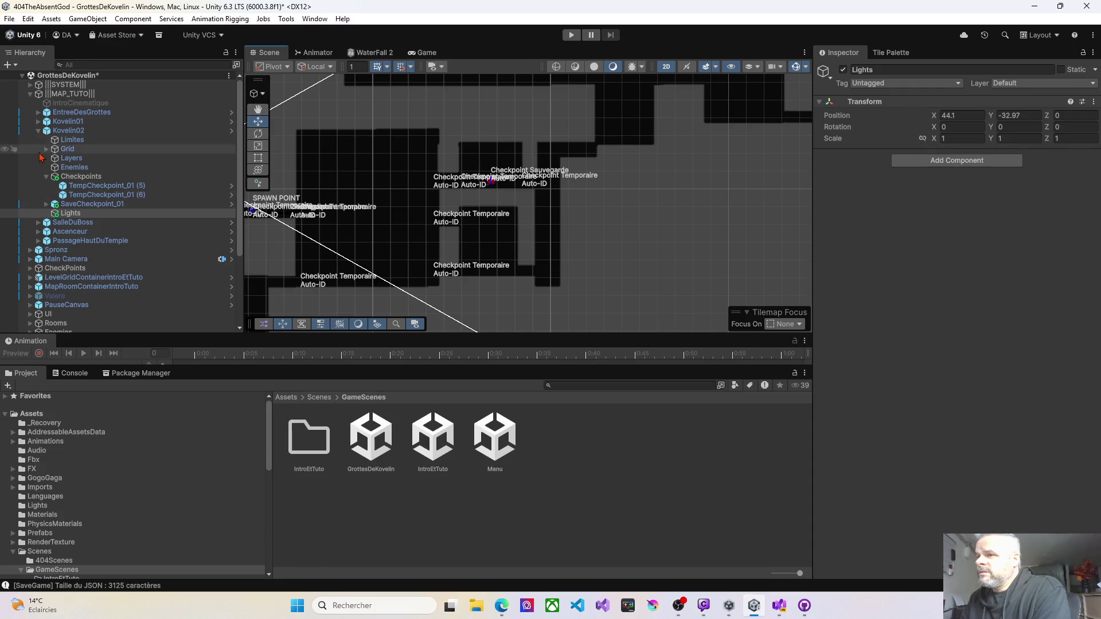
left_click(38, 130)
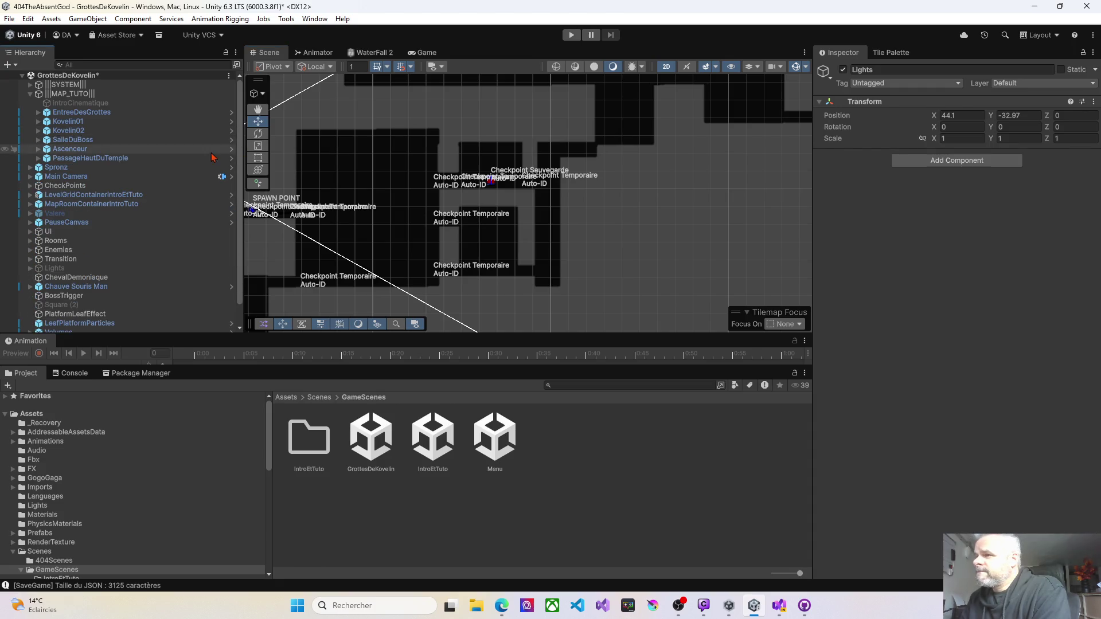
left_click(69, 132)
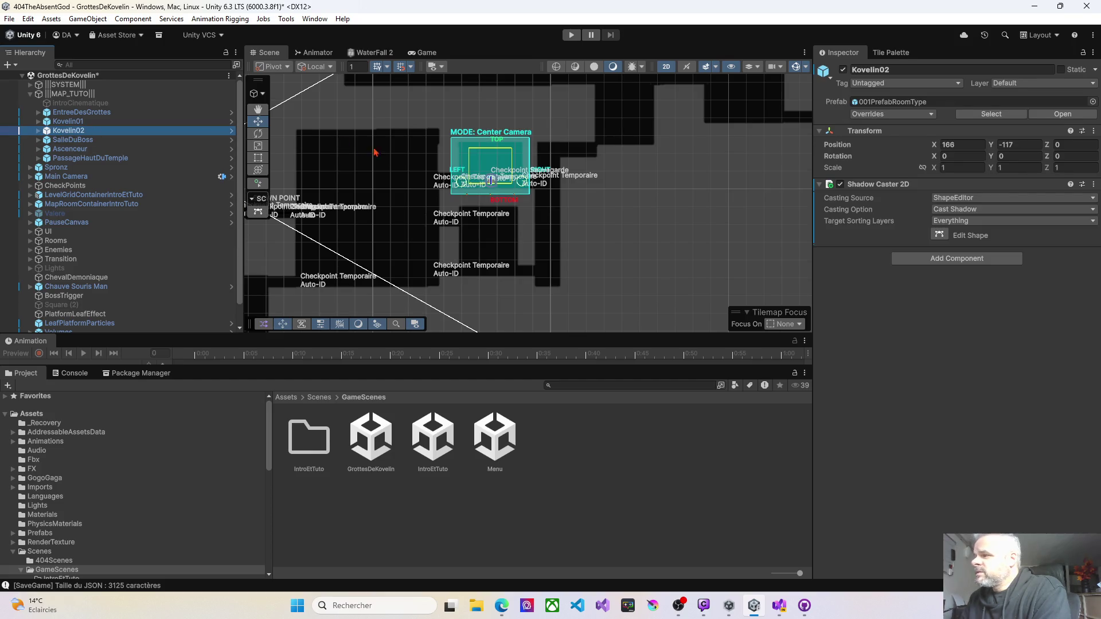
key("f")
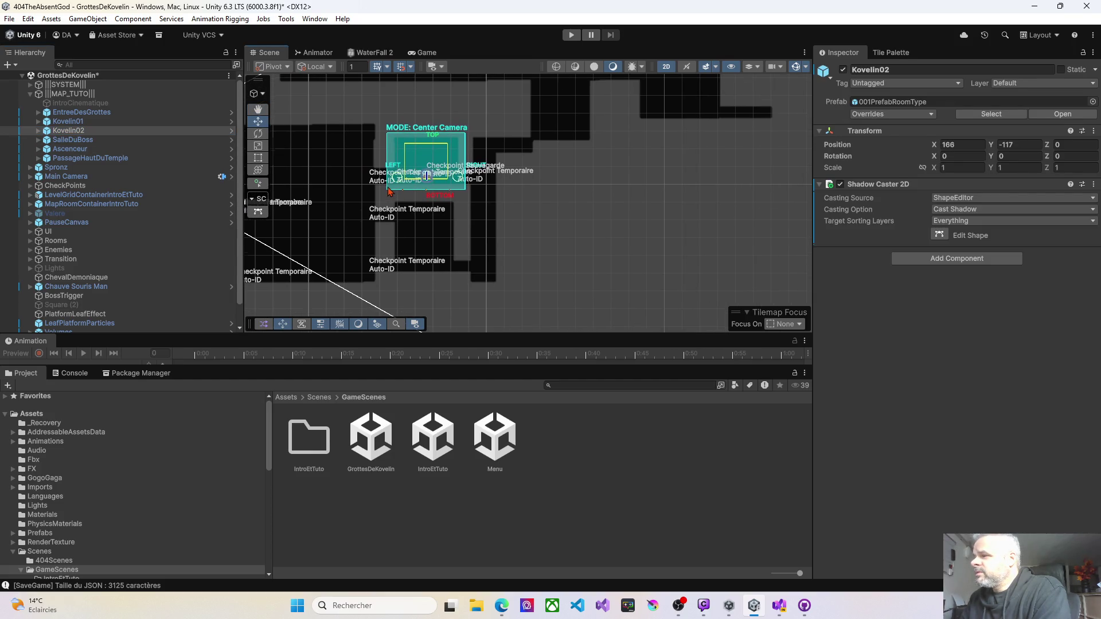
scroll(391, 191, "down", 3)
scroll(395, 191, "up", 2)
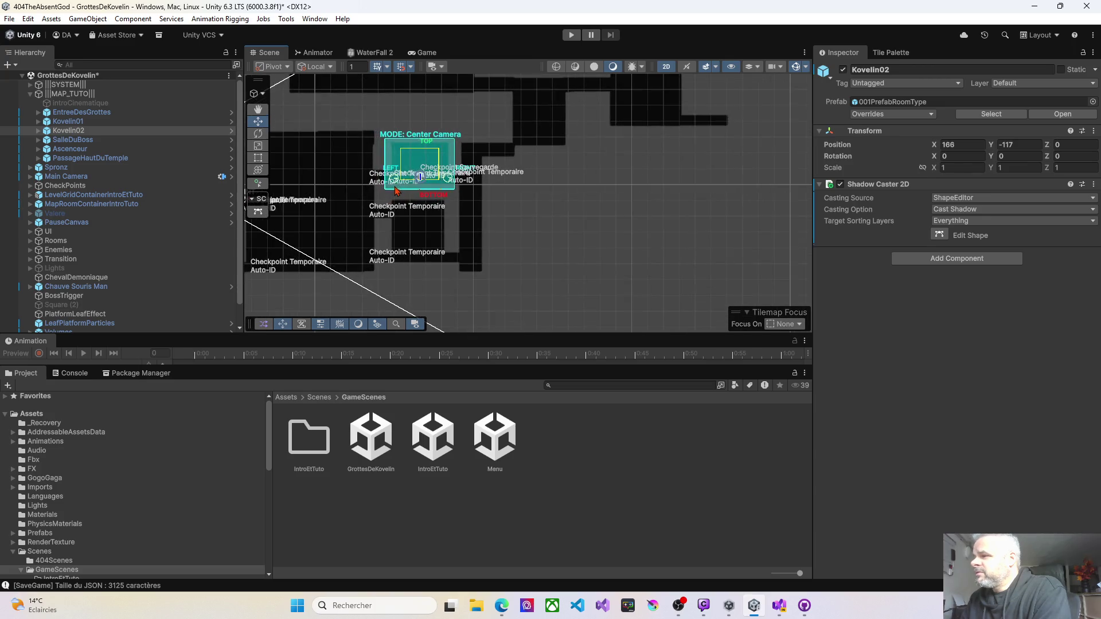
scroll(395, 191, "up", 5)
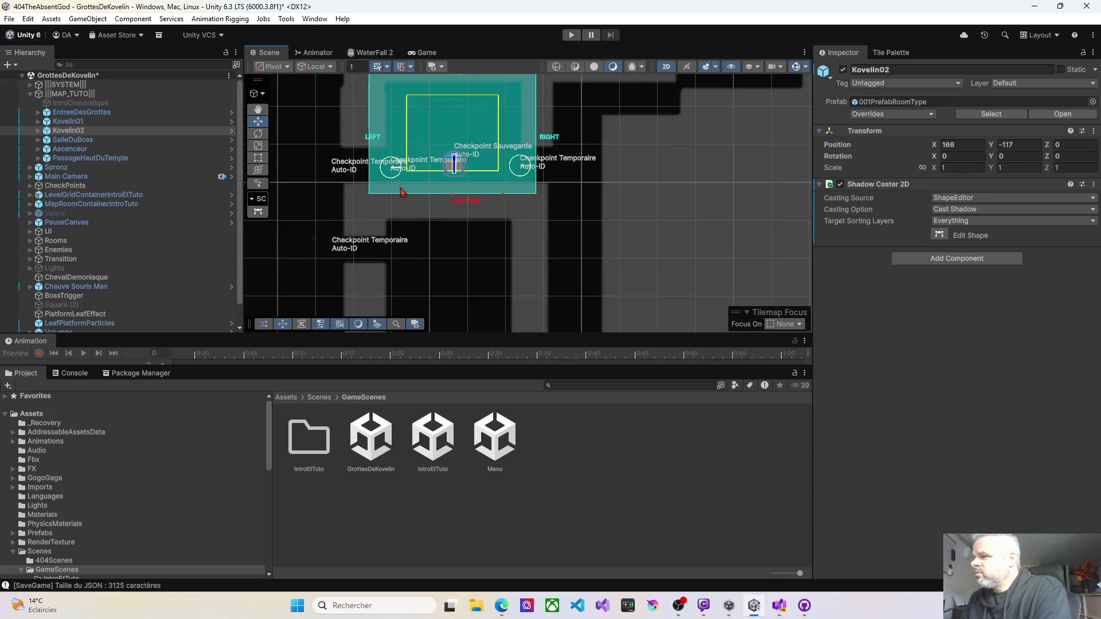
scroll(400, 191, "down", 1)
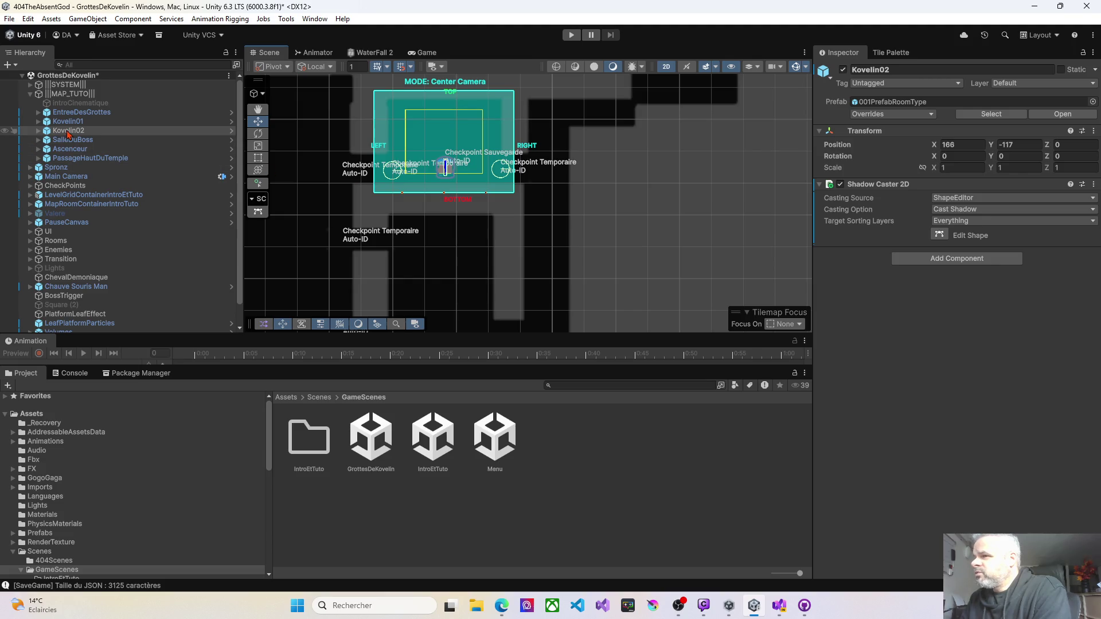
scroll(376, 167, "down", 4)
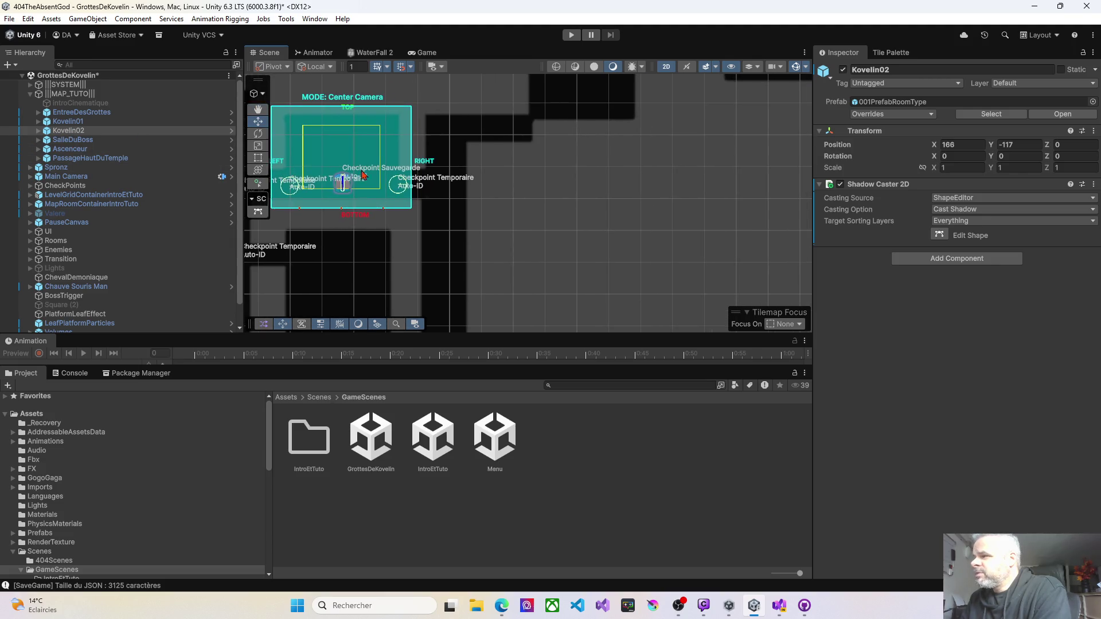
scroll(384, 192, "down", 5)
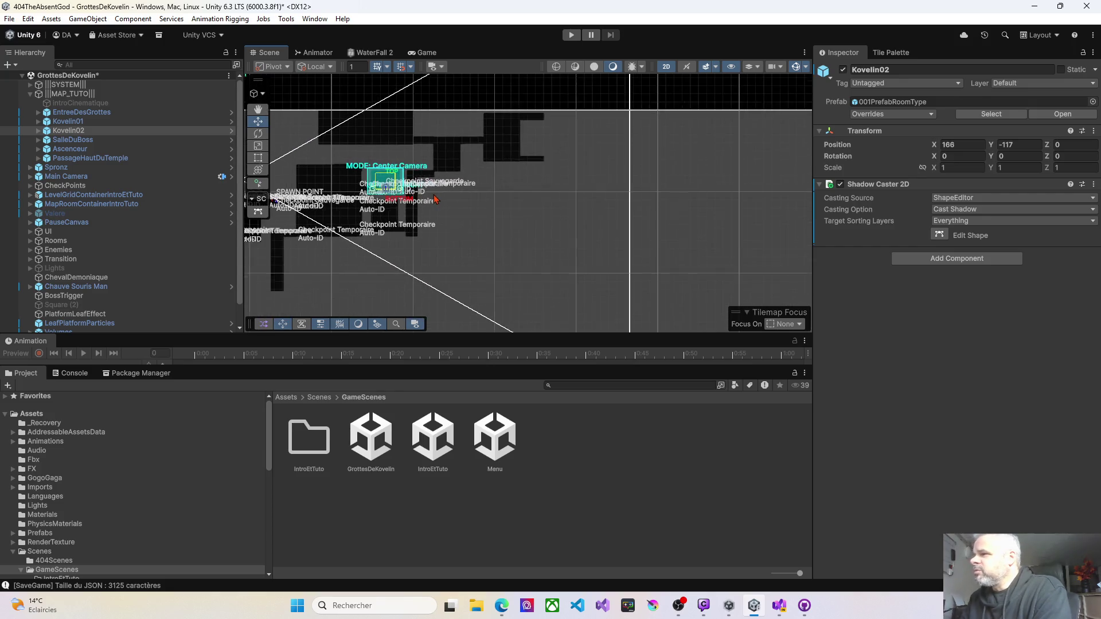
scroll(613, 202, "left", 5)
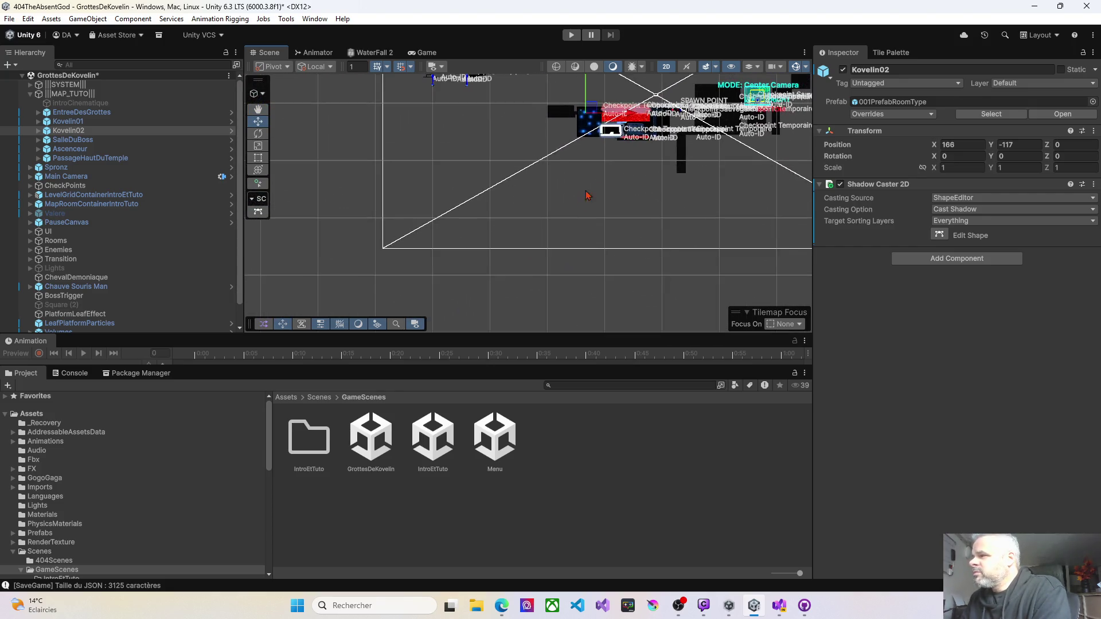
scroll(398, 204, "right", 8)
scroll(425, 193, "up", 8)
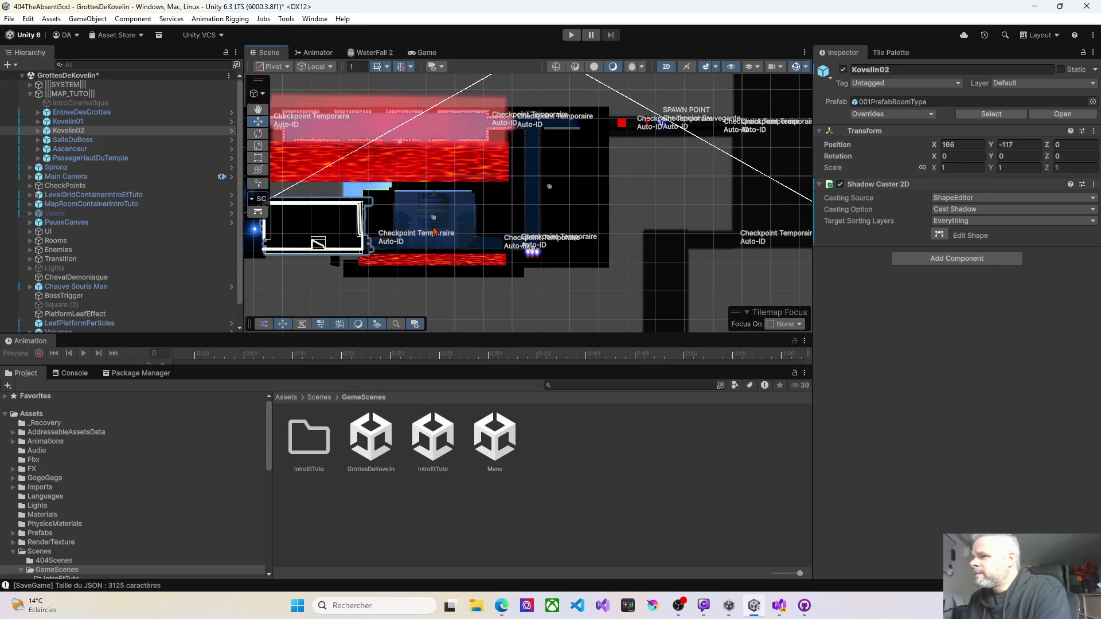
left_click(69, 141)
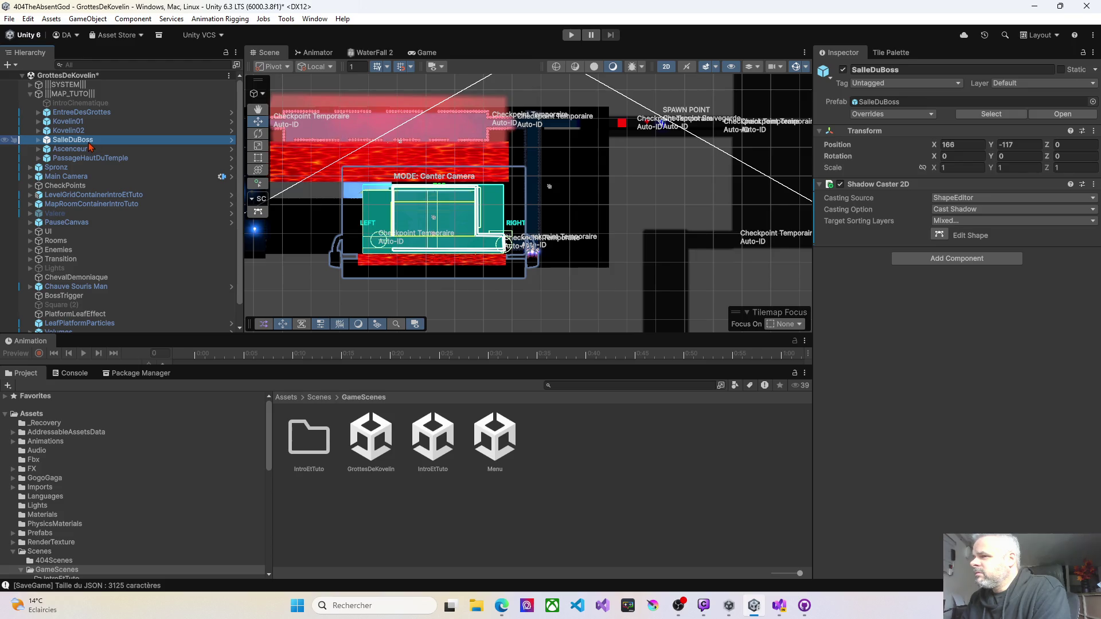
Rename the SalleDuBoss object in the Hierarchy to 'KovelinBoss'.
left_click(80, 143)
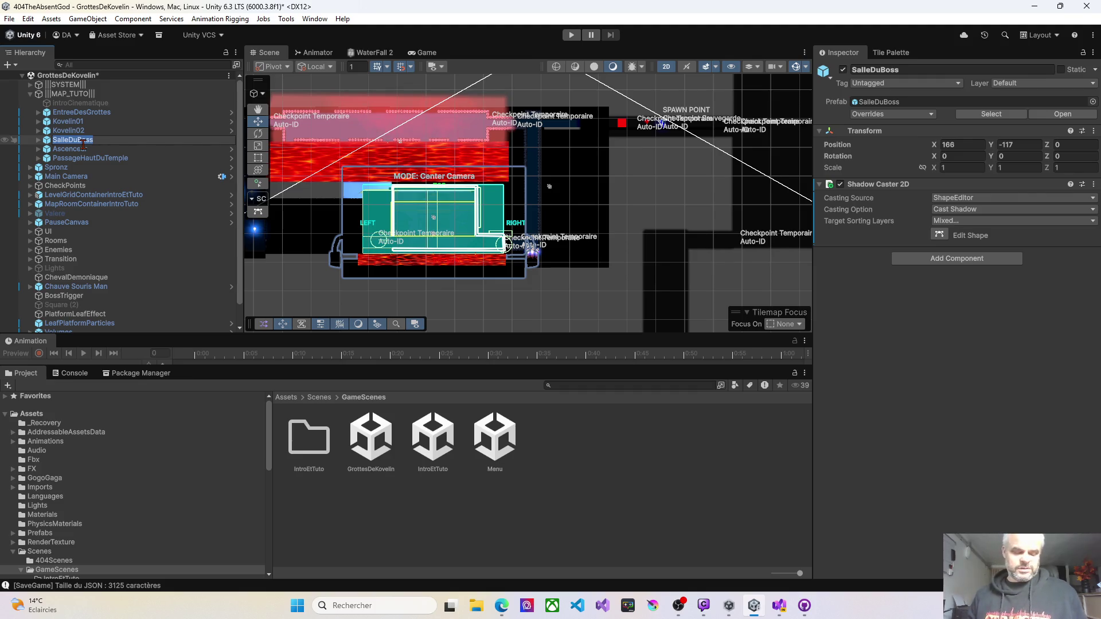
type("KovelinB")
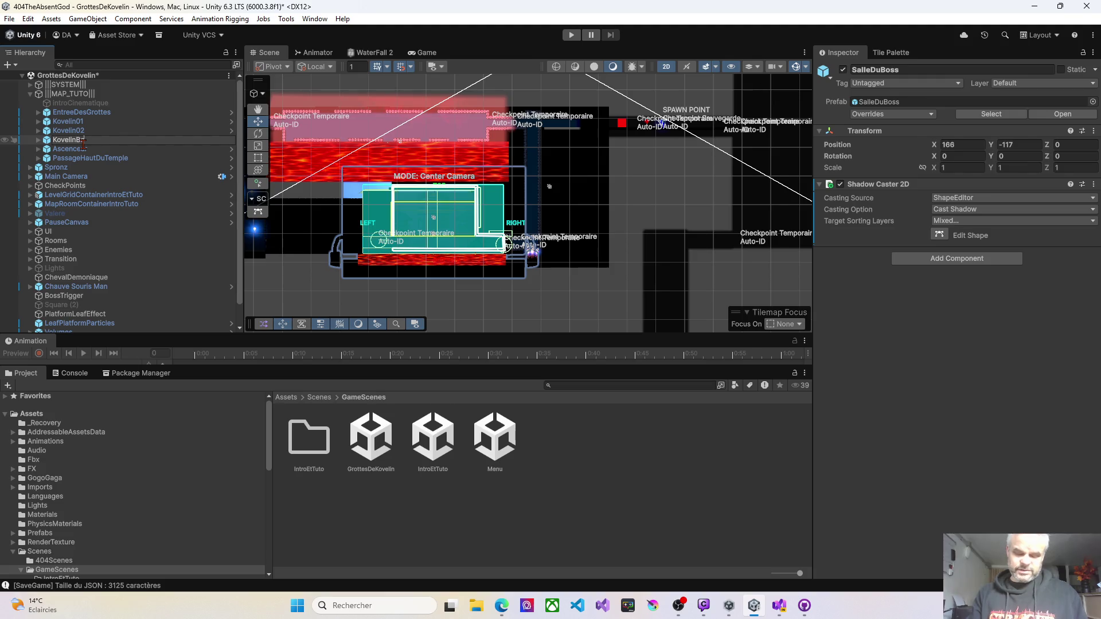
type("oss")
key("Return")
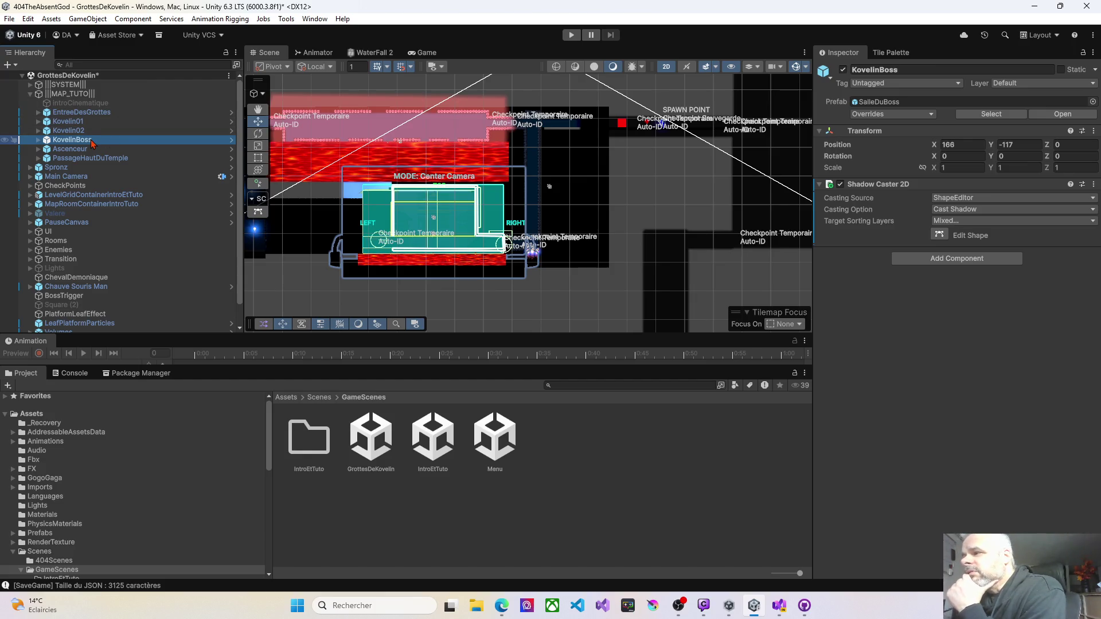
scroll(453, 224, "down", 3)
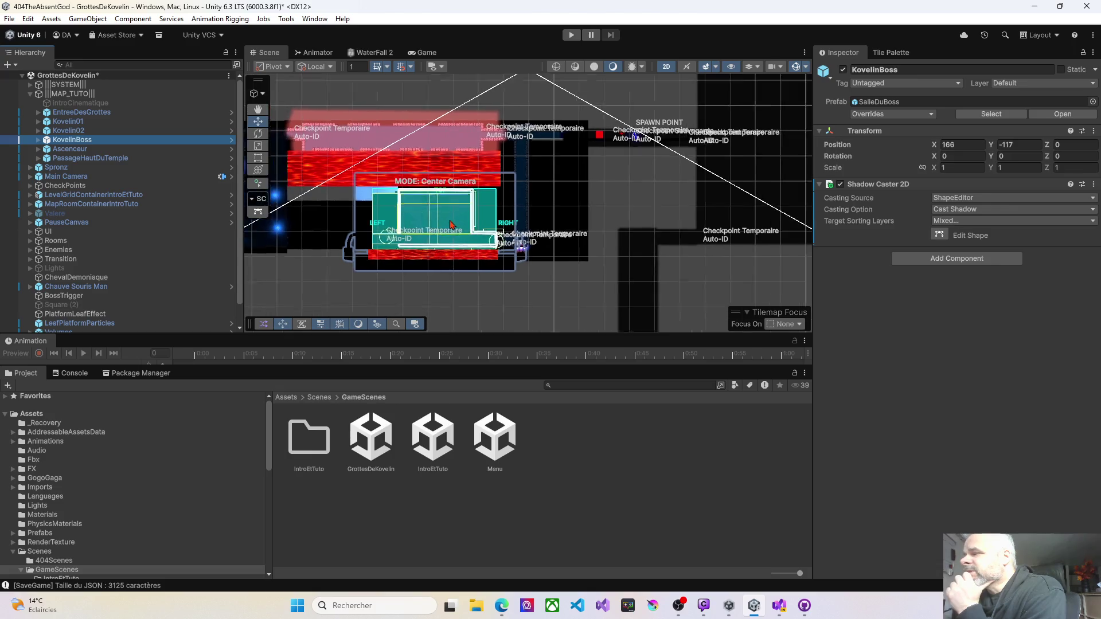
Pan across the level and drag the KovelinBoss room up and to the right.
scroll(453, 224, "down", 2)
mouse_move(453, 224)
left_mouse_down()
mouse_move(465, 207)
mouse_move(441, 234)
mouse_move(498, 252)
mouse_move(748, 252)
left_mouse_up()
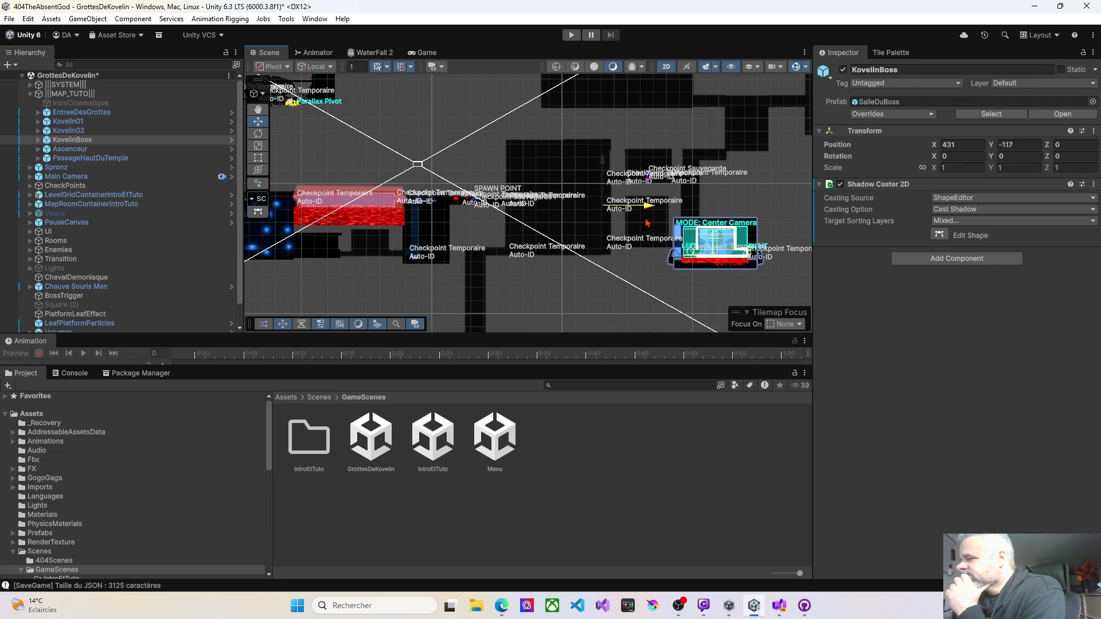
mouse_move(647, 222)
left_mouse_down()
mouse_move(416, 232)
mouse_move(668, 233)
left_mouse_up()
left_click_drag(669, 193, 509, 254)
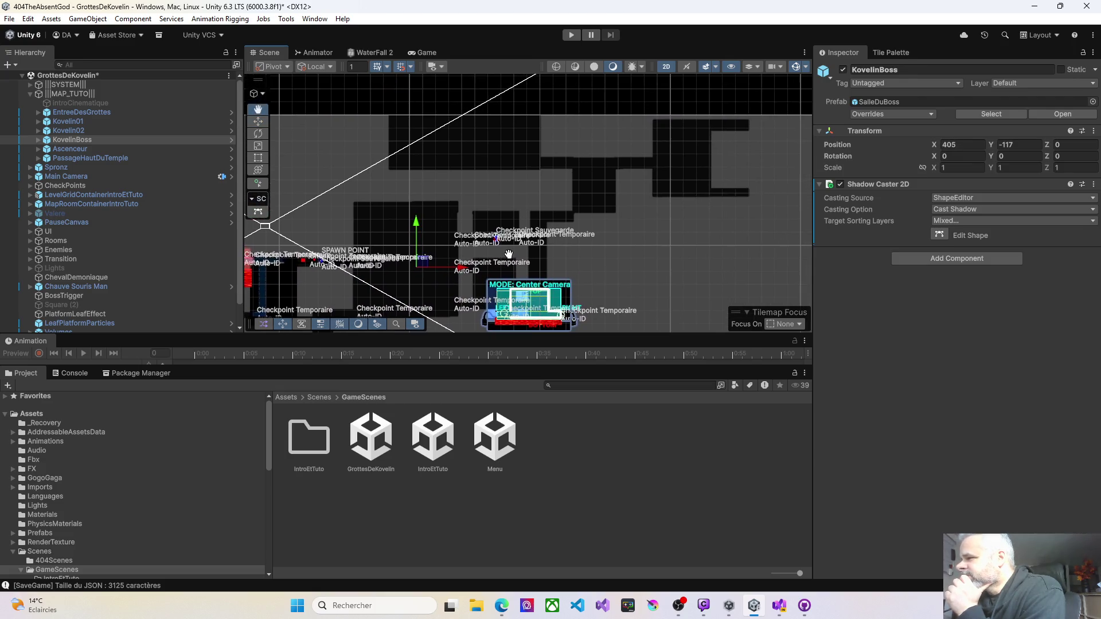
mouse_move(422, 264)
left_mouse_down()
mouse_move(459, 220)
mouse_move(487, 92)
mouse_move(575, 163)
mouse_move(548, 198)
mouse_move(454, 207)
left_mouse_up()
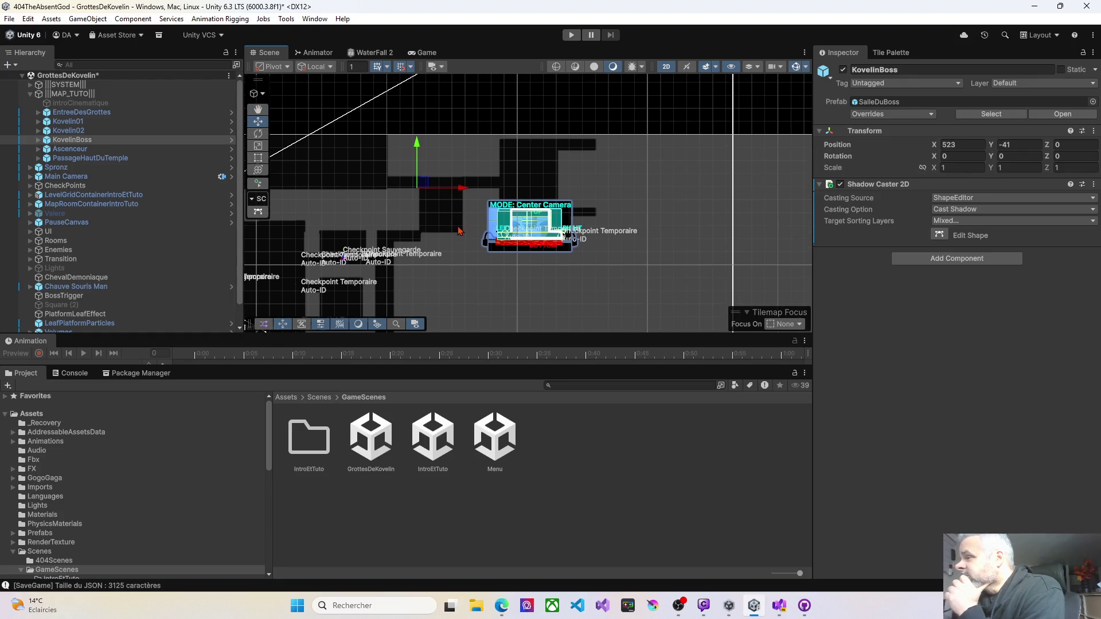
Adjust KovelinBoss above the ground tiles, toward roughly X 532, Y 7.
scroll(458, 235, "down", 2)
scroll(461, 236, "down", 1)
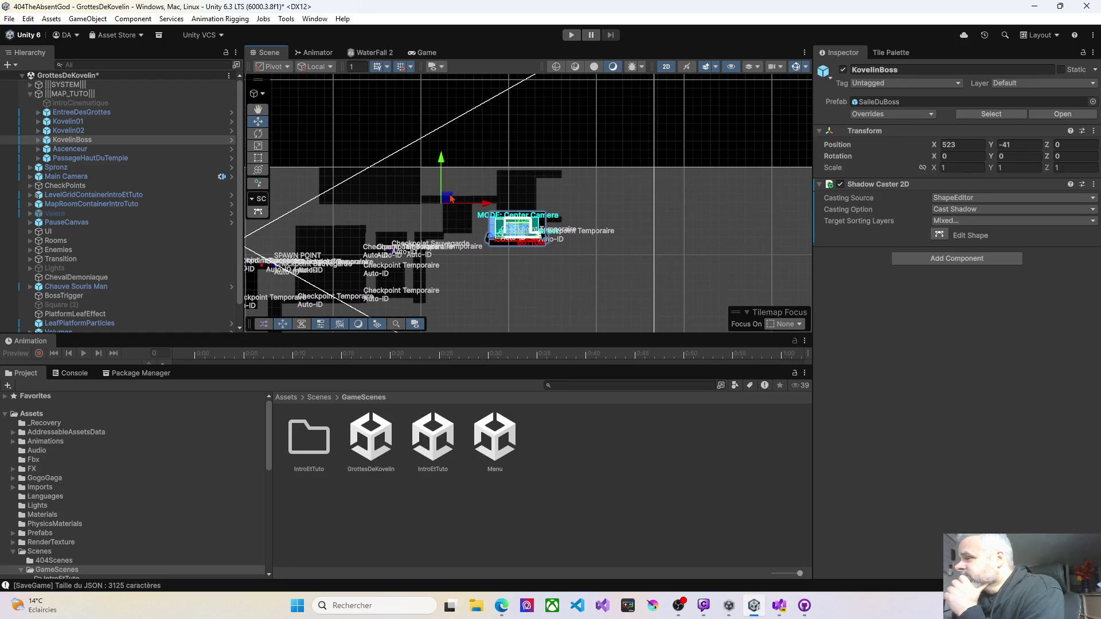
mouse_move(481, 162)
left_mouse_down()
mouse_move(428, 153)
mouse_move(406, 167)
mouse_move(454, 222)
mouse_move(503, 226)
left_mouse_up()
scroll(452, 230, "down", 3)
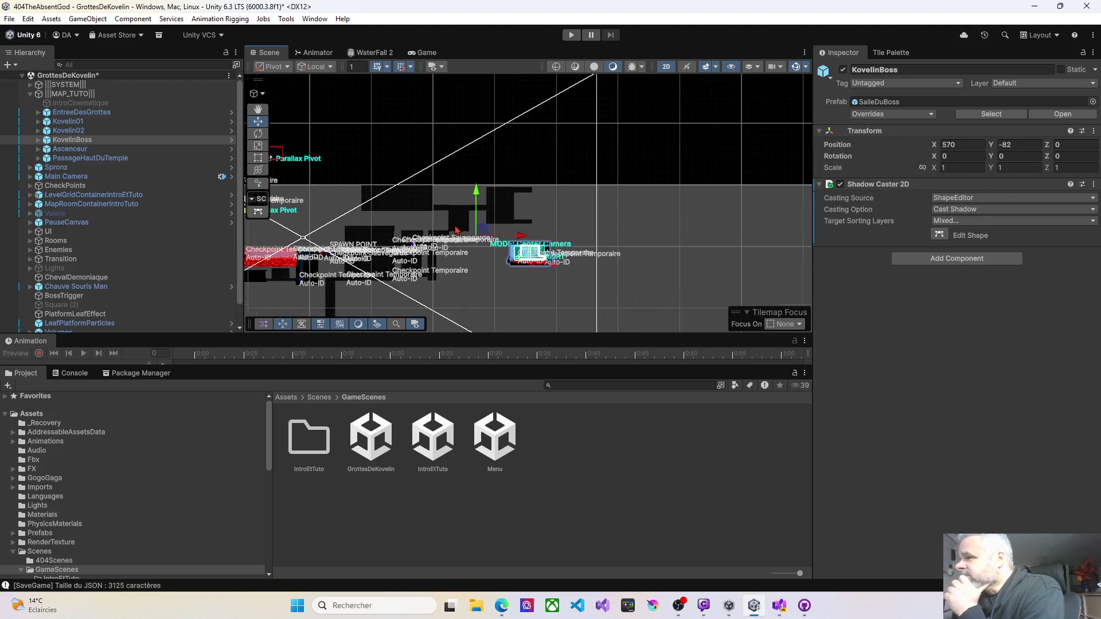
scroll(451, 231, "down", 1)
scroll(456, 230, "up", 4)
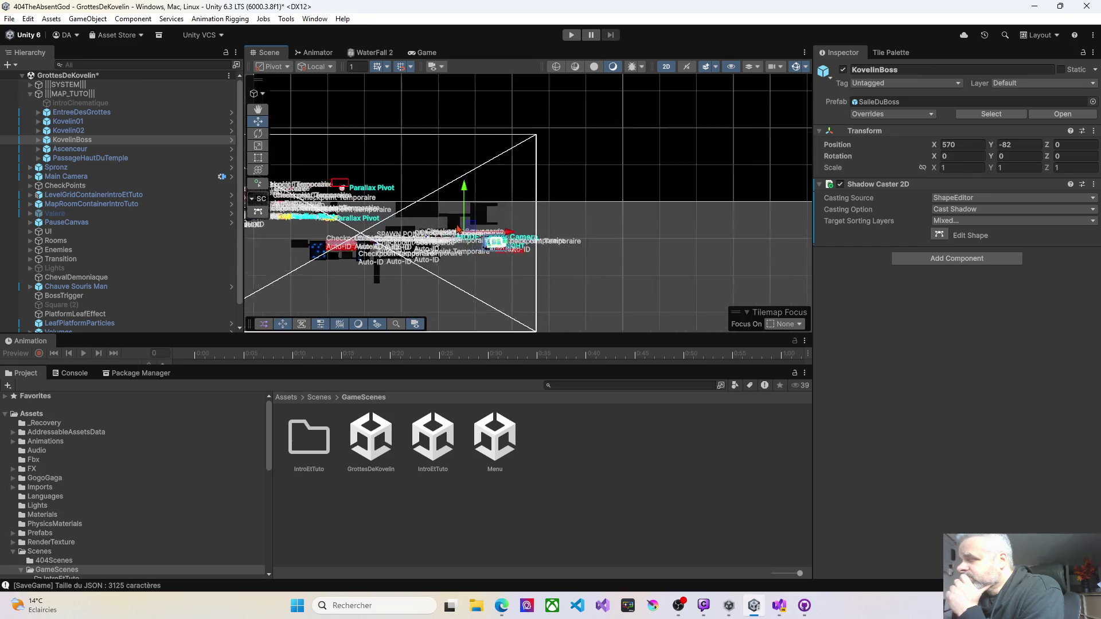
scroll(457, 228, "up", 5)
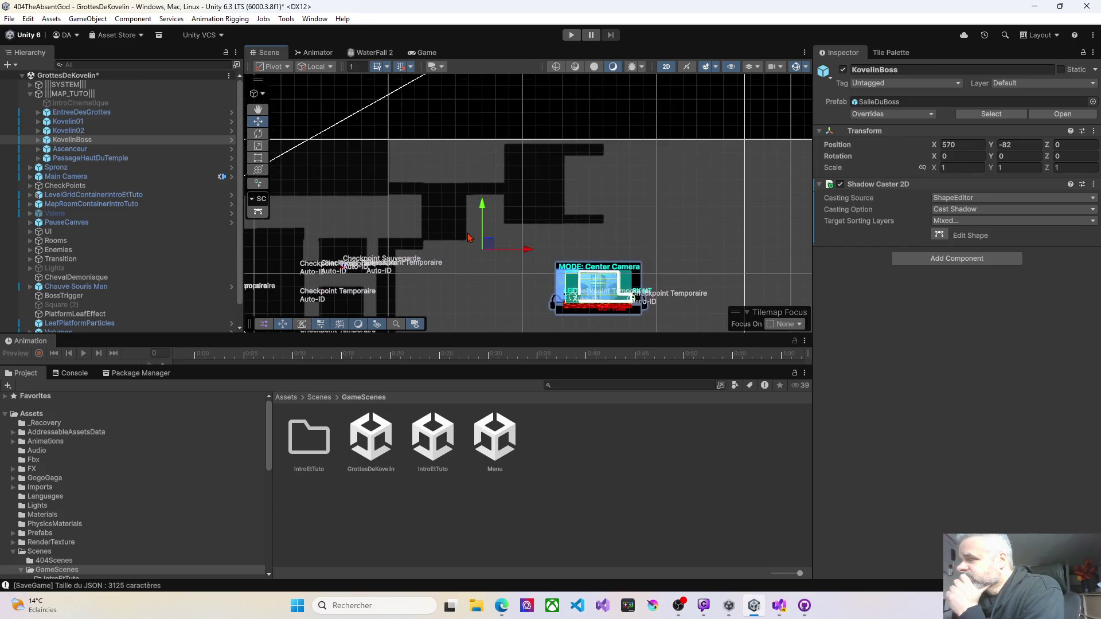
scroll(477, 240, "up", 1)
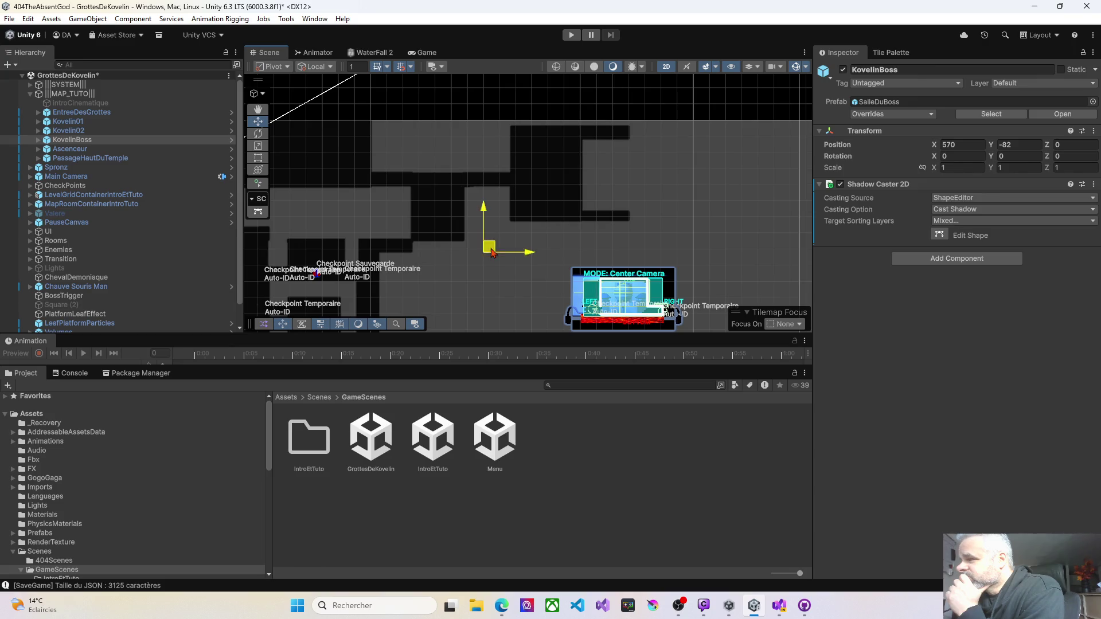
mouse_move(492, 253)
left_mouse_down()
mouse_move(444, 206)
mouse_move(400, 187)
mouse_move(373, 224)
mouse_move(299, 154)
mouse_move(406, 128)
mouse_move(419, 145)
left_mouse_up()
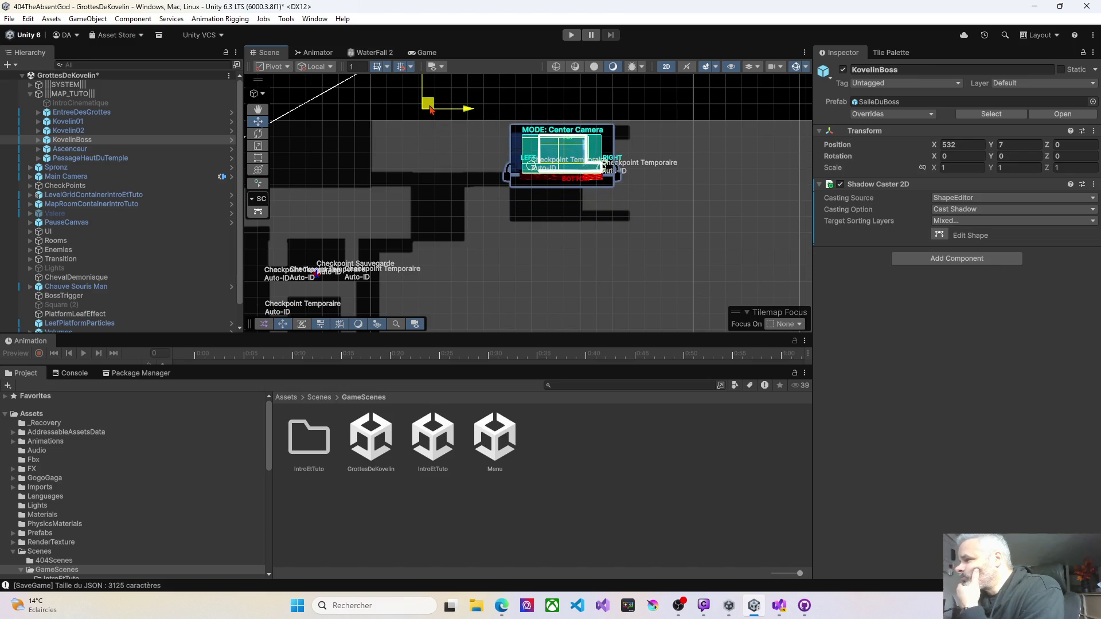
Zoom in and drag KovelinBoss down, then back up, settling at 476, 3.
scroll(526, 172, "up", 10)
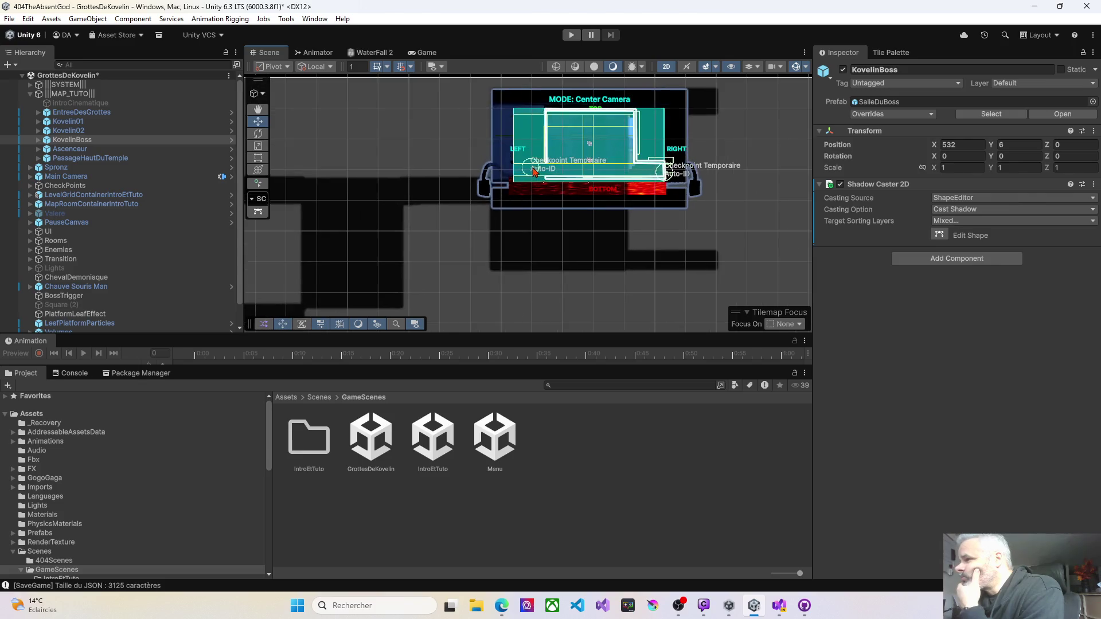
scroll(533, 175, "up", 5)
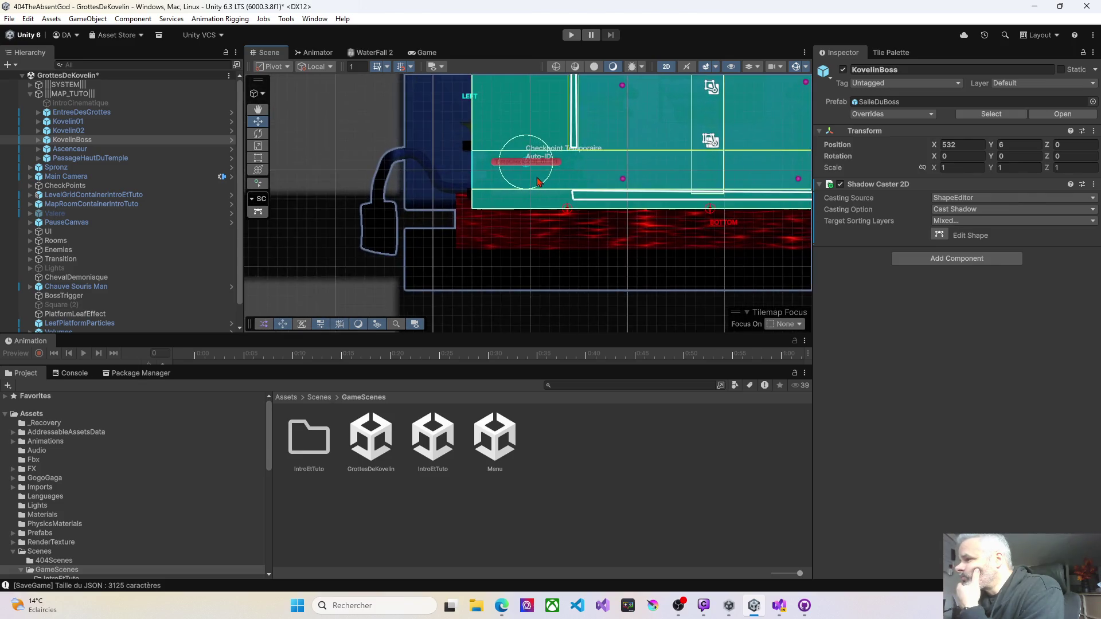
scroll(534, 179, "down", 10)
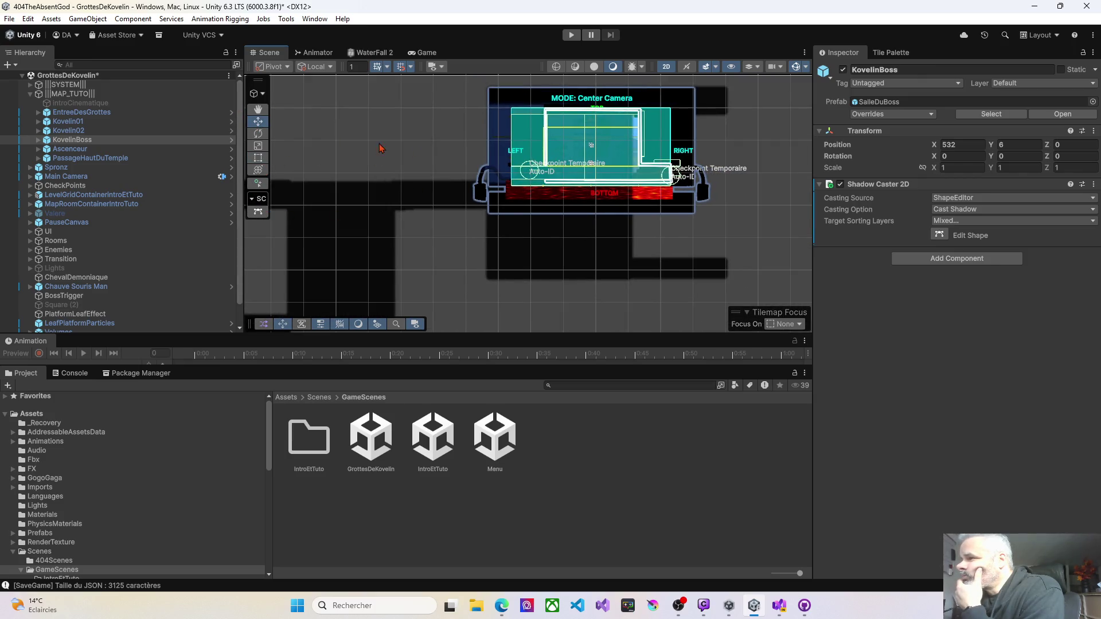
scroll(469, 139, "down", 4)
left_click_drag(399, 99, 400, 134)
scroll(441, 140, "up", 5)
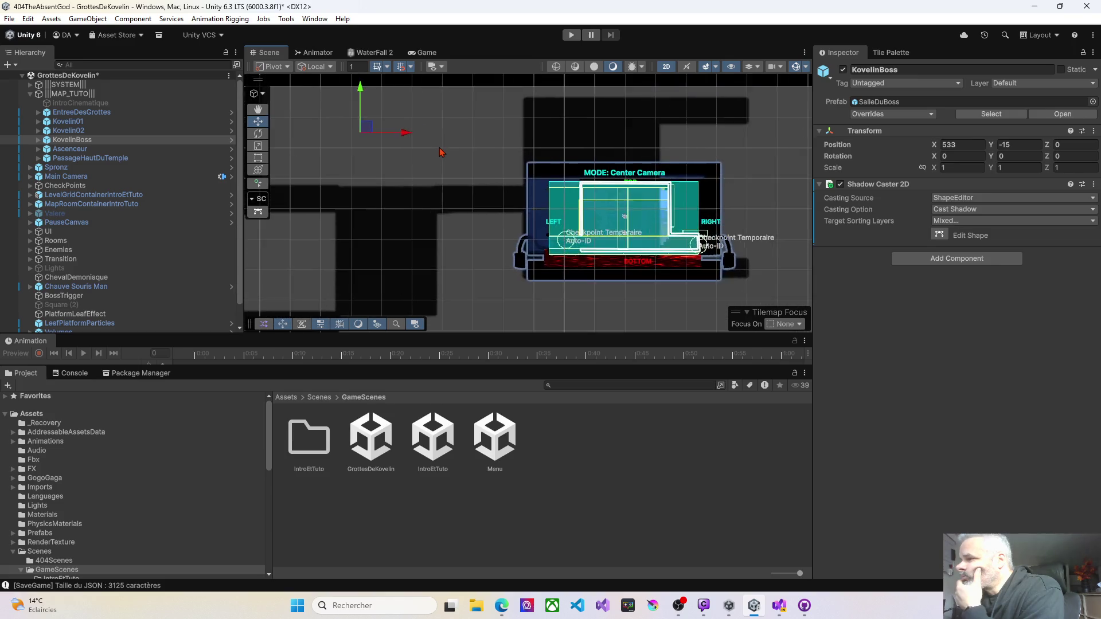
scroll(450, 158, "up", 3)
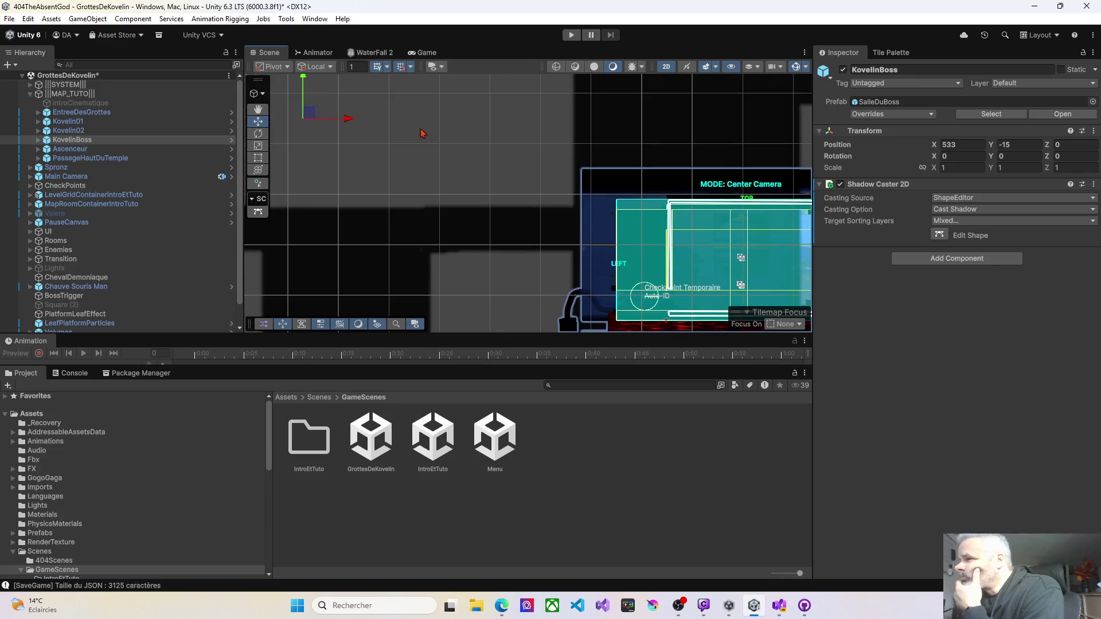
mouse_move(314, 117)
left_mouse_down()
mouse_move(313, 31)
mouse_move(310, 613)
mouse_move(303, 23)
mouse_move(300, 61)
mouse_move(207, 63)
mouse_move(12, 56)
mouse_move(32, 57)
mouse_move(21, 60)
mouse_move(26, 26)
left_mouse_up()
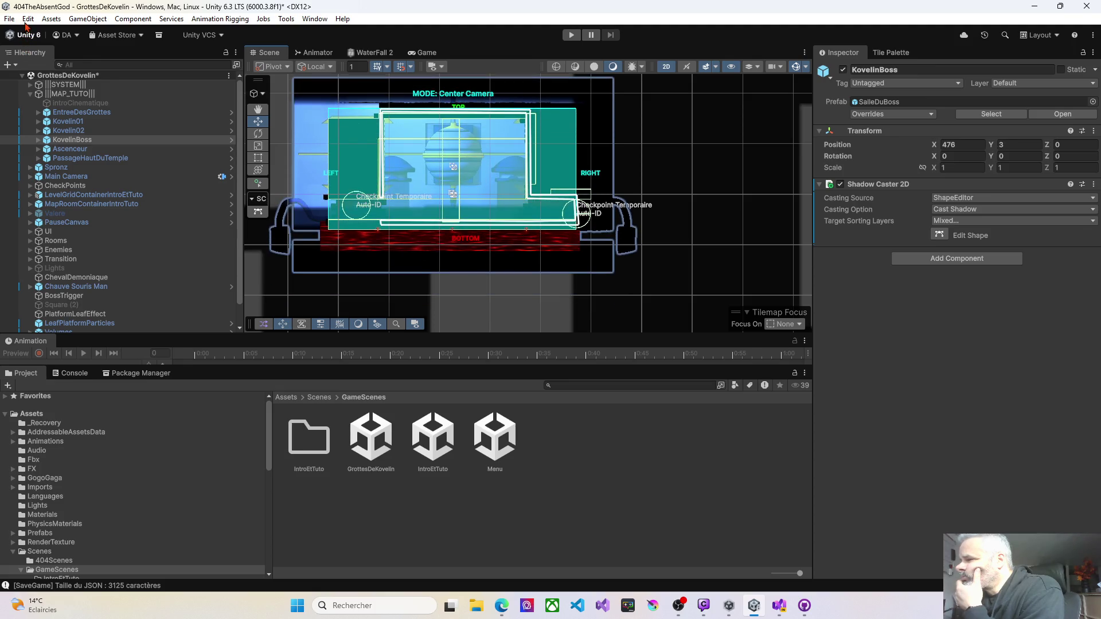
Set the Map404_0 background sprite's Order in Layer to -451.
scroll(132, 275, "down", 1)
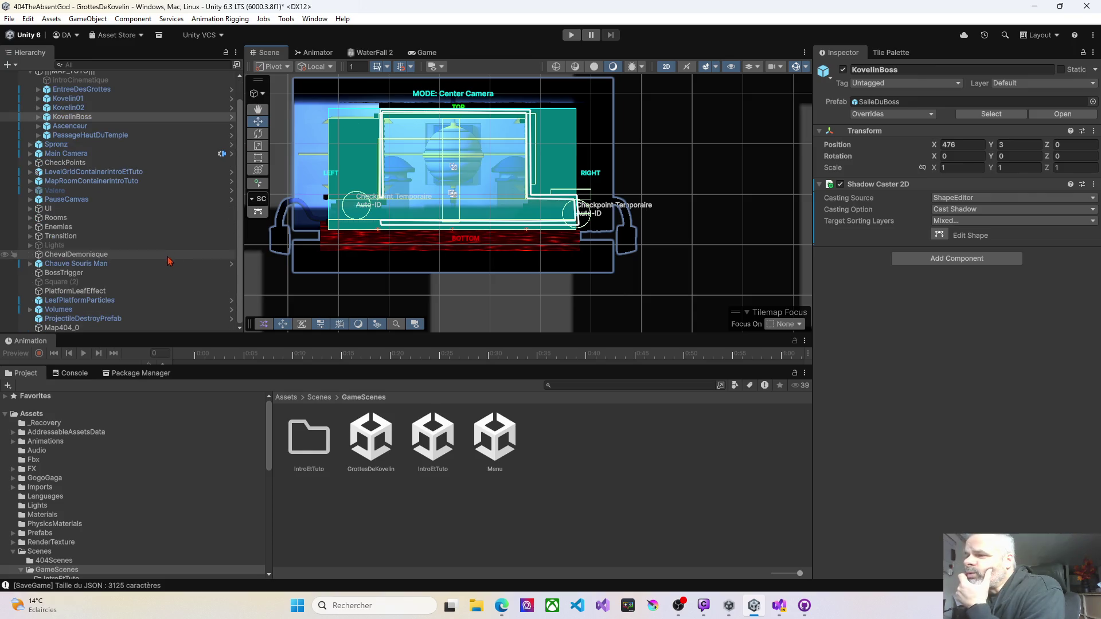
left_click(77, 328)
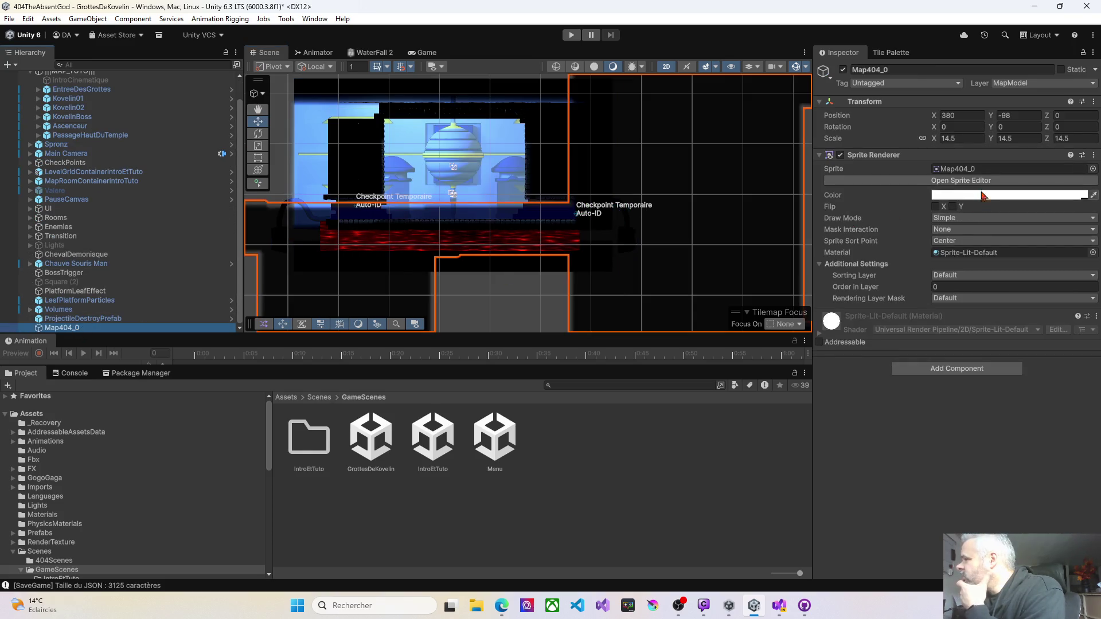
left_click_drag(924, 288, 823, 291)
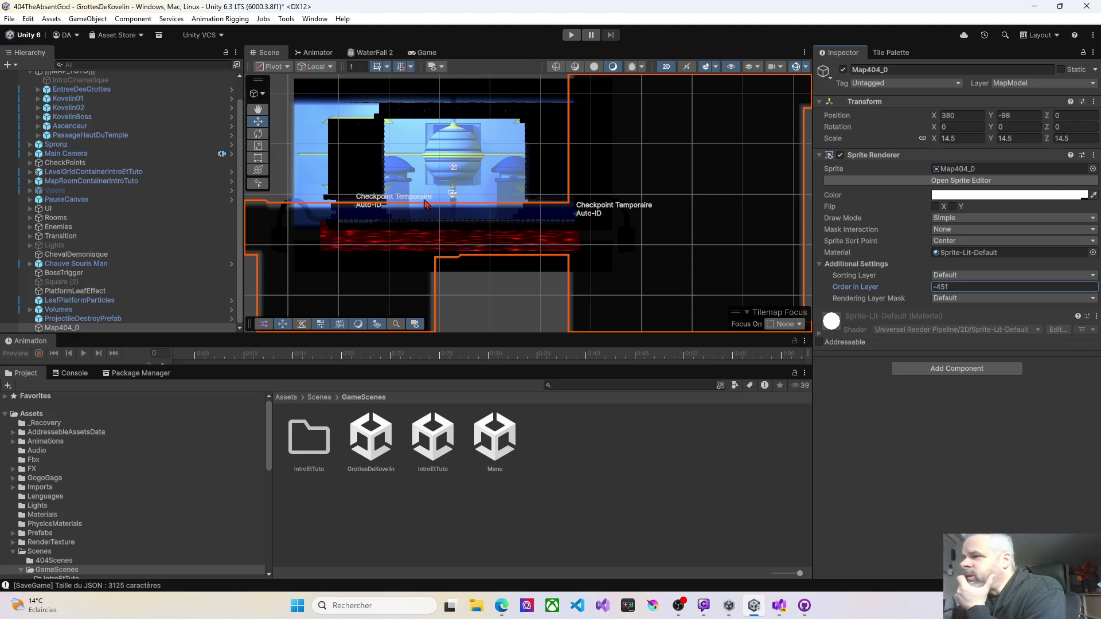
scroll(105, 195, "up", 2)
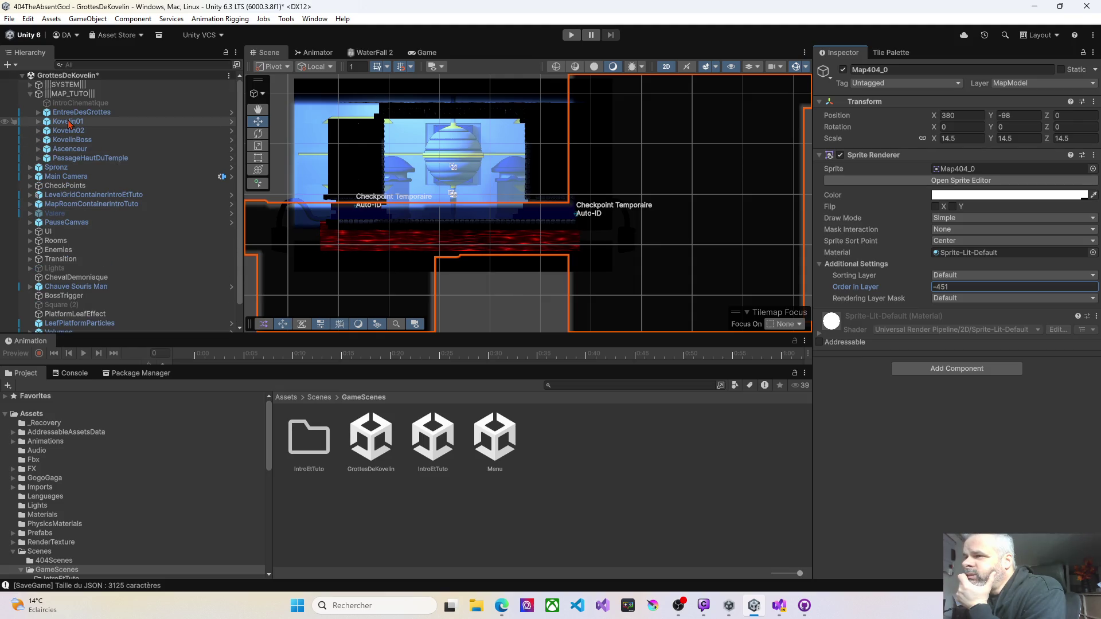
left_click(57, 145)
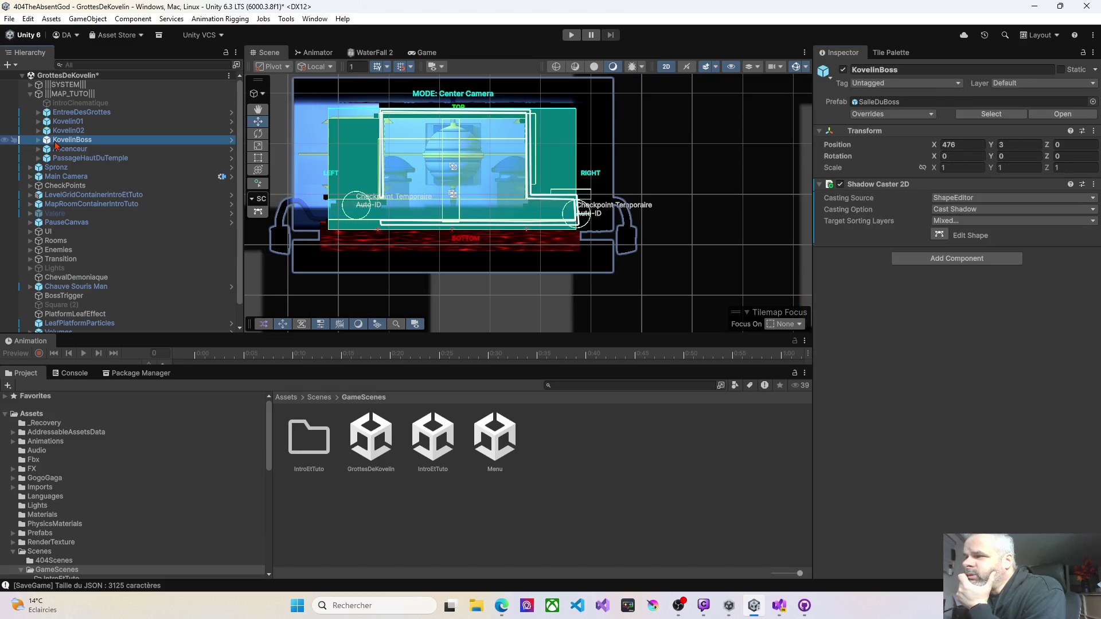
Drag the KovelinBoss room with the Move gizmo to position 533, -14.
scroll(365, 166, "down", 5)
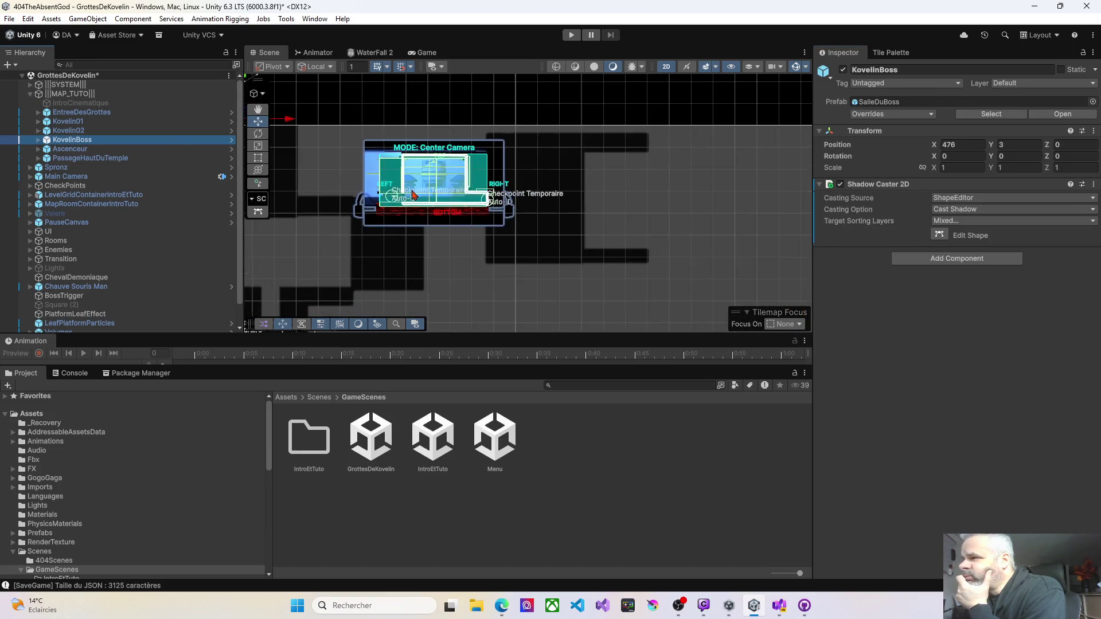
mouse_move(283, 132)
left_mouse_down()
mouse_move(360, 139)
mouse_move(382, 168)
left_mouse_up()
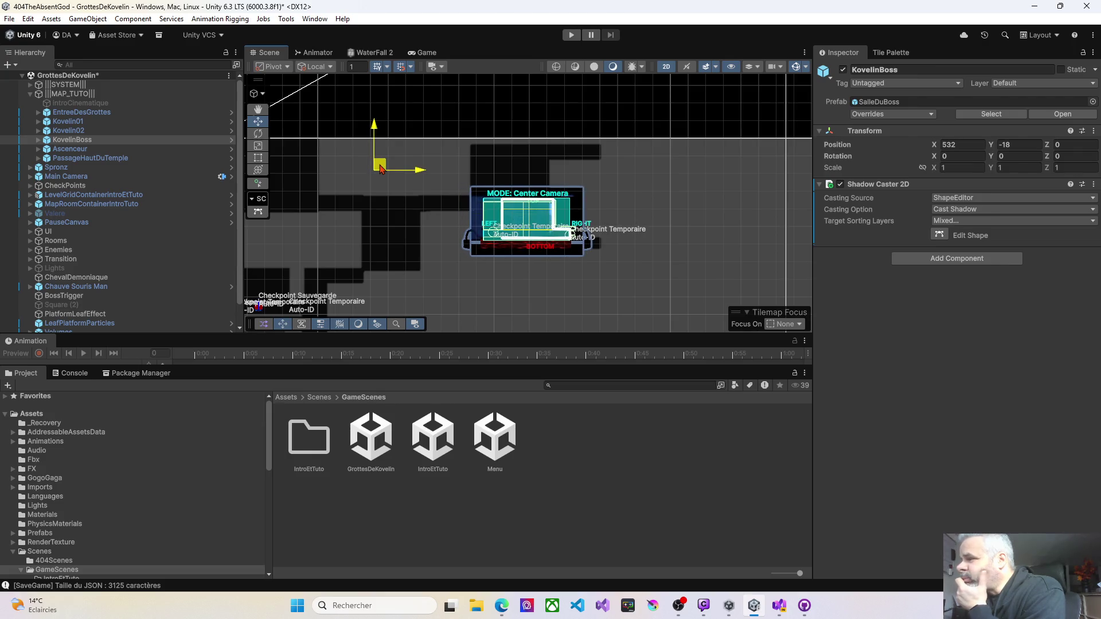
left_click_drag(381, 169, 384, 169)
scroll(476, 241, "down", 2)
mouse_move(476, 241)
left_mouse_down()
mouse_move(466, 238)
mouse_move(551, 191)
mouse_move(612, 200)
left_mouse_up()
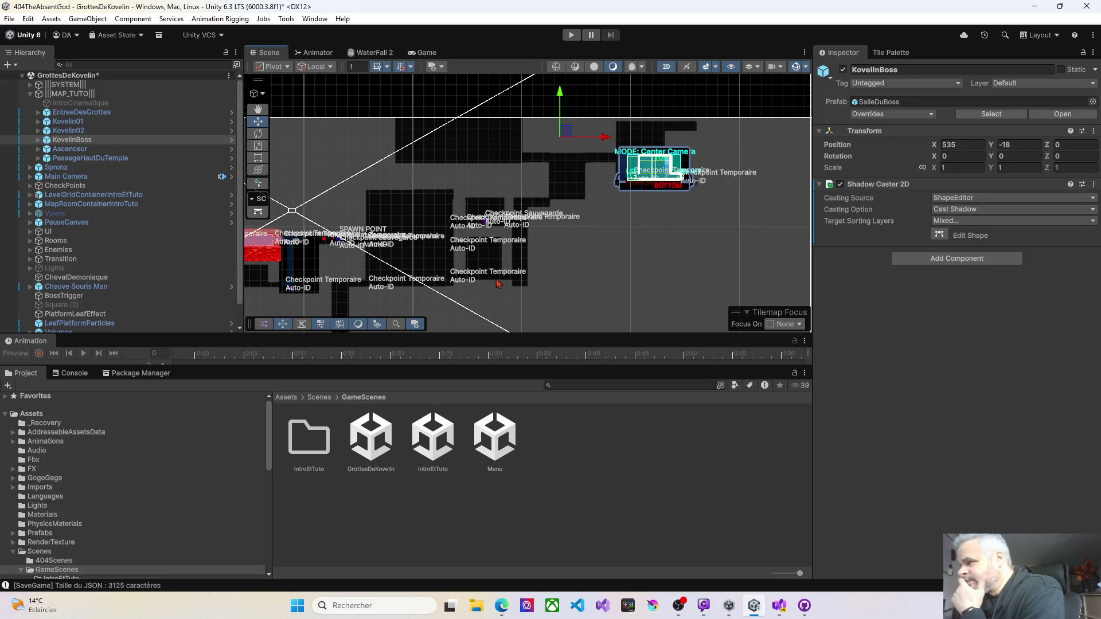
mouse_move(475, 249)
left_mouse_down()
mouse_move(473, 193)
mouse_move(454, 179)
mouse_move(428, 202)
mouse_move(426, 251)
mouse_move(486, 174)
left_mouse_up()
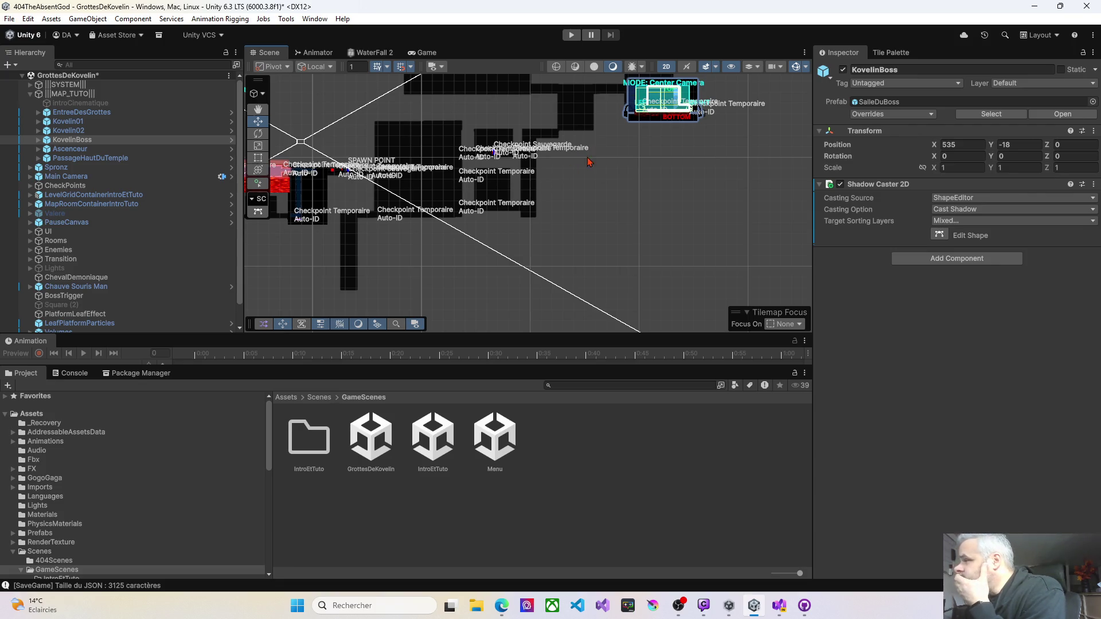
left_click_drag(590, 164, 544, 232)
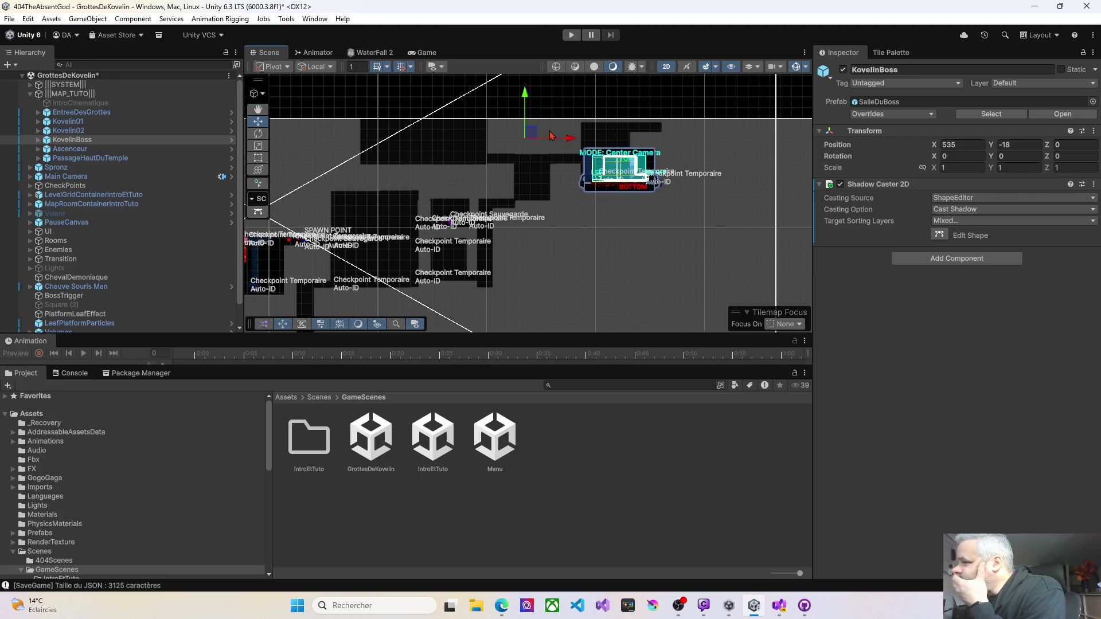
mouse_move(531, 134)
left_mouse_down()
mouse_move(445, 137)
mouse_move(527, 129)
left_mouse_up()
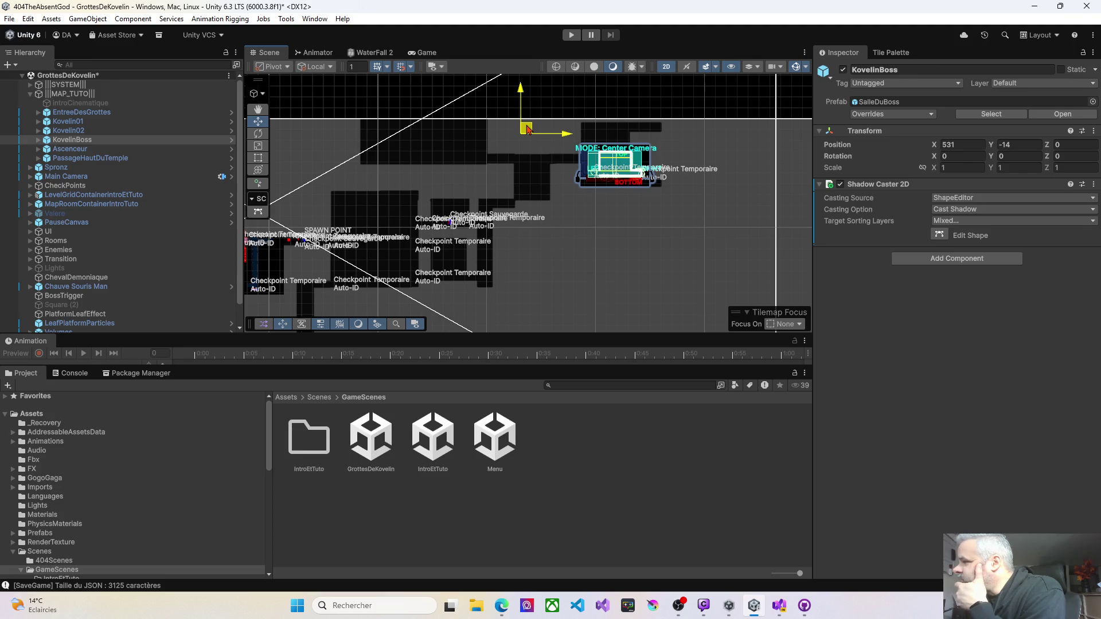
mouse_move(528, 129)
left_mouse_down()
mouse_move(542, 129)
mouse_move(530, 129)
left_mouse_up()
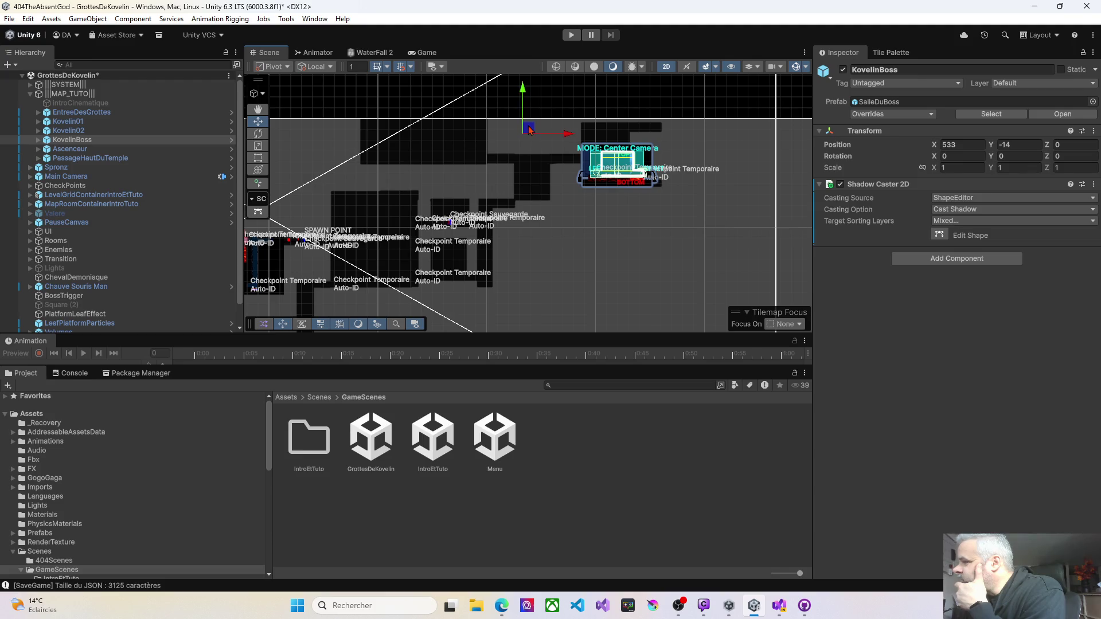
Centre the Scene view on the spawn point and select the EntreeDesGrottes room.
scroll(615, 167, "up", 5)
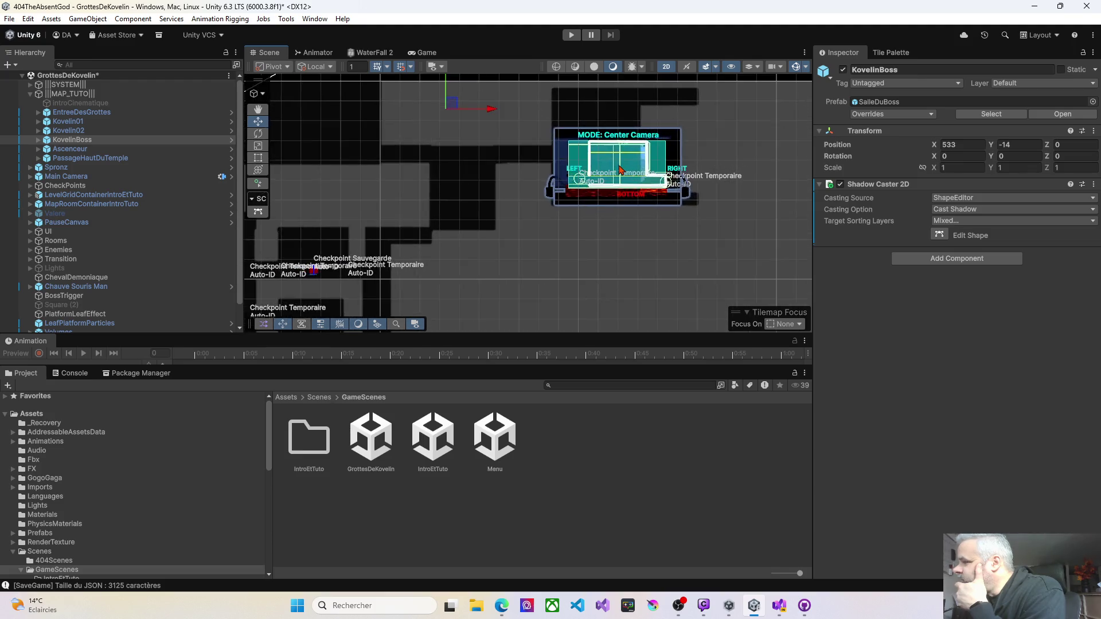
scroll(619, 168, "up", 1)
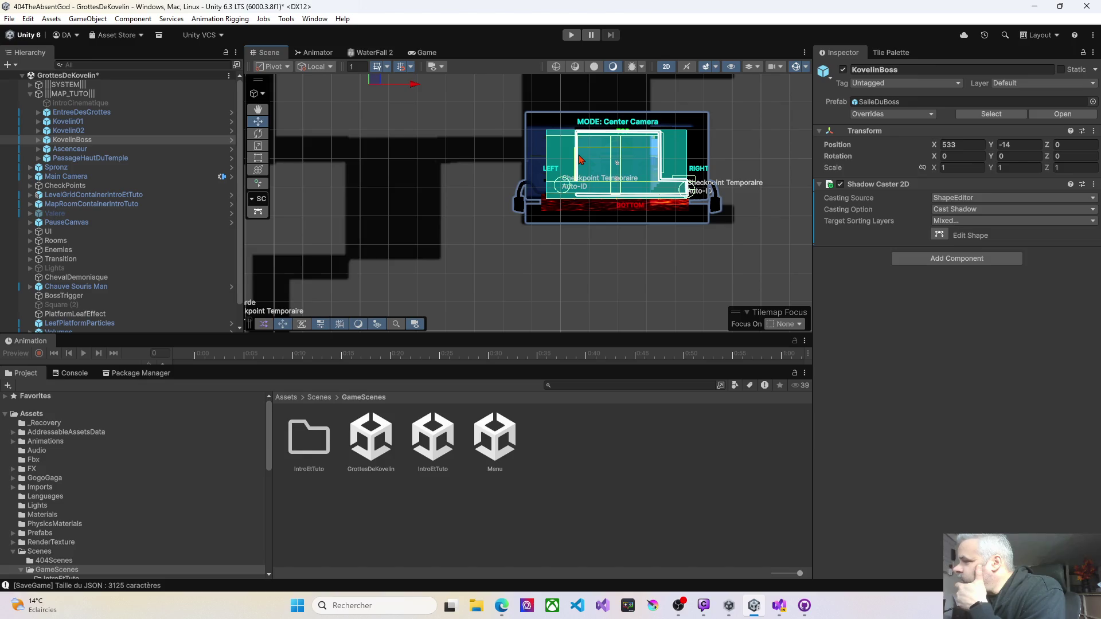
scroll(578, 158, "up", 4)
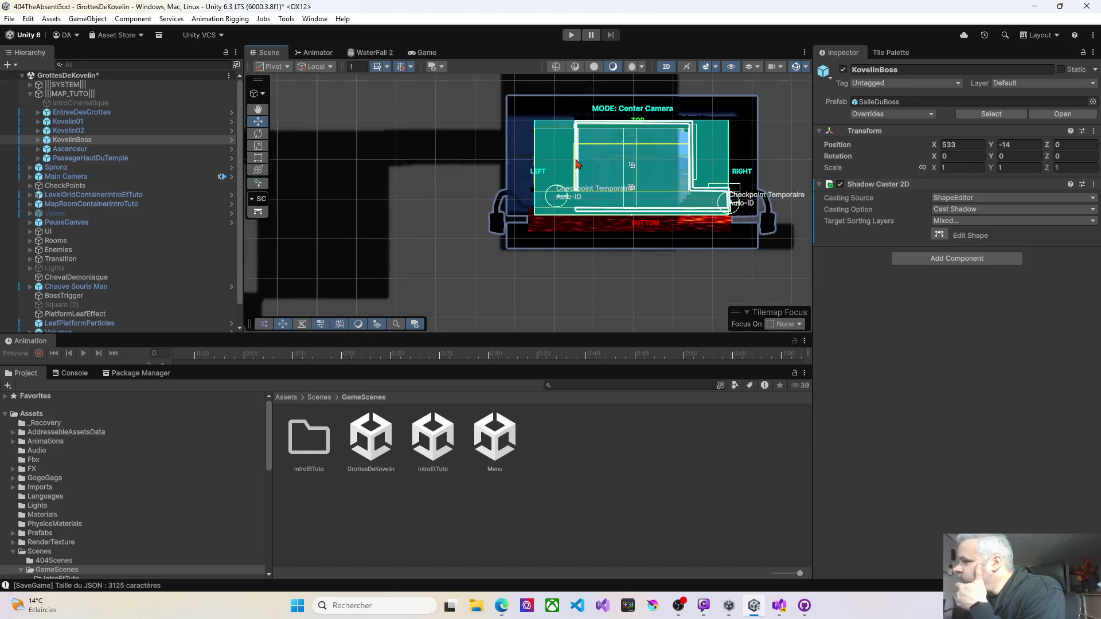
scroll(577, 165, "up", 1)
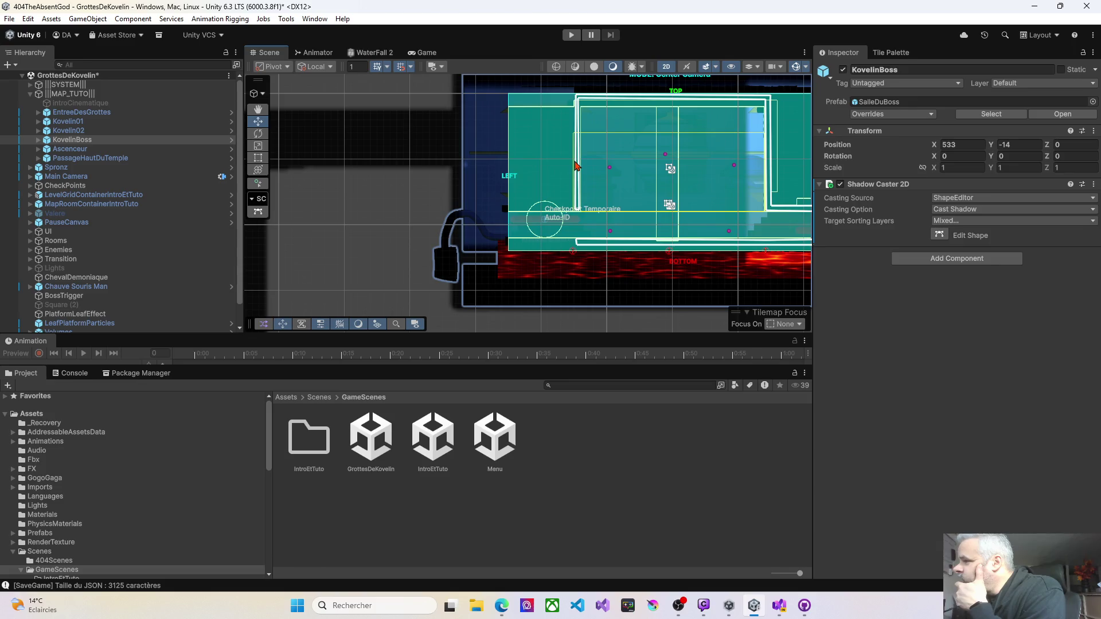
scroll(576, 166, "down", 6)
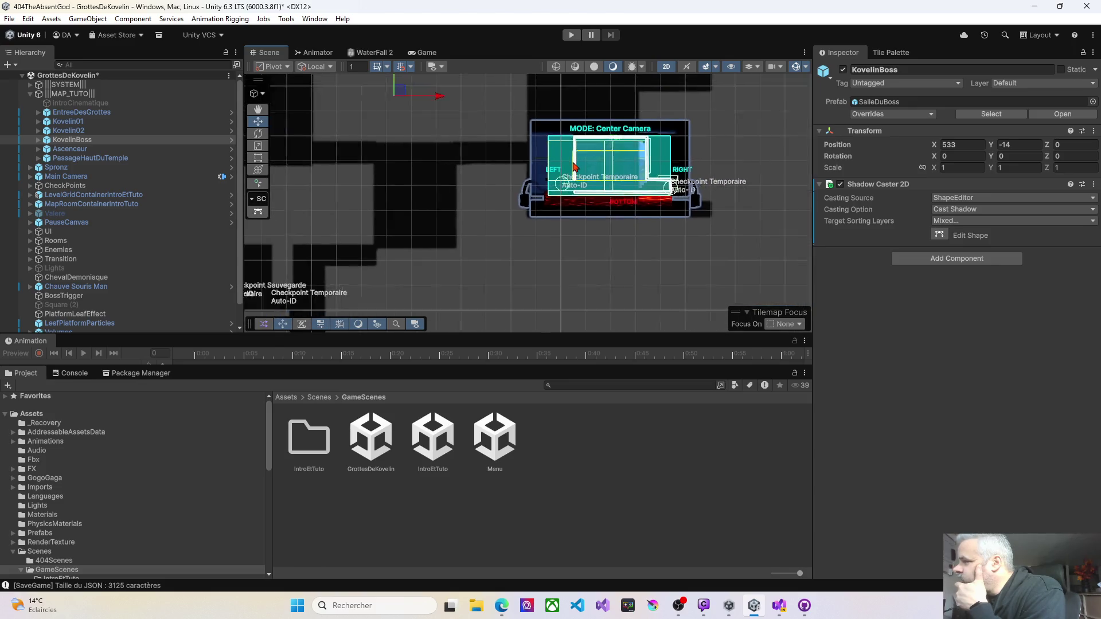
scroll(574, 166, "down", 5)
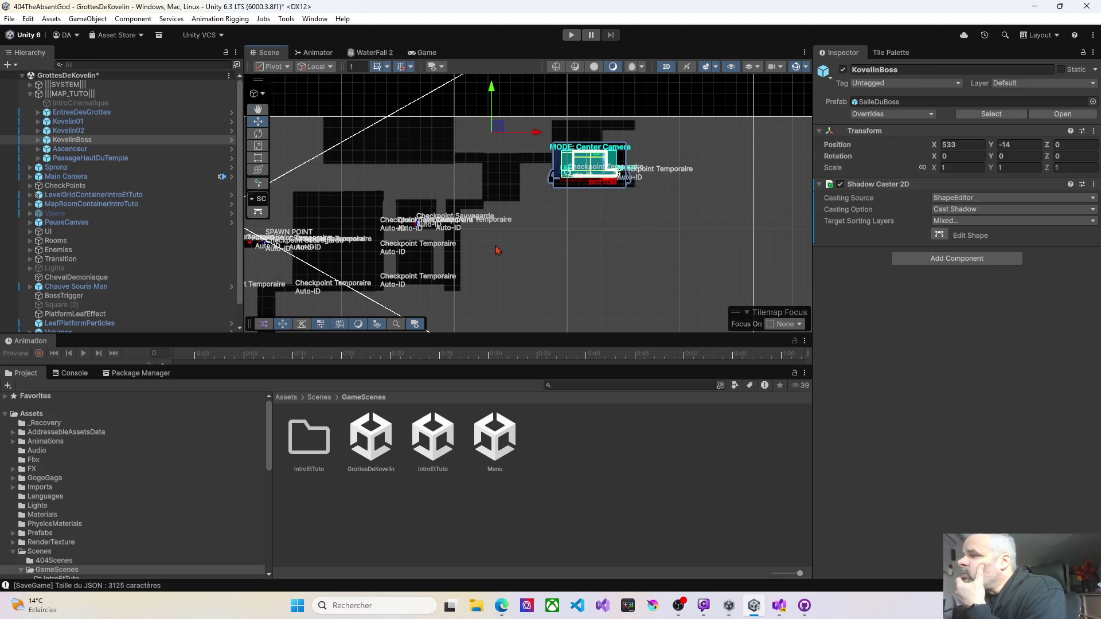
key("Left")
key("Down")
scroll(432, 232, "up", 5)
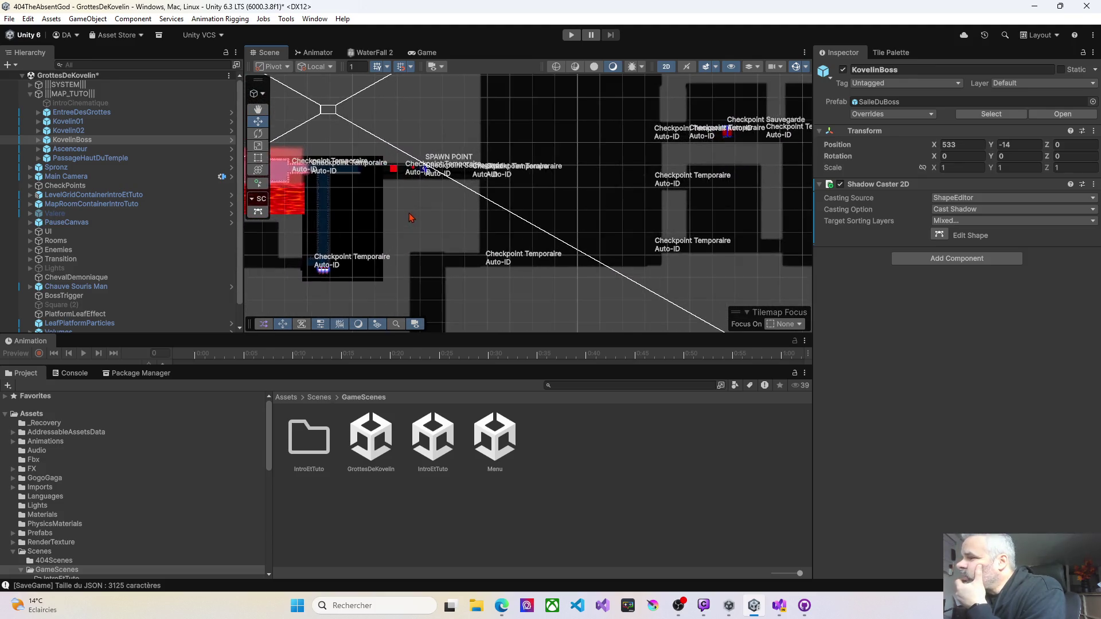
scroll(422, 204, "up", 2)
left_click_drag(459, 184, 470, 229)
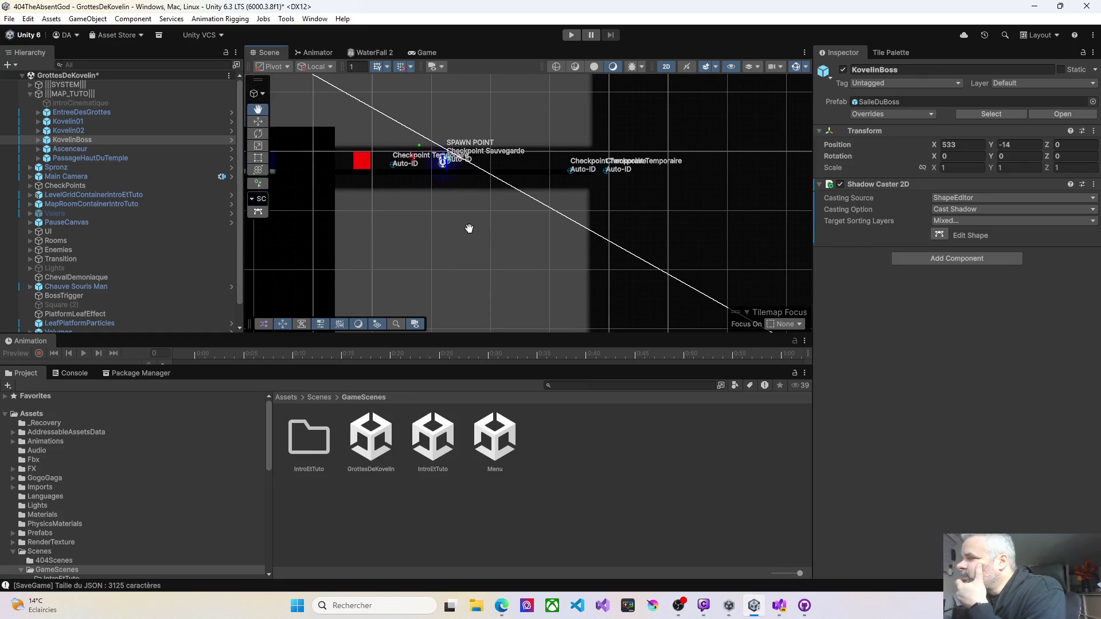
scroll(462, 247, "up", 5)
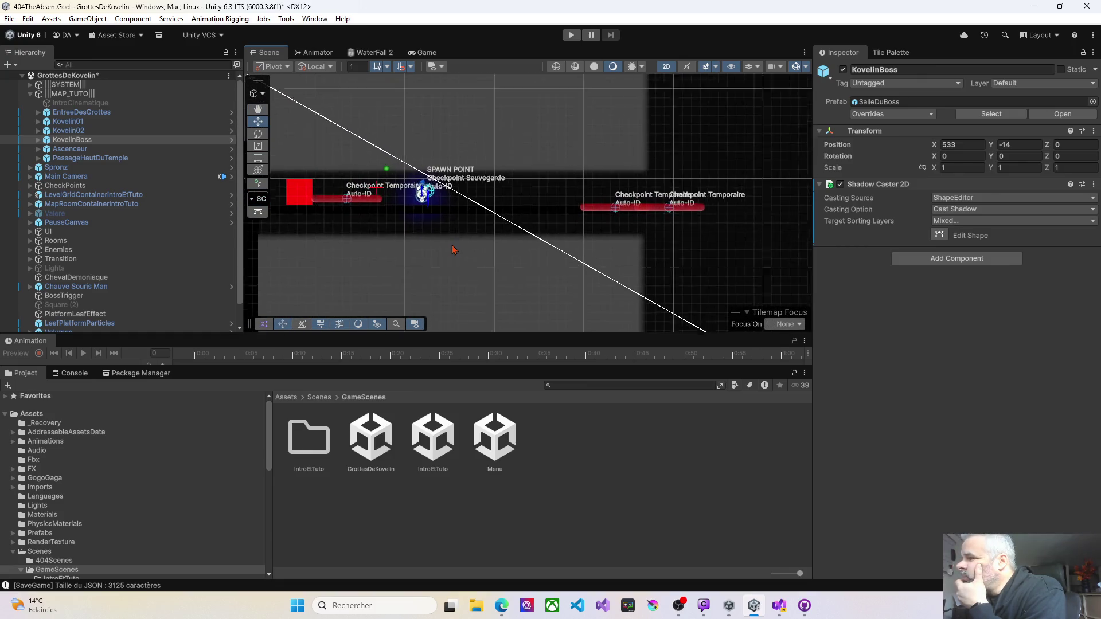
left_click_drag(449, 248, 533, 236)
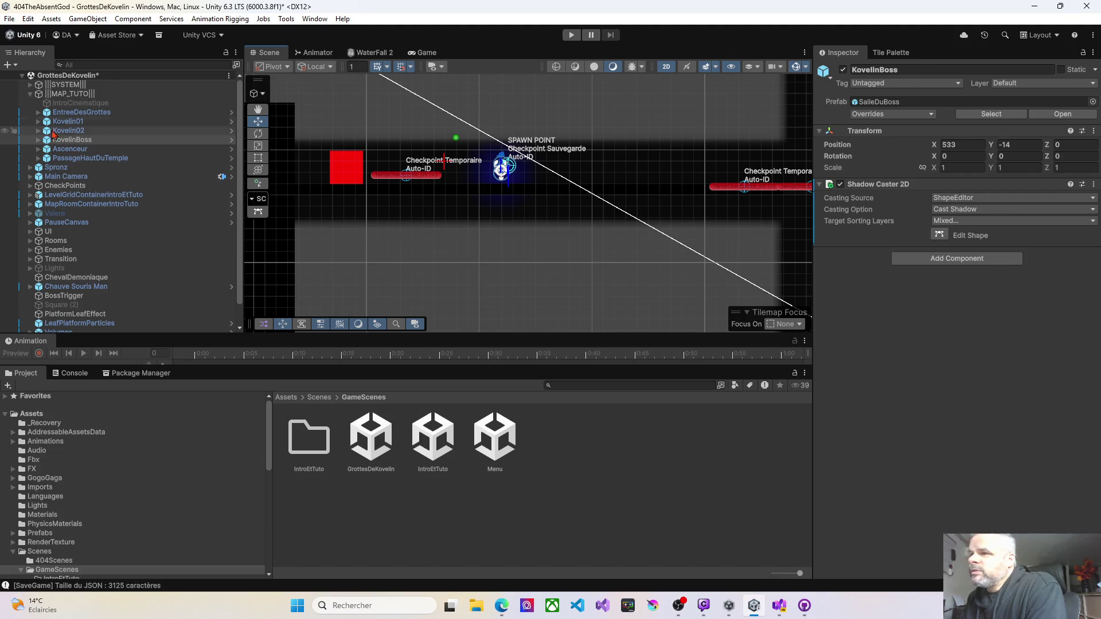
left_click(78, 113)
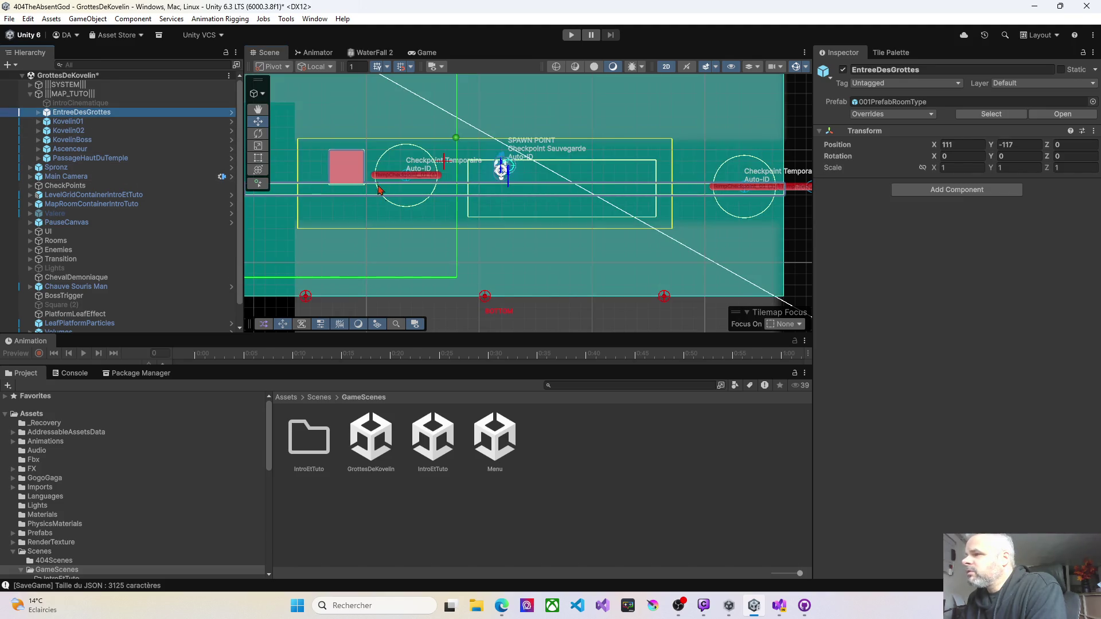
Select the top-level Lights group and switch it on in the Inspector.
left_click(39, 113)
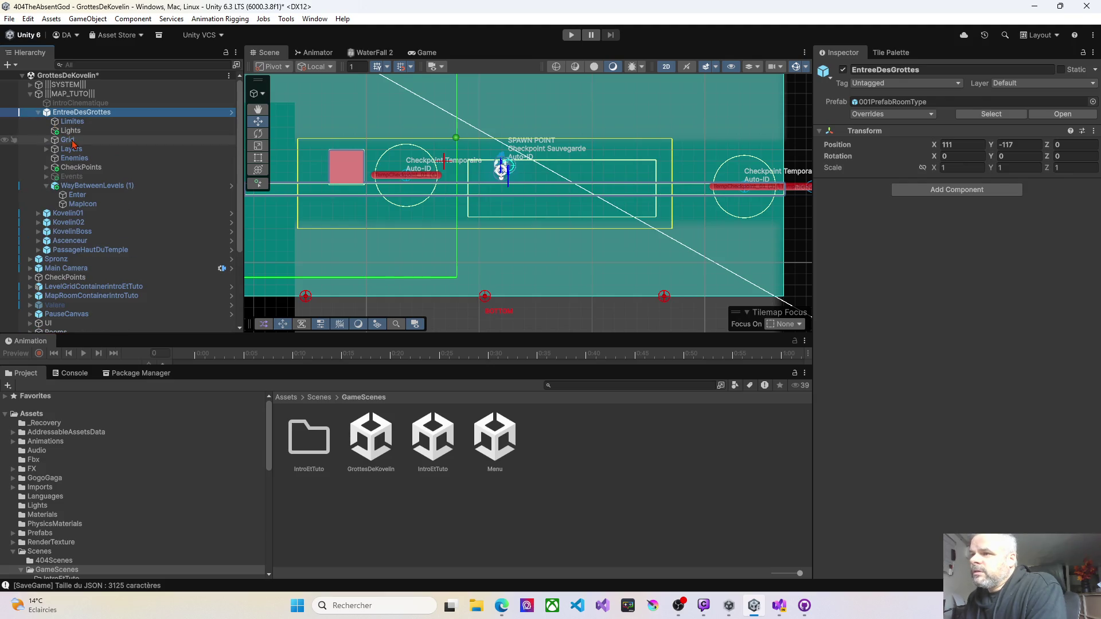
left_click(63, 130)
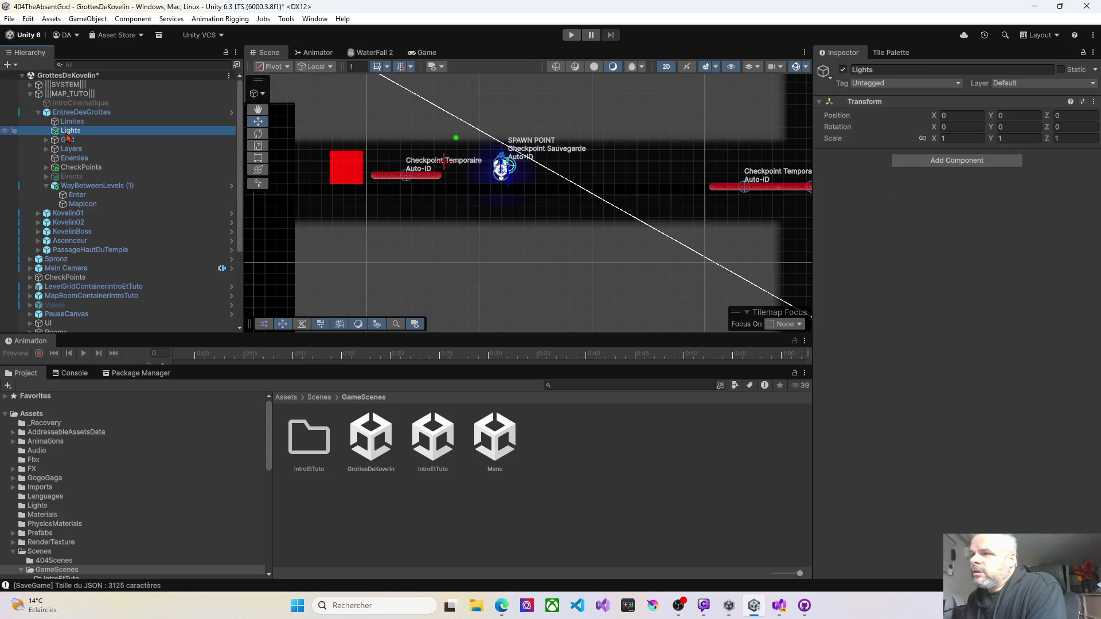
left_click(39, 113)
scroll(50, 310, "down", 2)
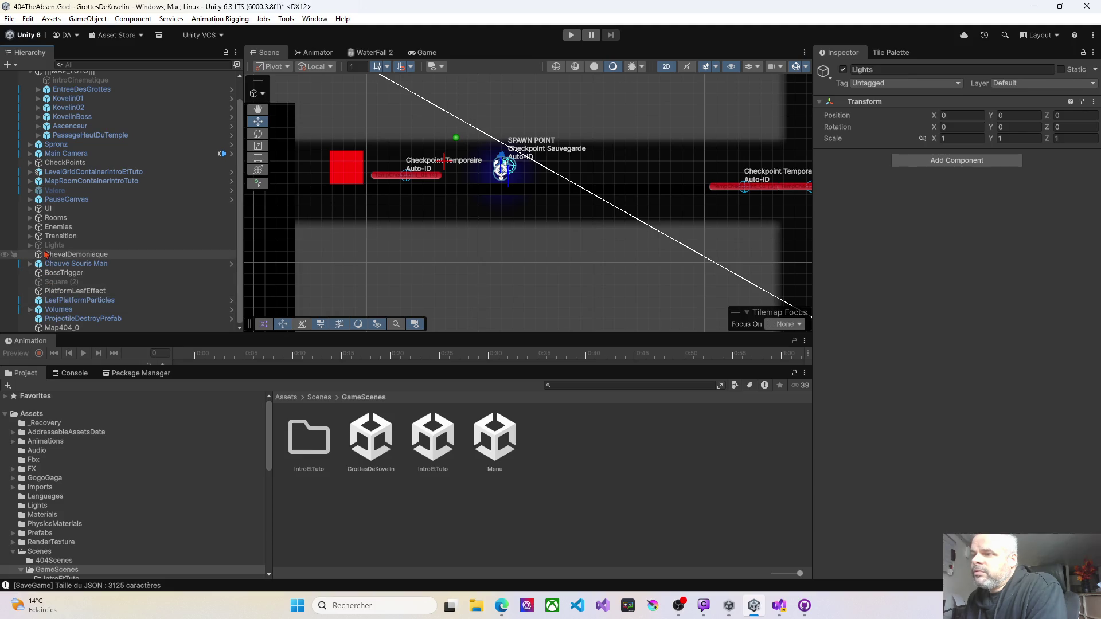
left_click(30, 248)
left_click(50, 245)
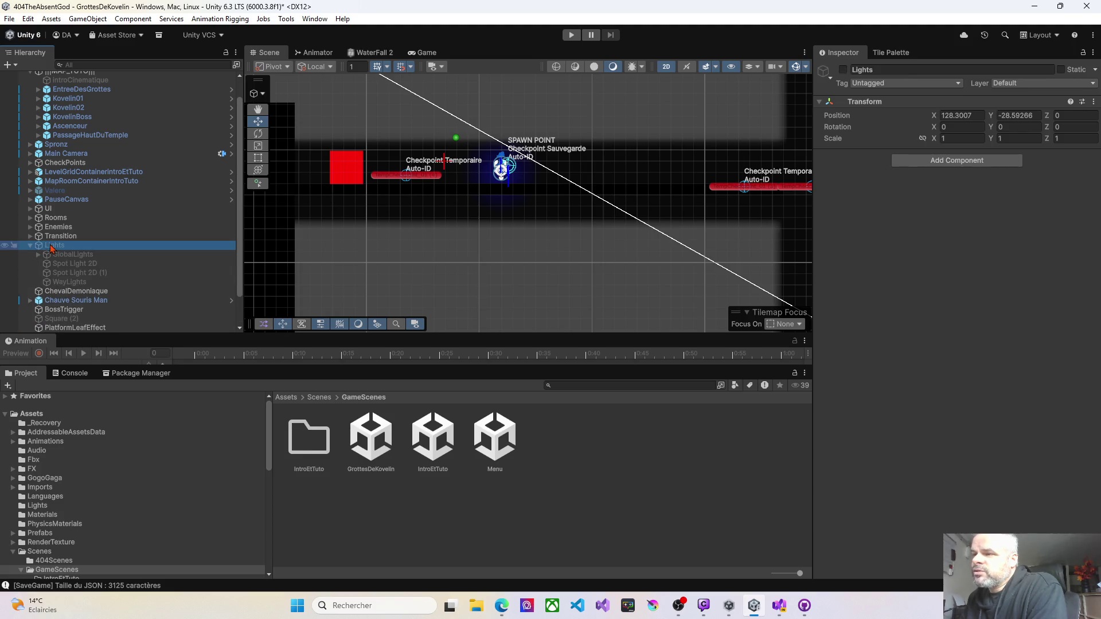
left_click(843, 70)
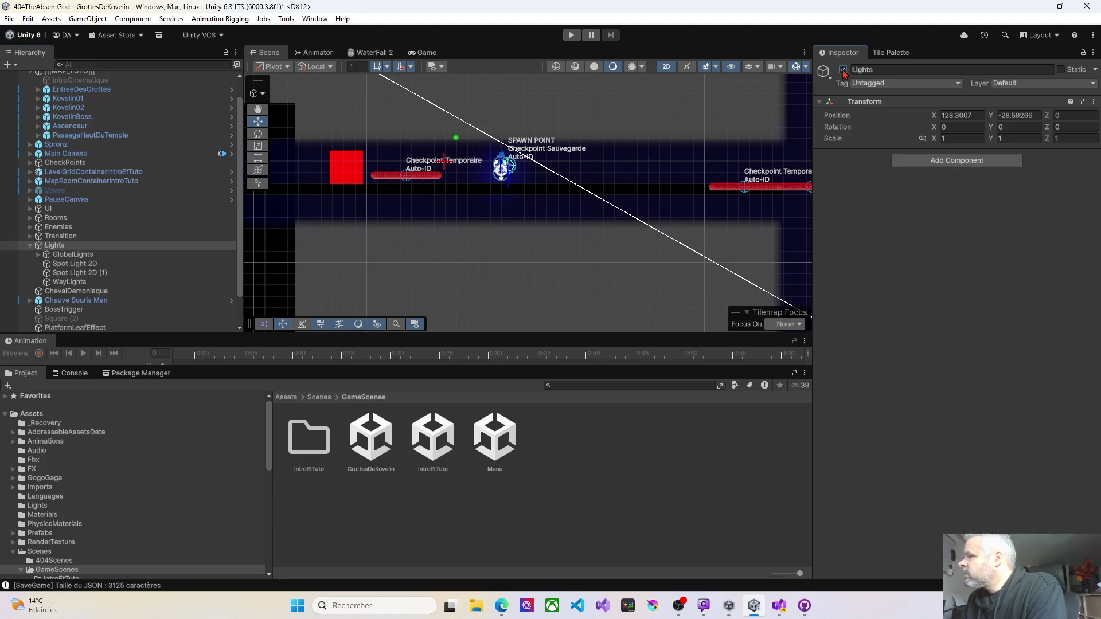
Pan around the newly lit level back to the spawn point.
scroll(527, 225, "down", 5)
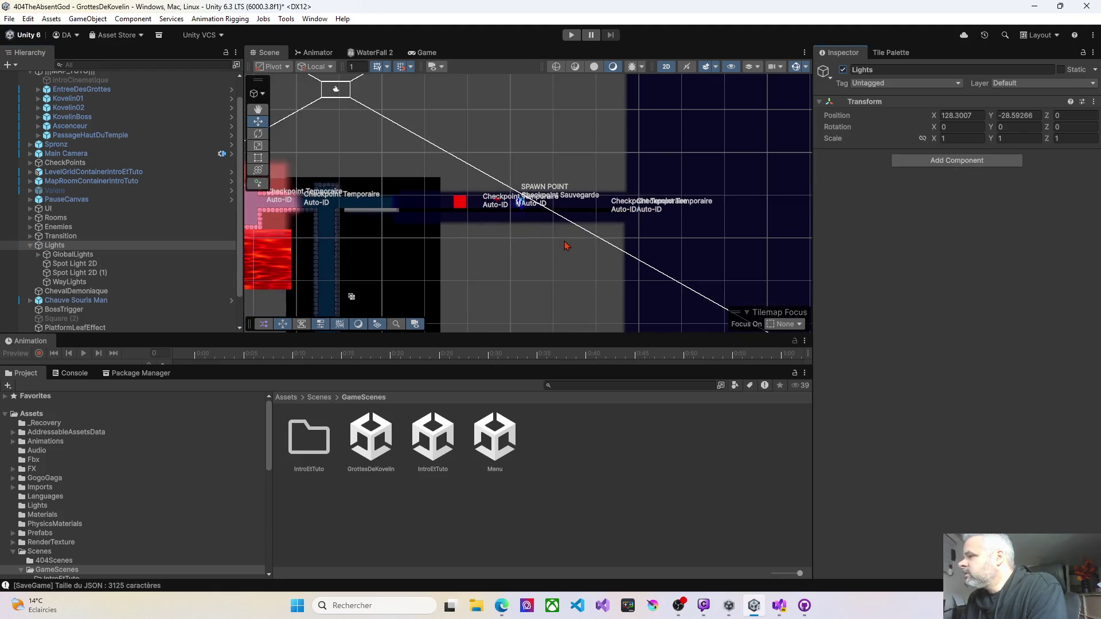
mouse_move(588, 253)
left_mouse_down()
mouse_move(521, 229)
mouse_move(582, 206)
mouse_move(536, 233)
left_mouse_up()
scroll(426, 223, "up", 5)
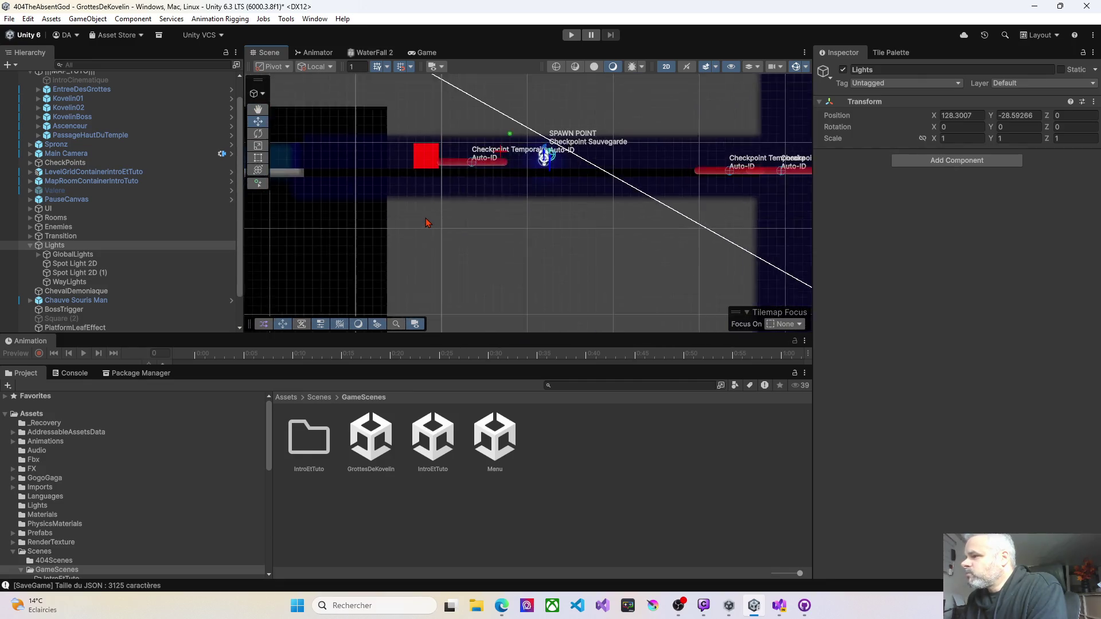
left_click_drag(492, 216, 393, 238)
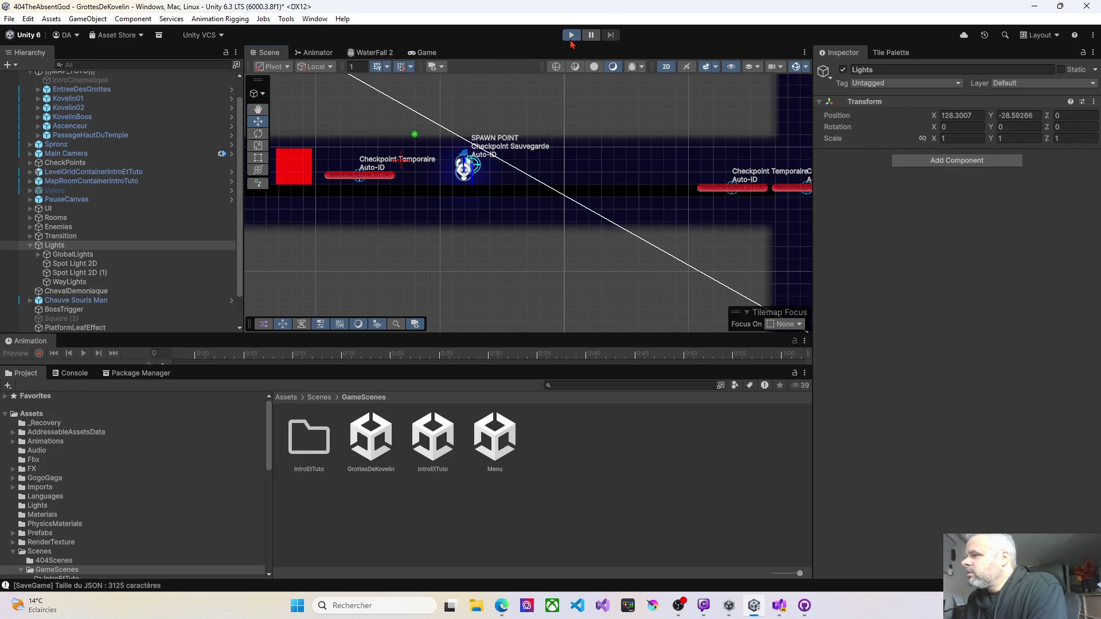
Playtest the level, running the player right to the checkpoint, then stop.
left_click(572, 38)
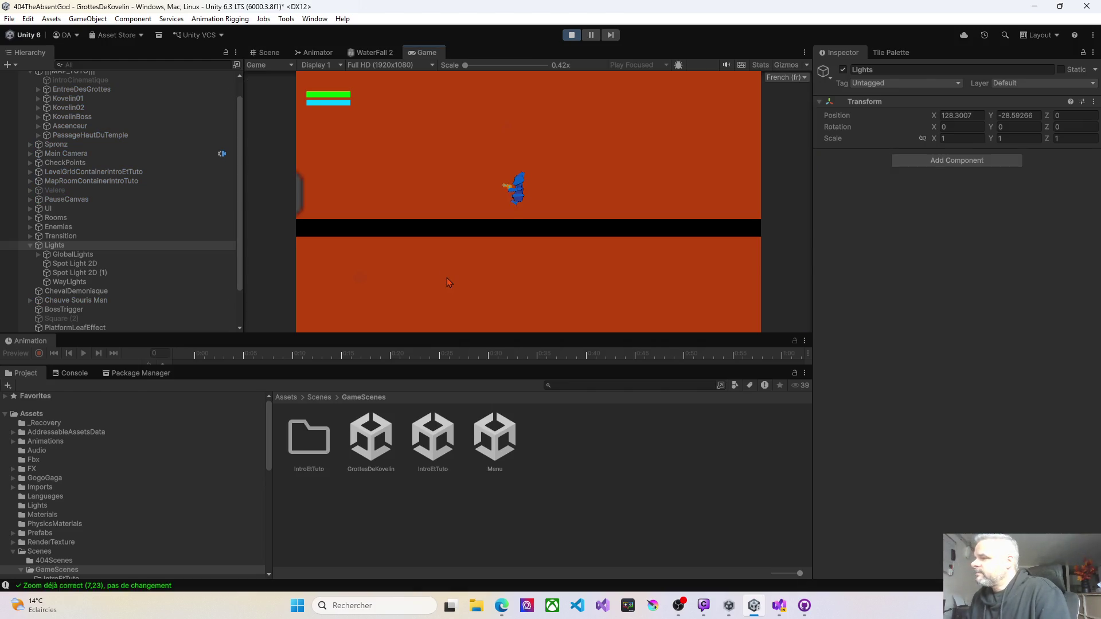
key("Right")
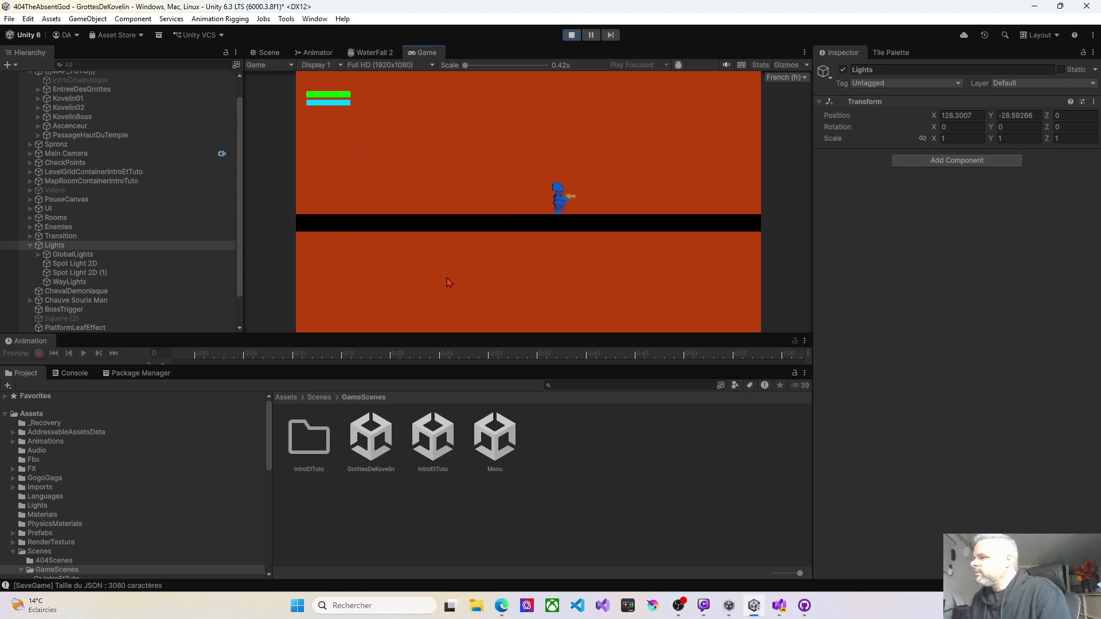
key("Right")
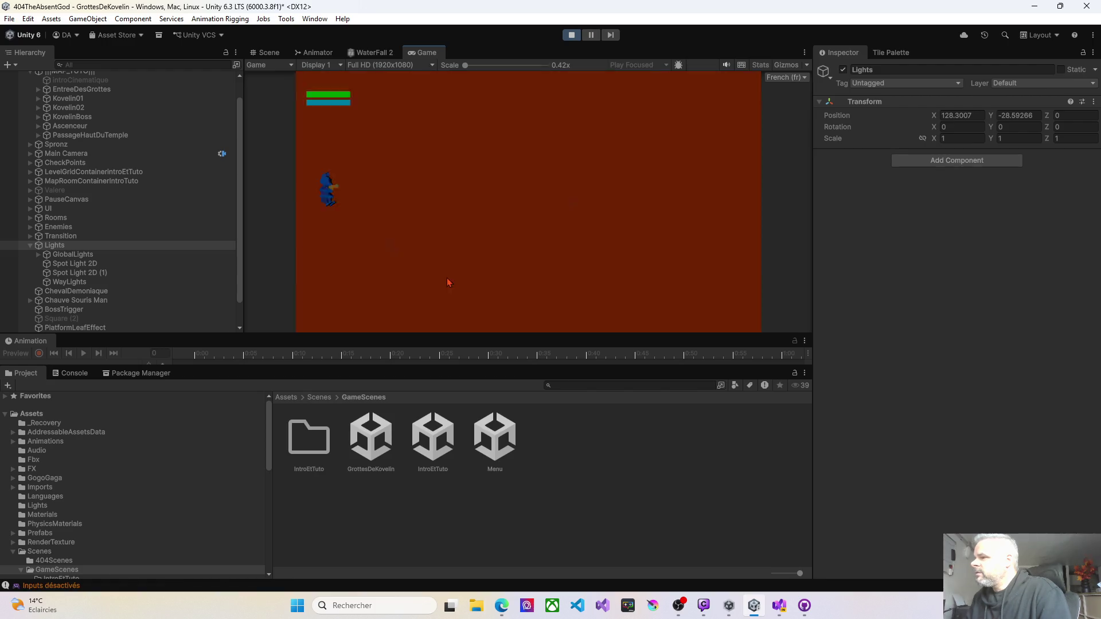
left_click(571, 35)
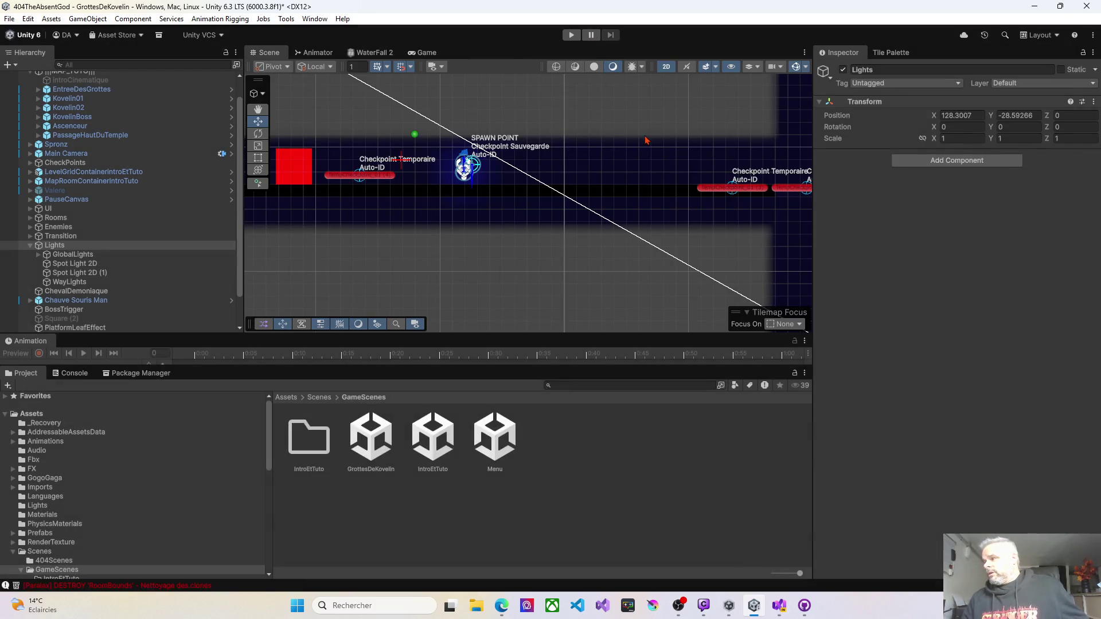
Pan to the checkpoints right of spawn and select Kovelin01's Grid > Ground tilemap.
mouse_move(645, 140)
left_mouse_down()
mouse_move(436, 120)
mouse_move(453, 121)
left_mouse_up()
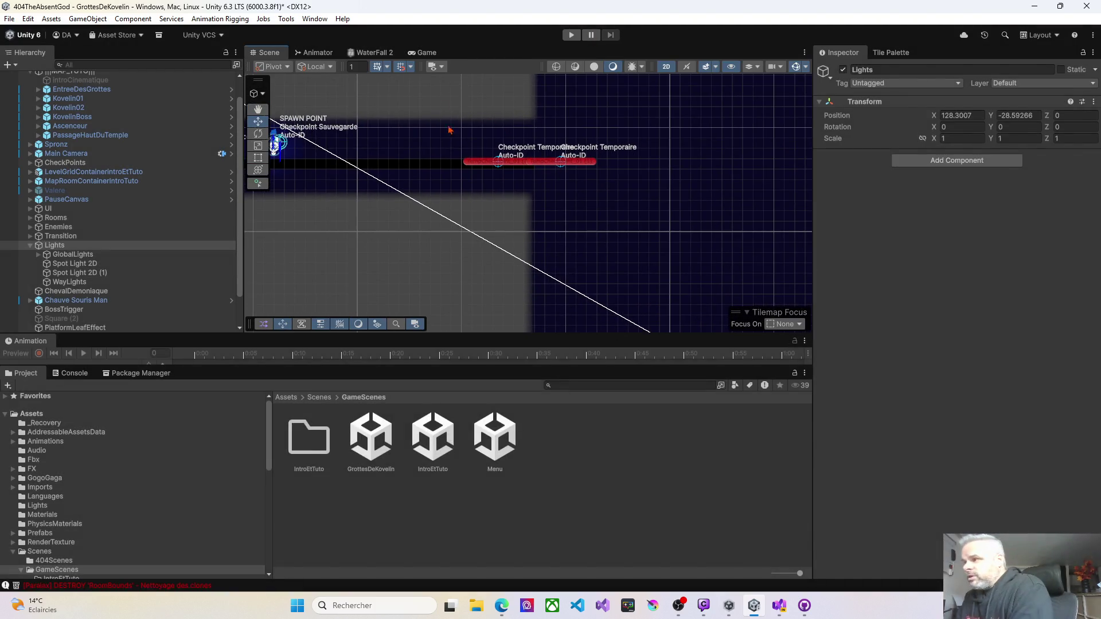
scroll(57, 200, "up", 3)
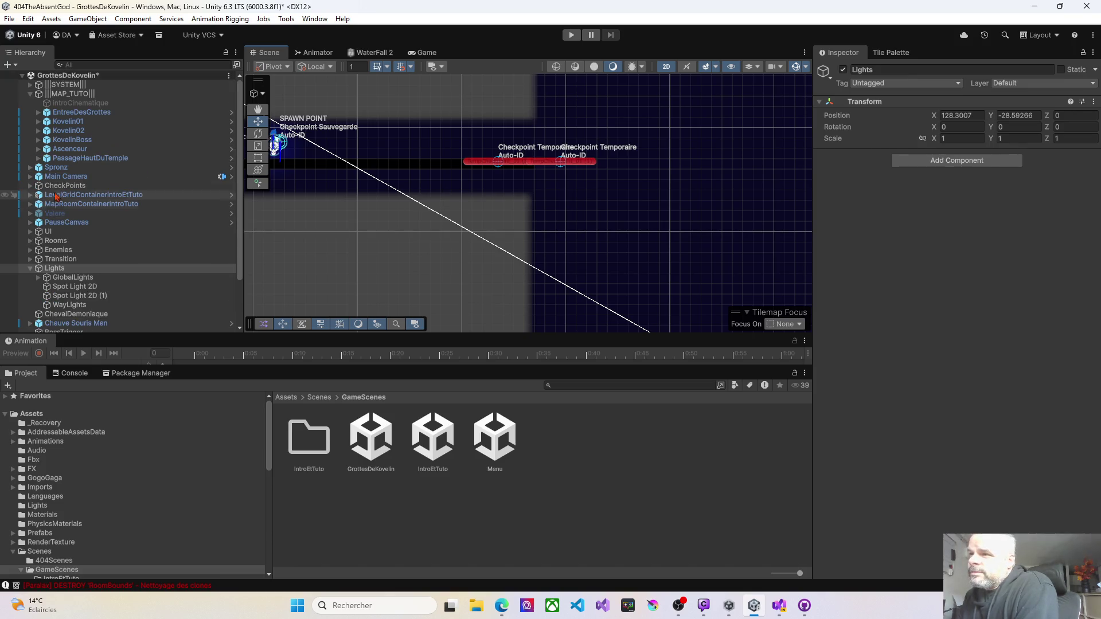
left_click(68, 130)
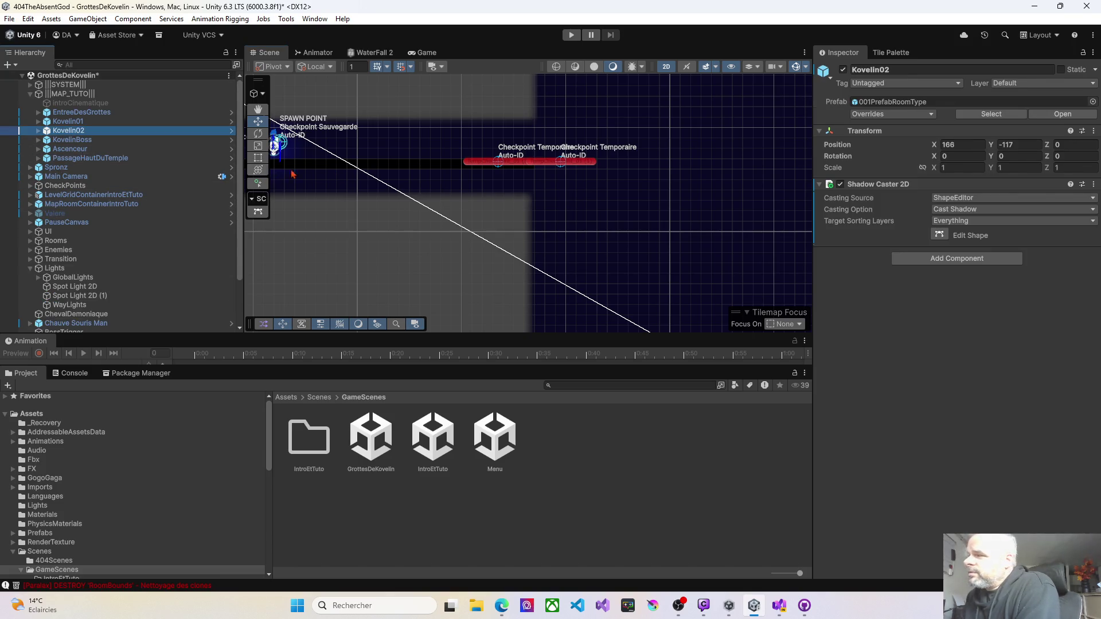
scroll(561, 183, "up", 4)
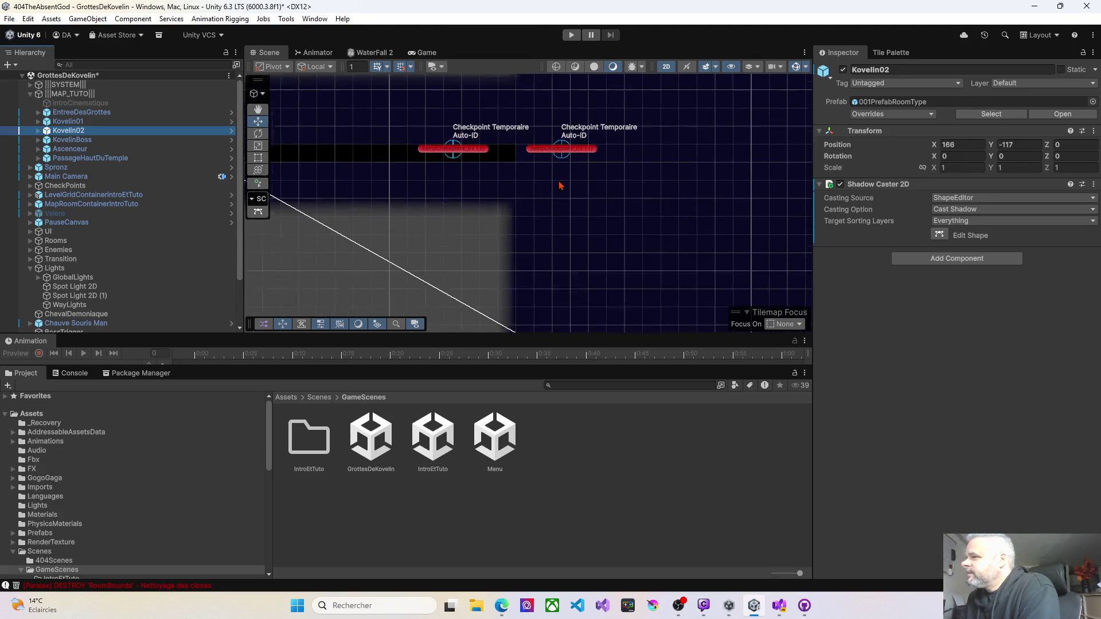
scroll(561, 185, "up", 2)
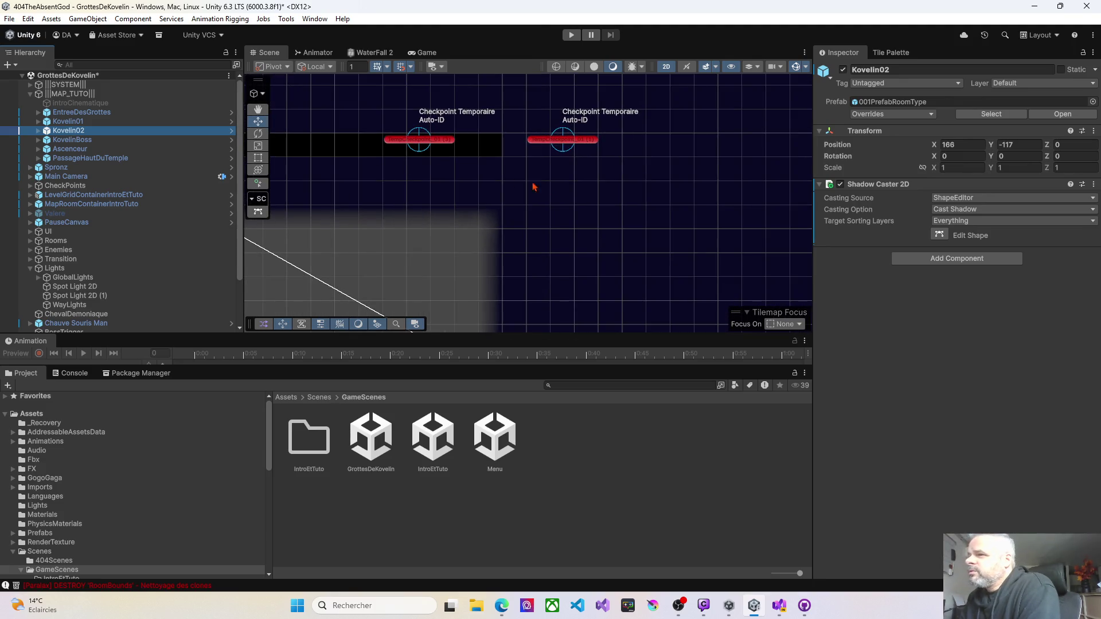
left_click(55, 122)
left_click(39, 122)
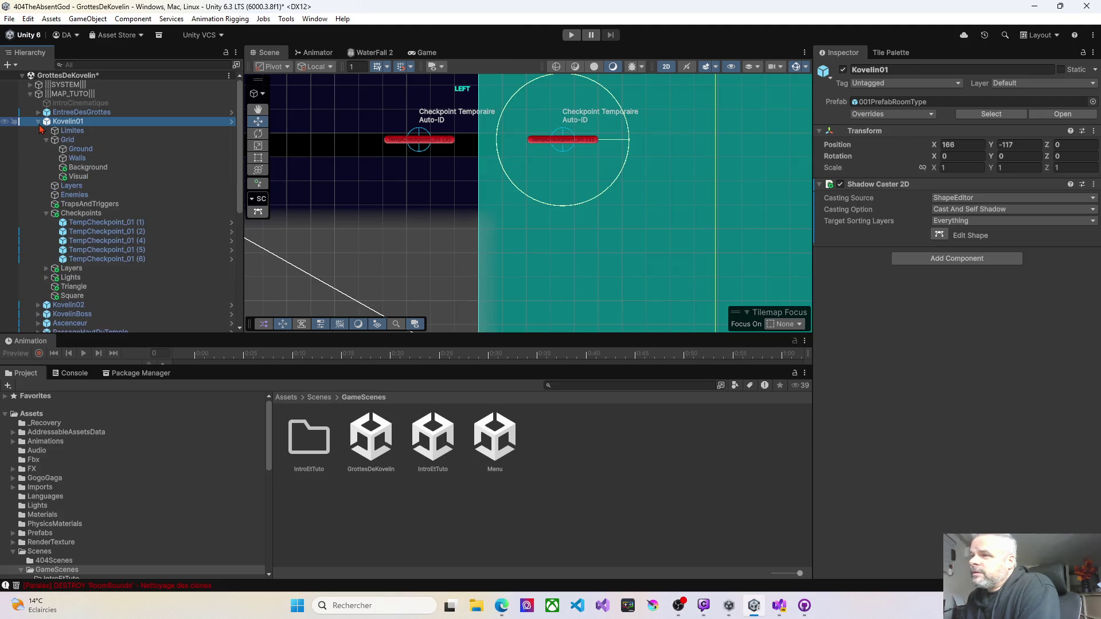
left_click(74, 150)
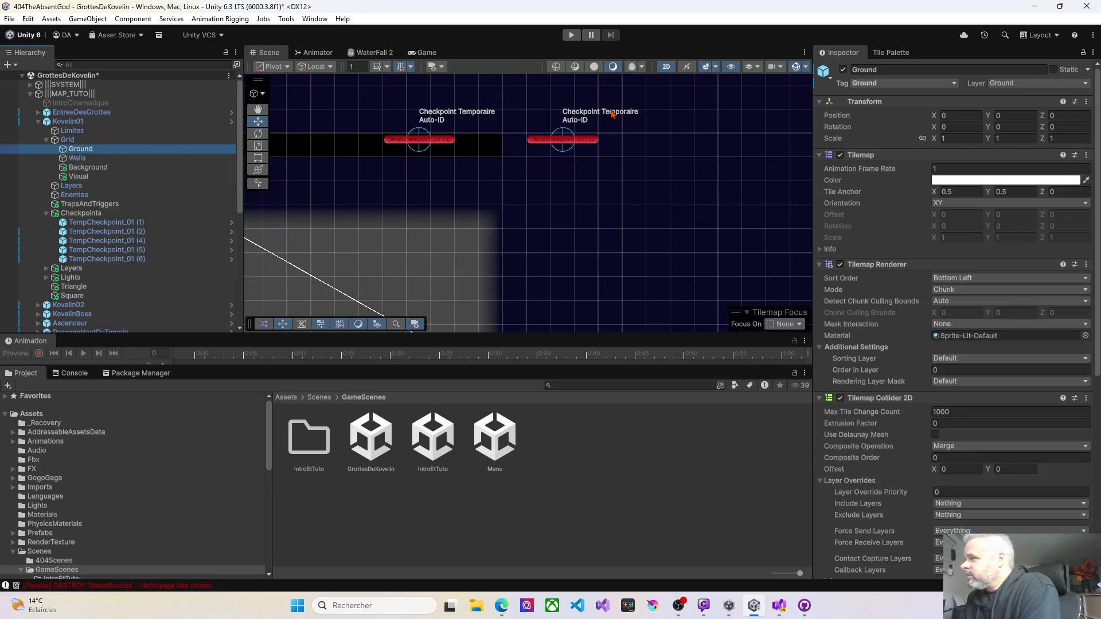
Paint a strip of black ground tiles under the right checkpoint and enter Play mode.
left_click(896, 54)
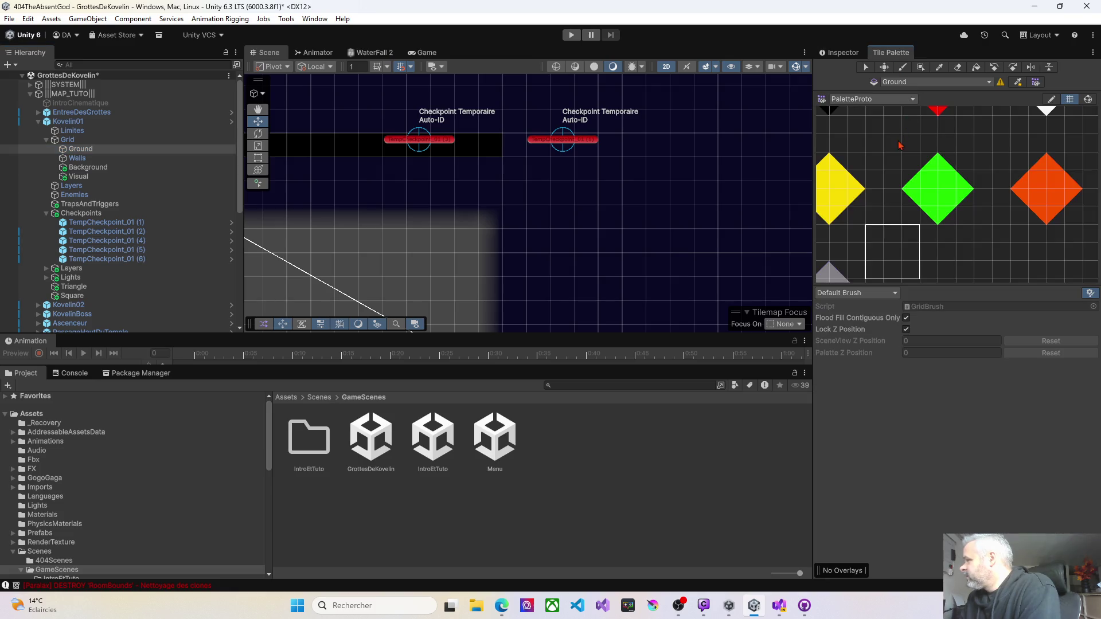
left_click(880, 191)
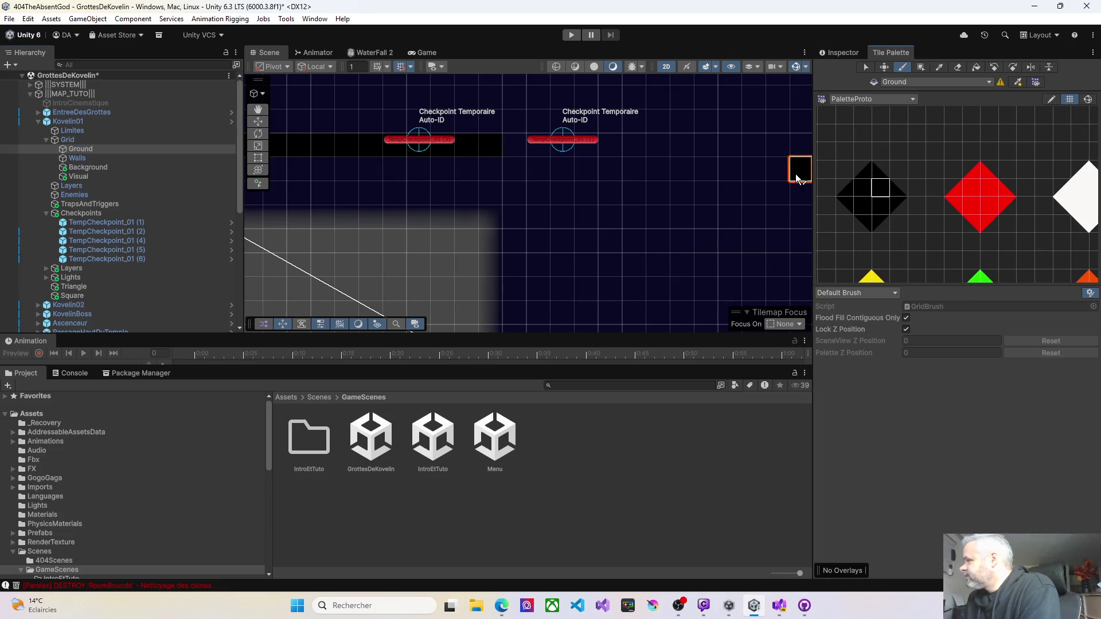
left_click_drag(520, 145, 653, 146)
scroll(617, 217, "down", 3)
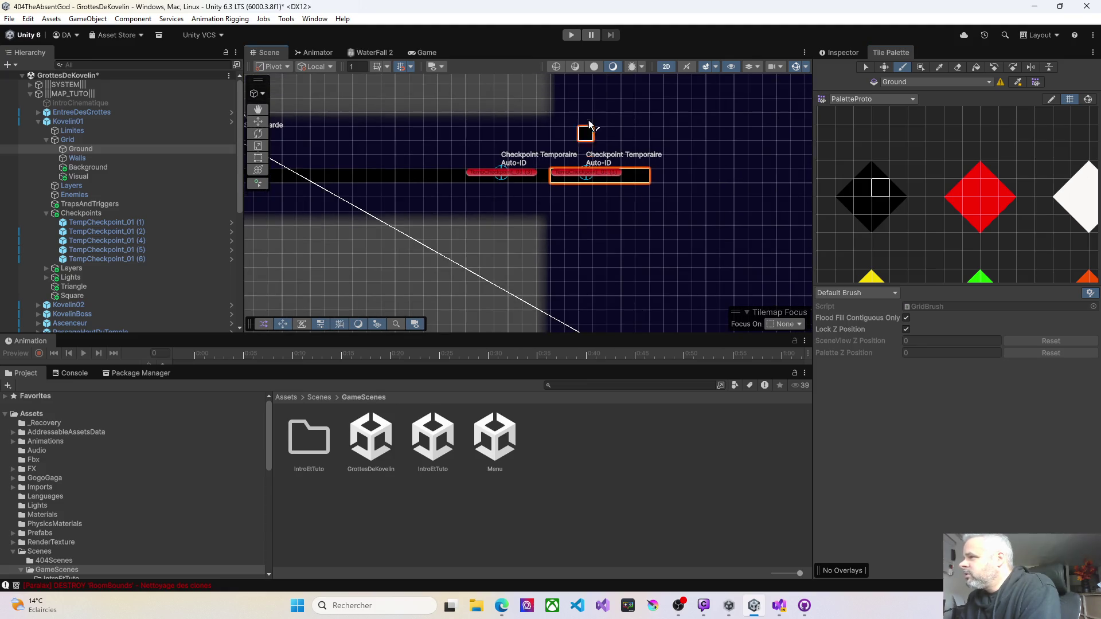
left_click(571, 35)
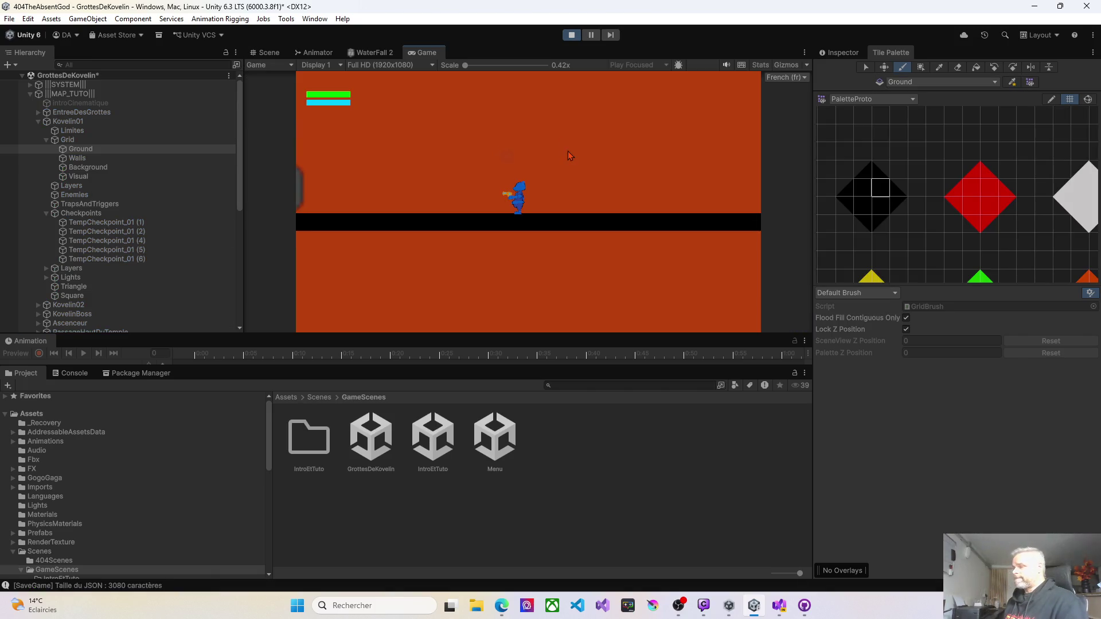
Walk the player back and forth along the new platform with the A and D keys.
key("d")
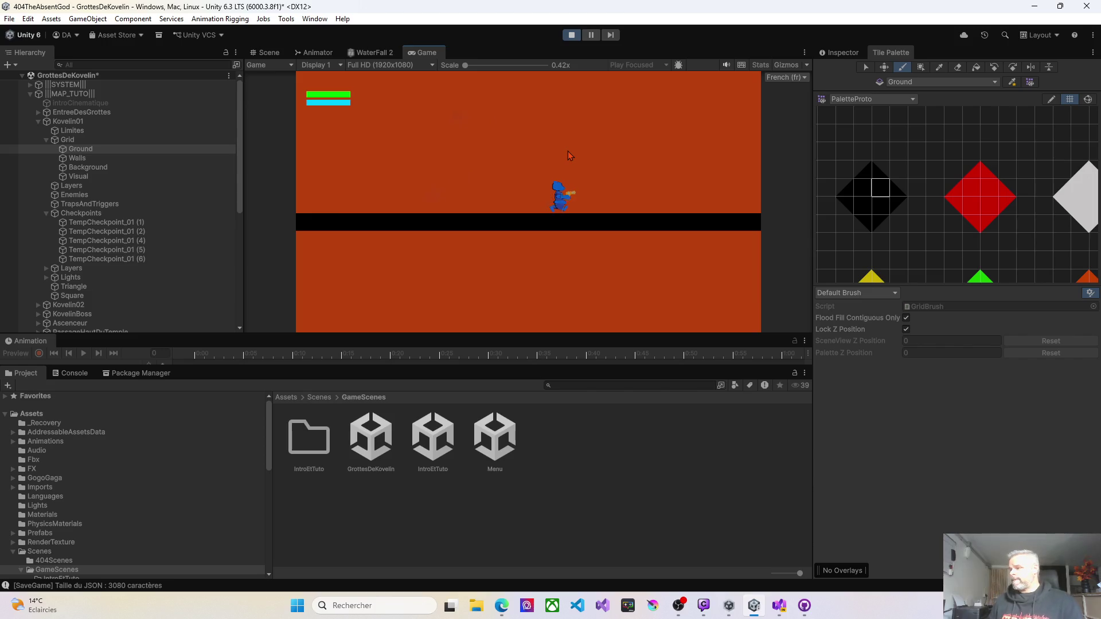
key("d")
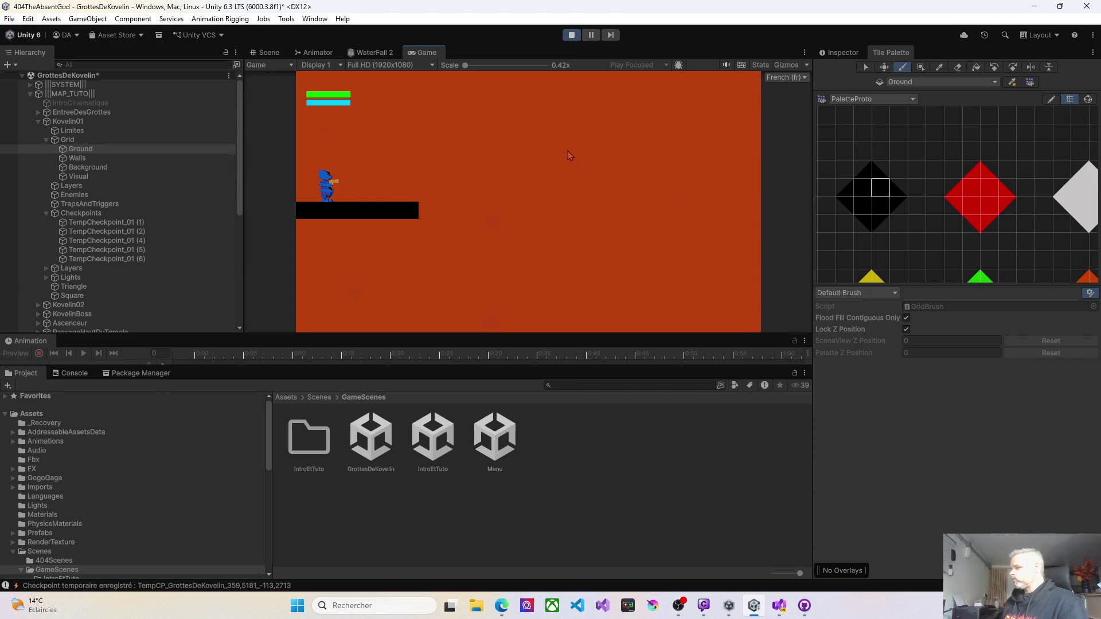
key("d")
key("a")
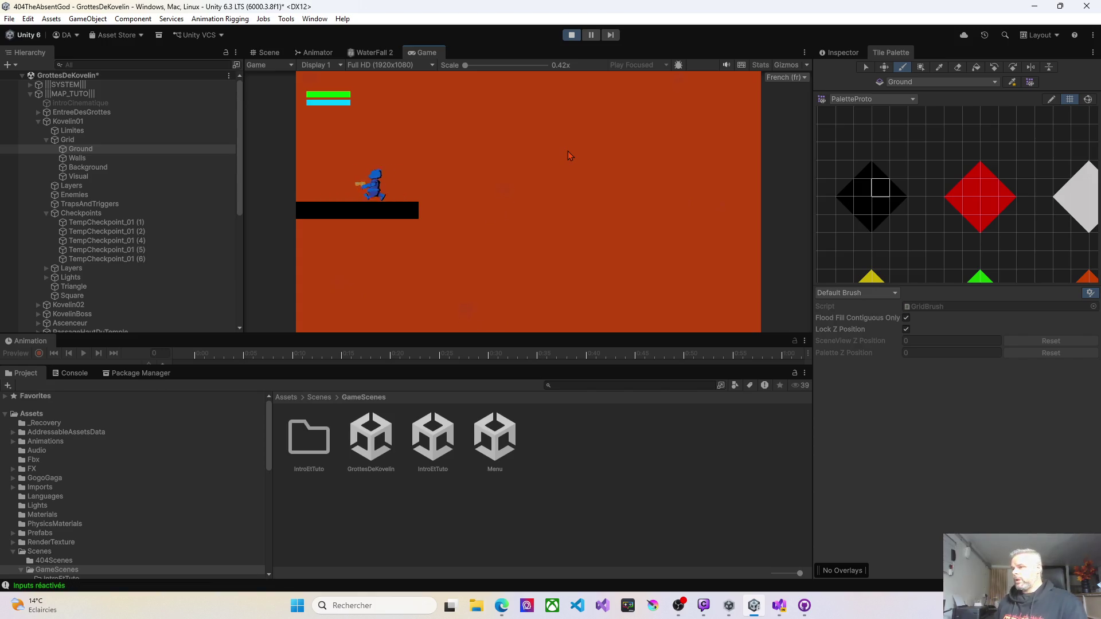
key("a")
key("d")
key("a")
key("d")
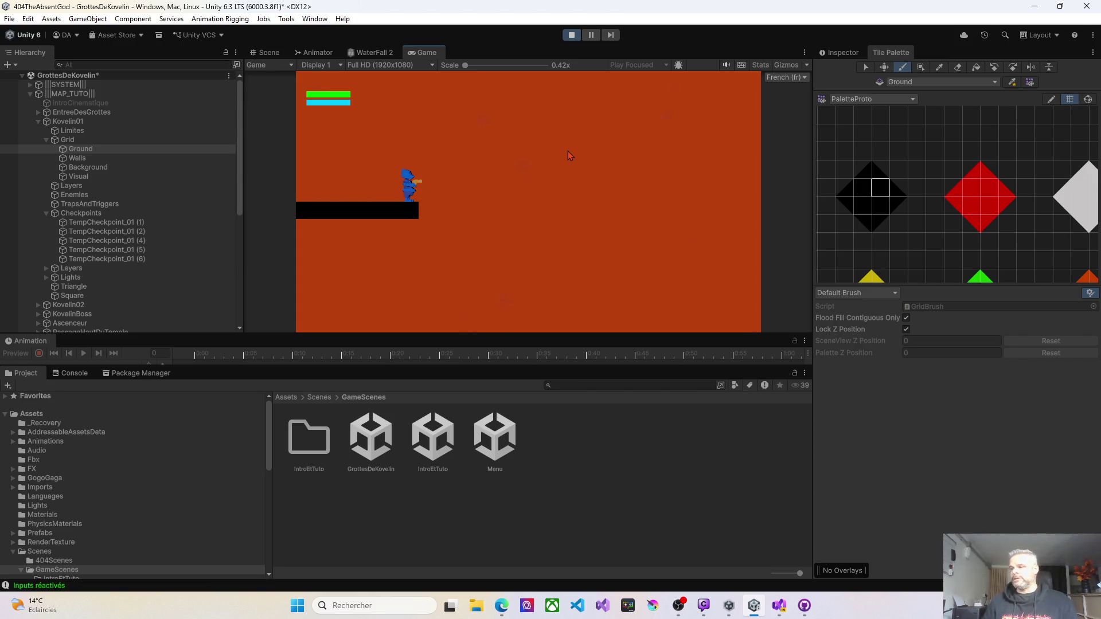
key("d")
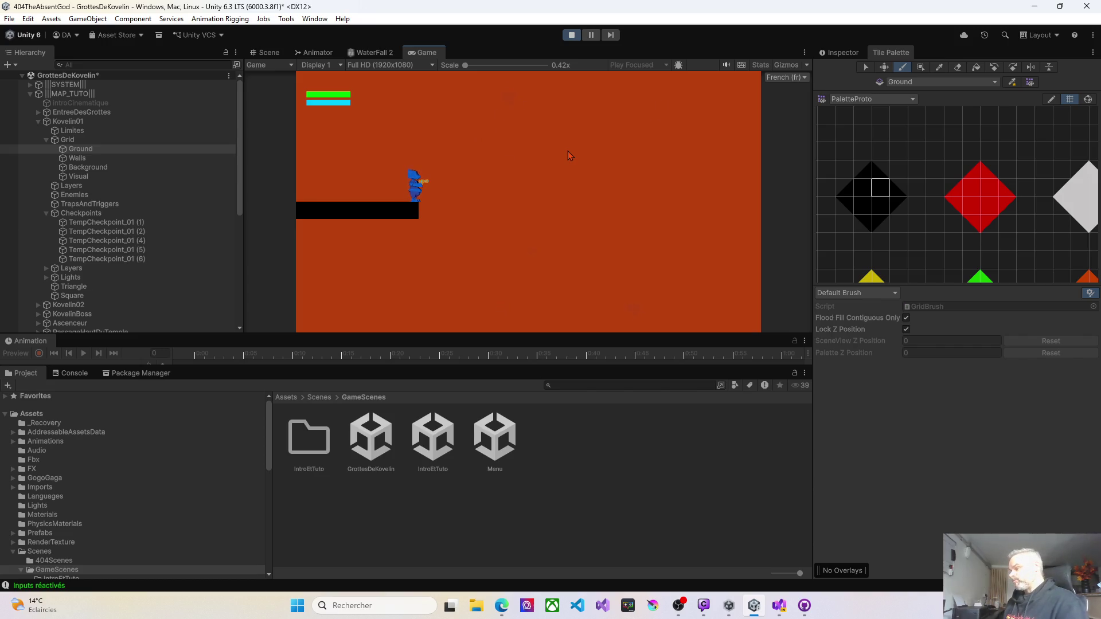
key("a")
key("d")
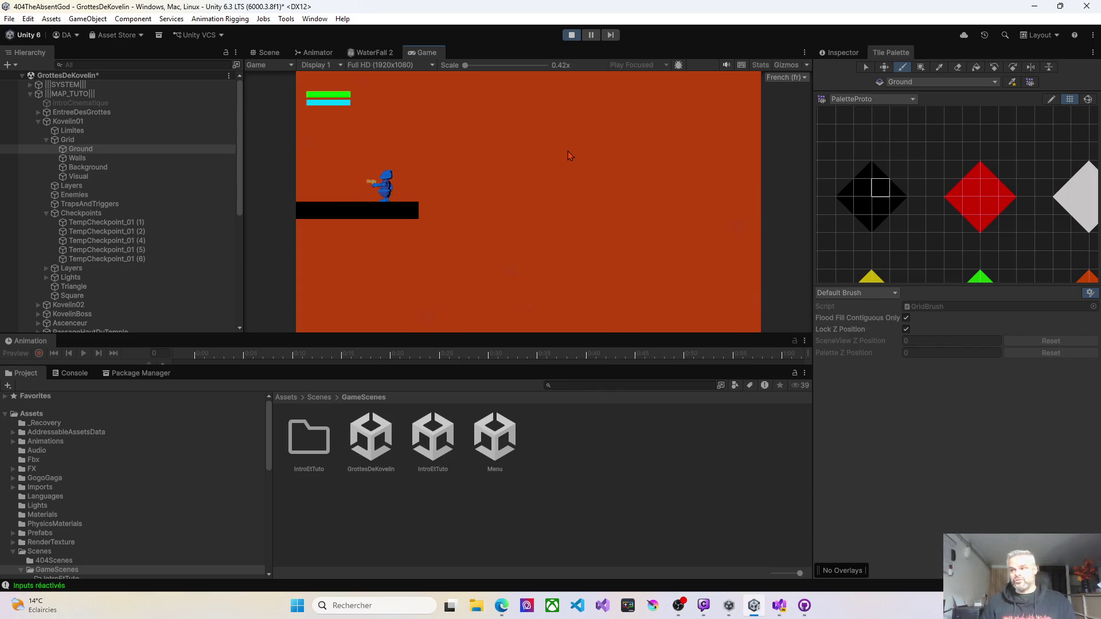
Jump the player off and back onto the platform, then stop Play mode.
key("d")
key("space")
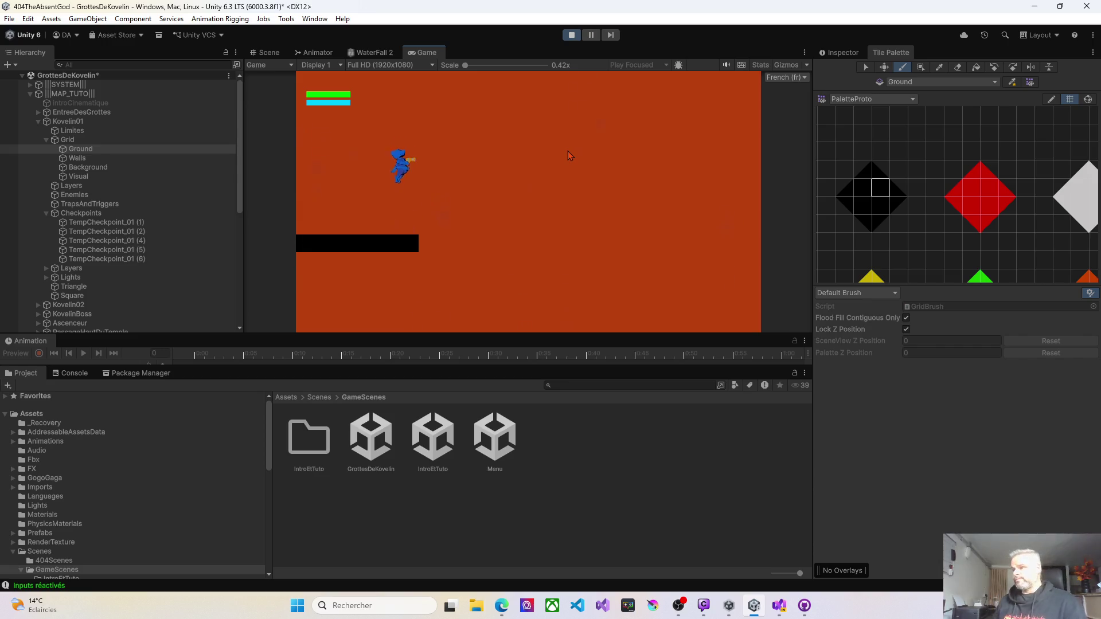
key("space")
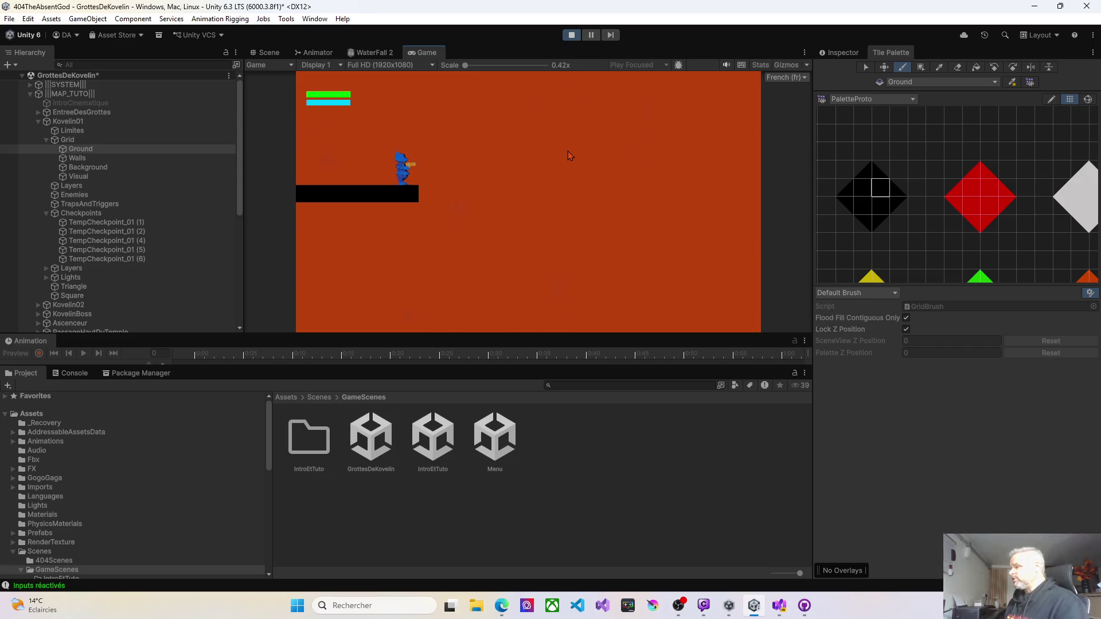
key("space")
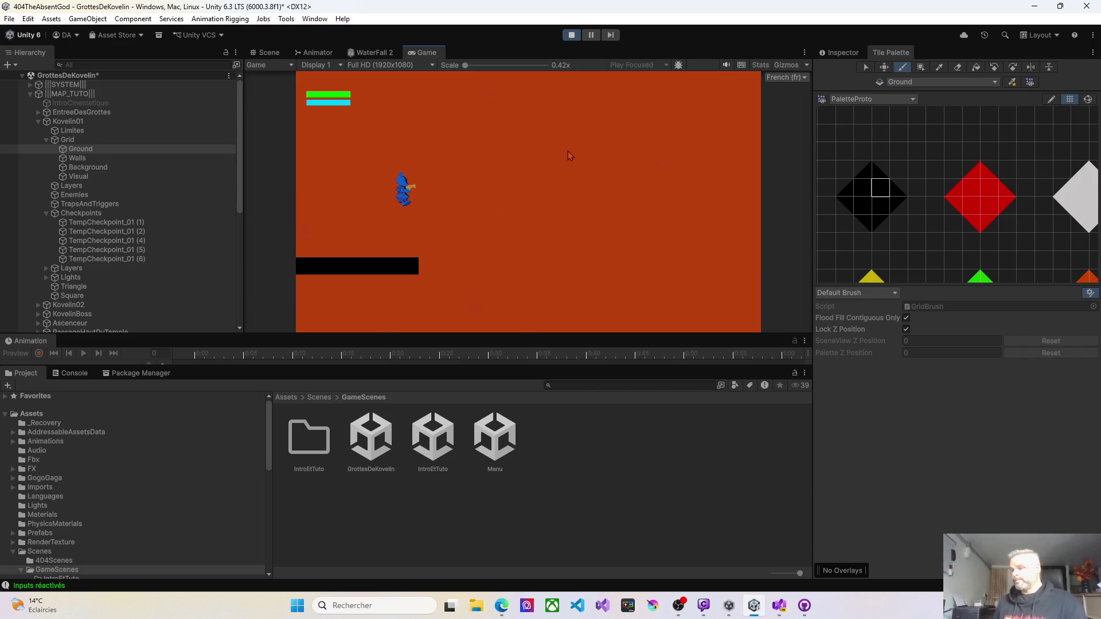
key("space")
key("space")
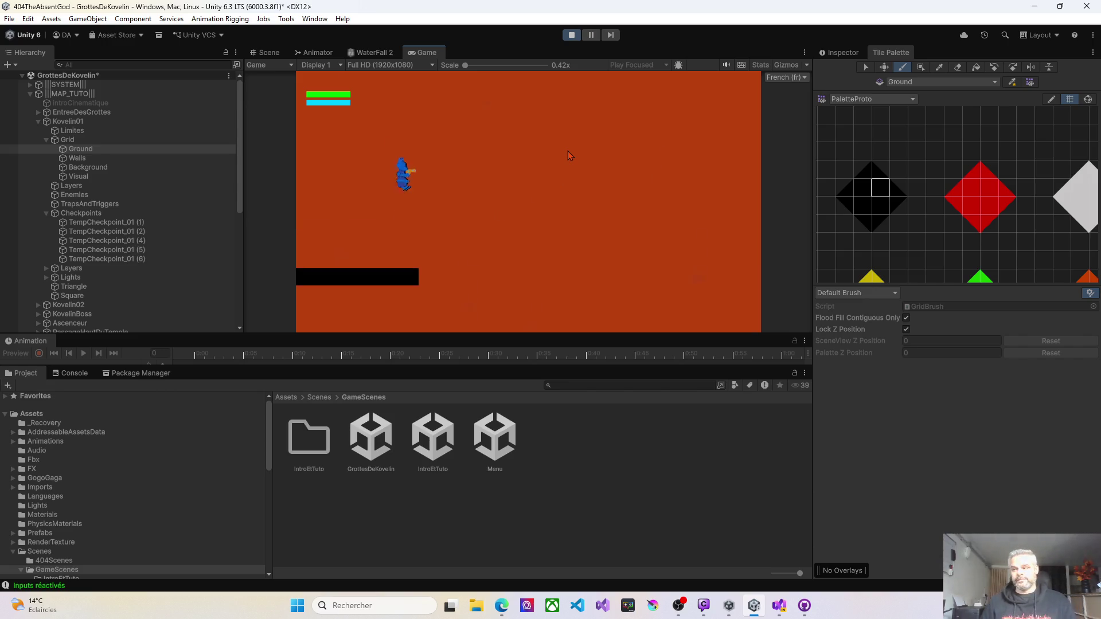
key("space")
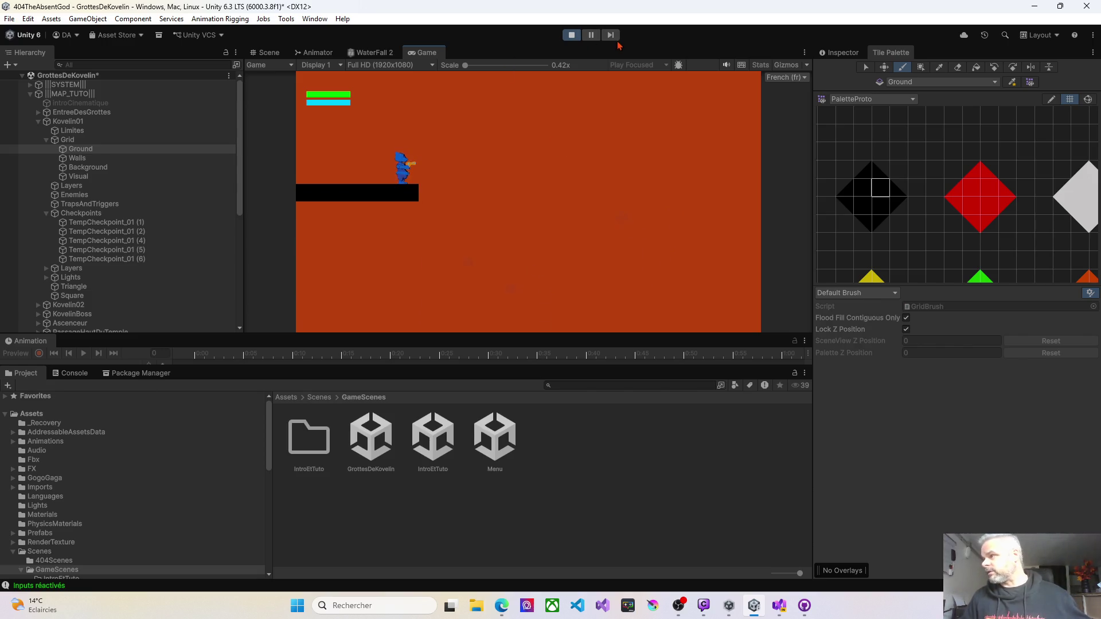
left_click(572, 35)
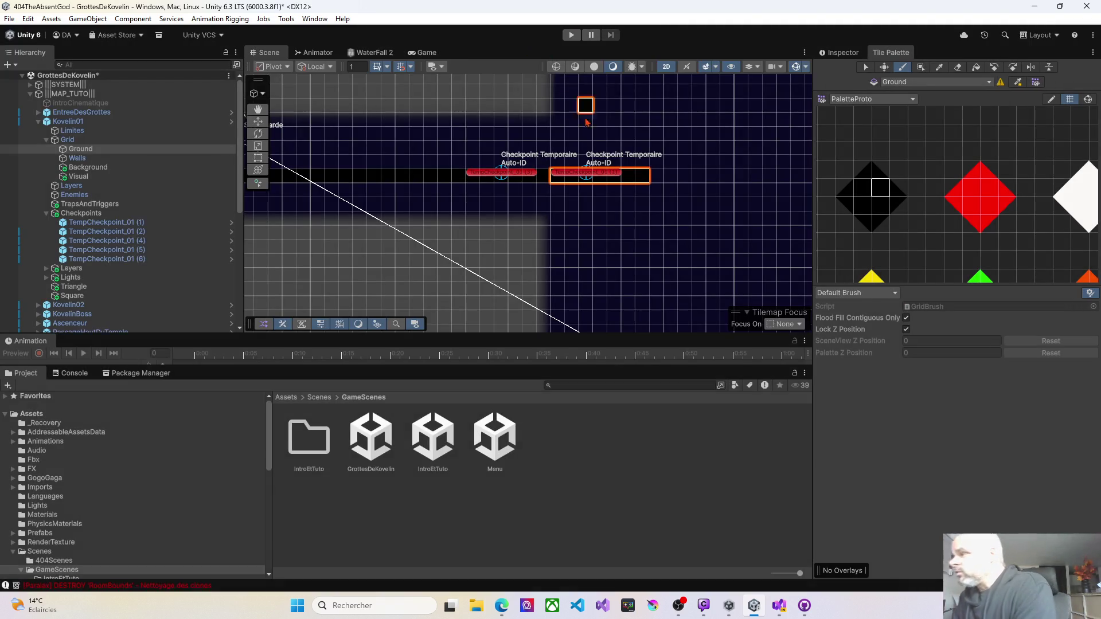
scroll(491, 163, "down", 5)
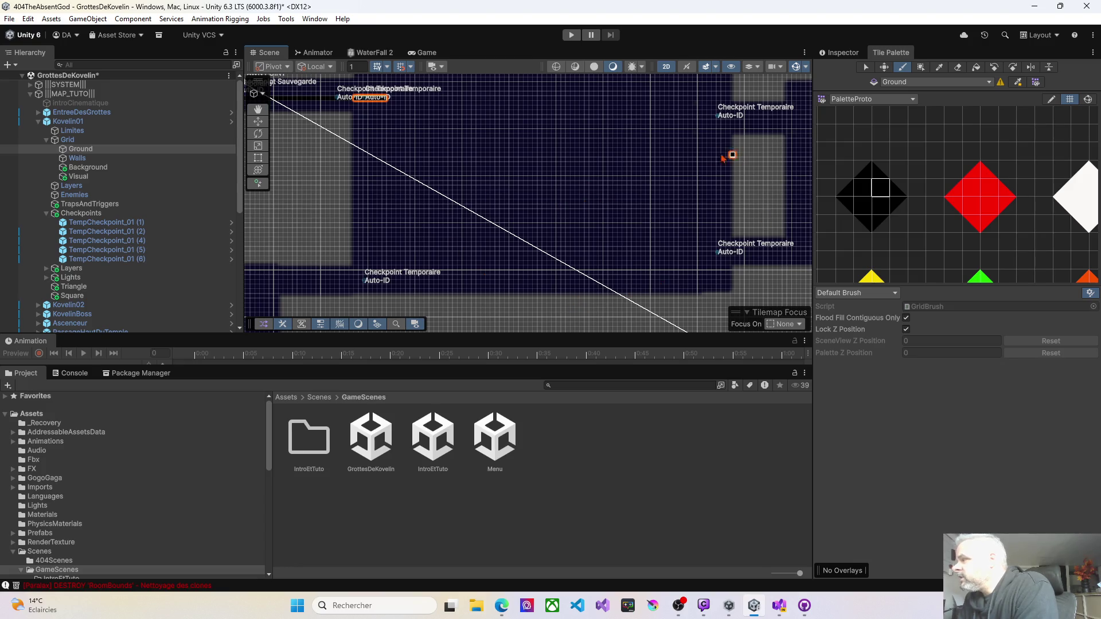
mouse_move(729, 155)
left_mouse_down()
mouse_move(570, 207)
mouse_move(438, 211)
mouse_move(416, 236)
mouse_move(453, 214)
left_mouse_up()
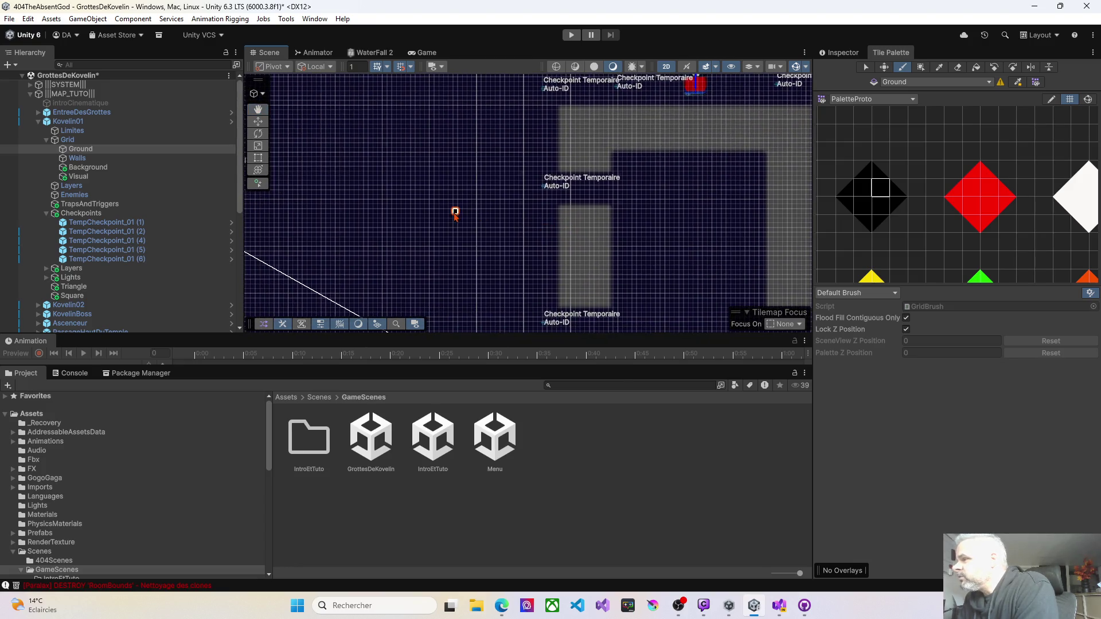
scroll(394, 208, "down", 3)
left_click_drag(385, 204, 552, 189)
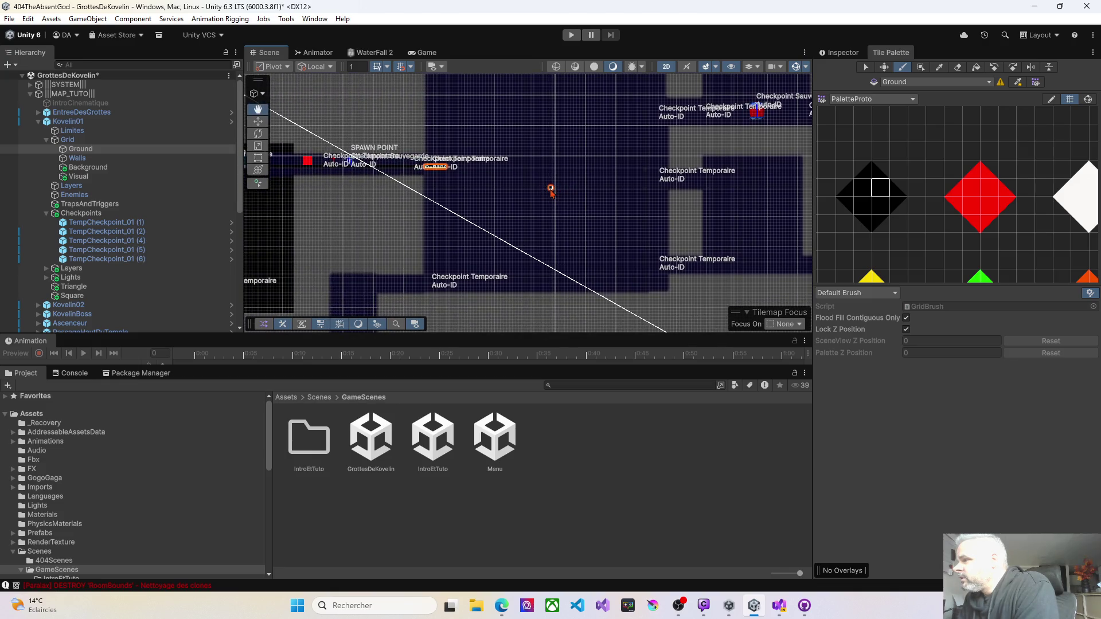
scroll(620, 104, "up", 3)
scroll(631, 143, "down", 5)
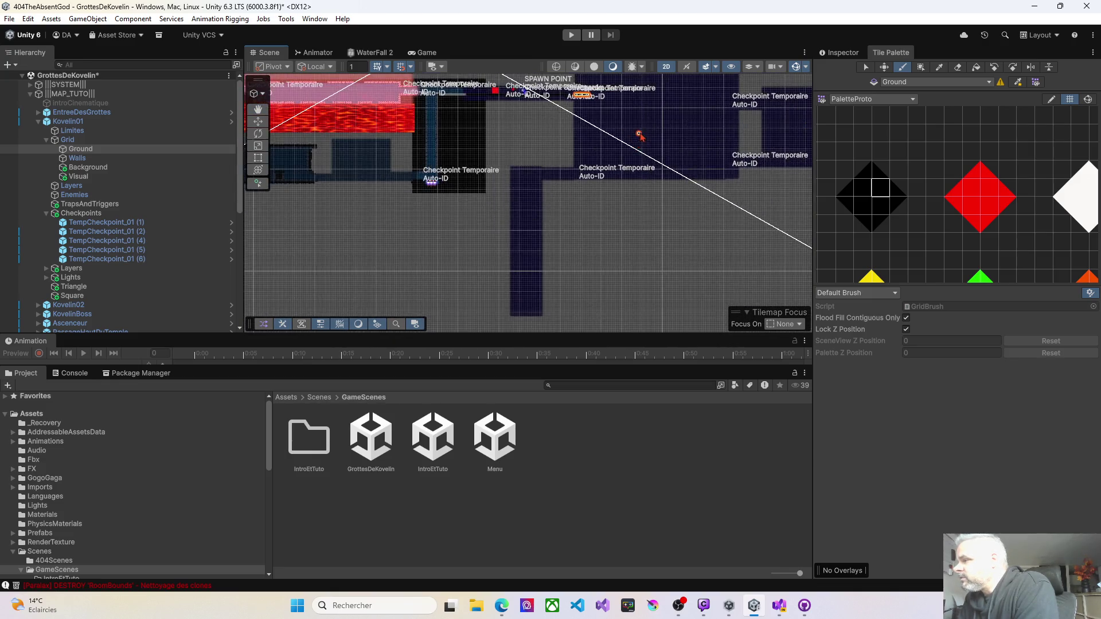
left_click_drag(566, 158, 521, 169)
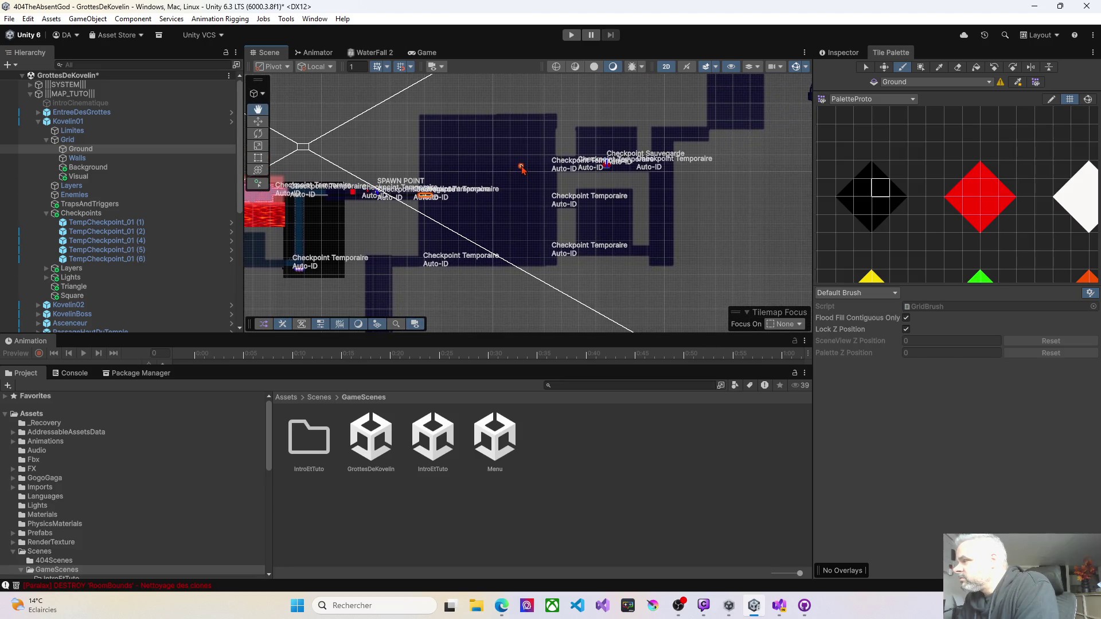
scroll(521, 165, "up", 1)
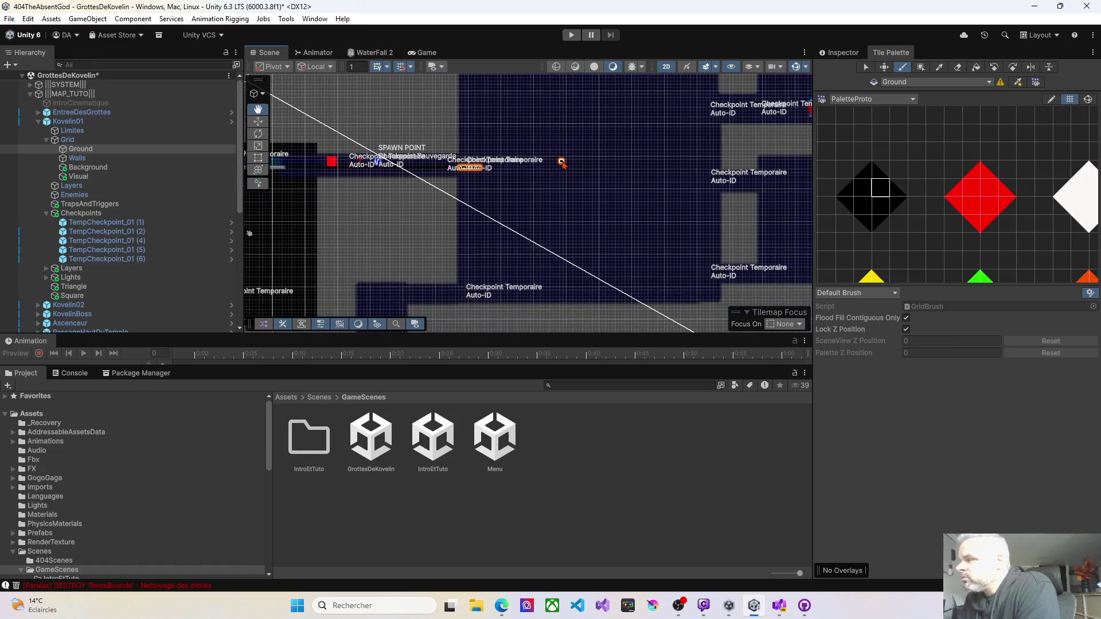
left_click_drag(492, 125, 555, 109)
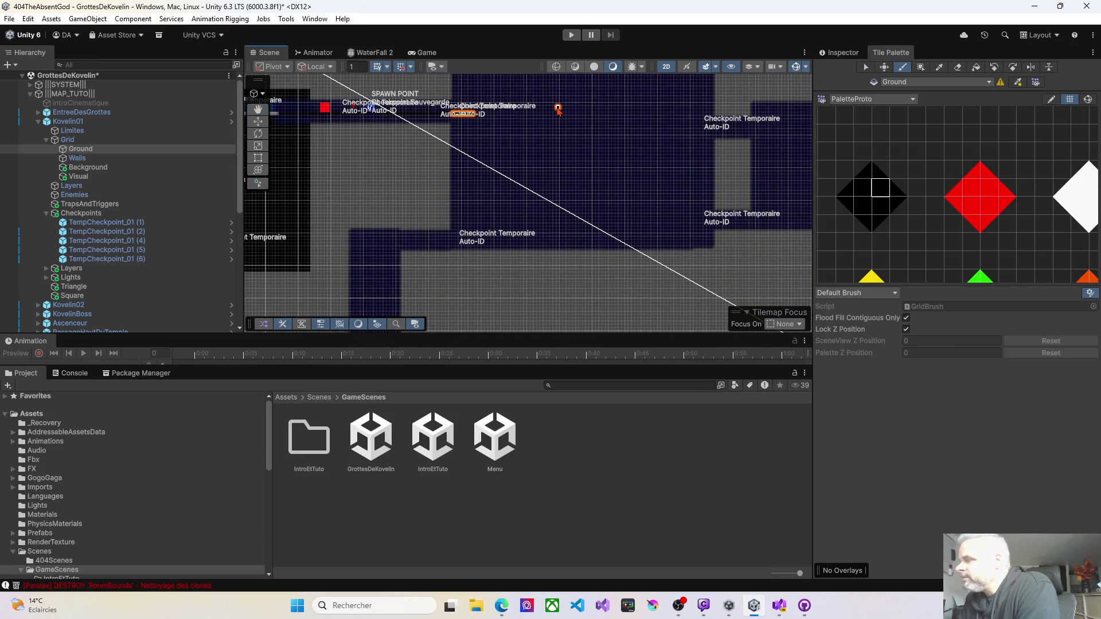
scroll(506, 140, "up", 5)
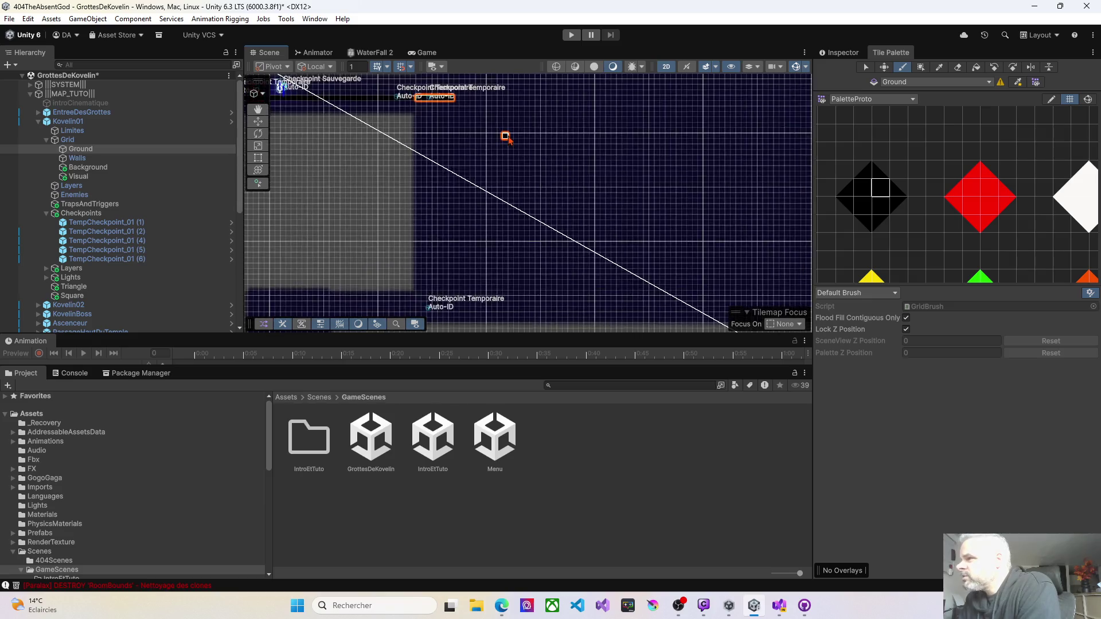
scroll(489, 105, "up", 4)
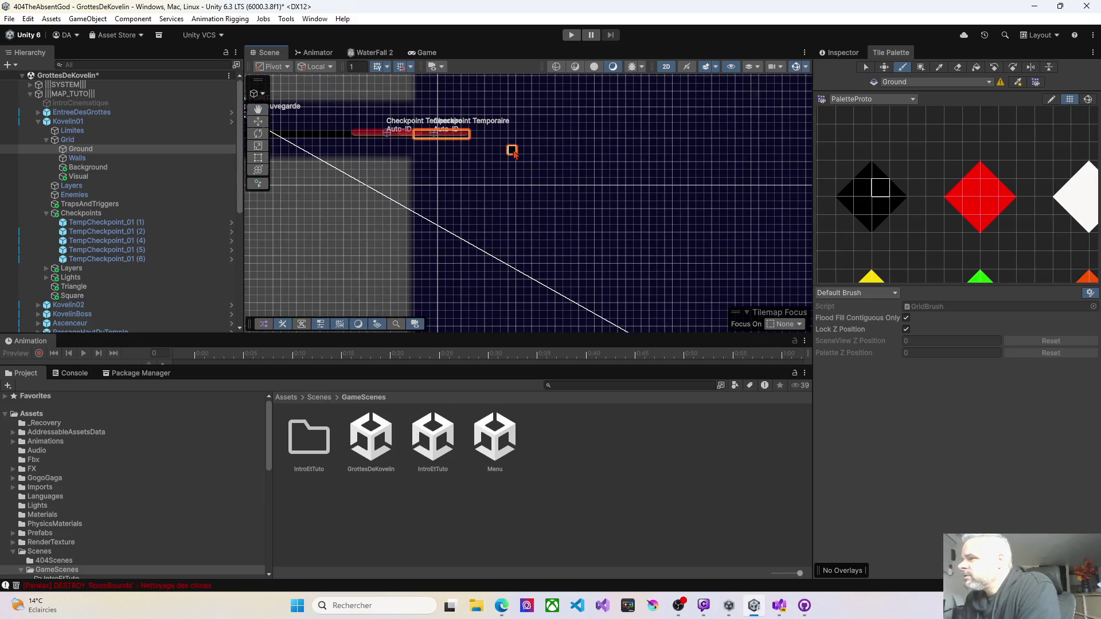
scroll(512, 150, "up", 1)
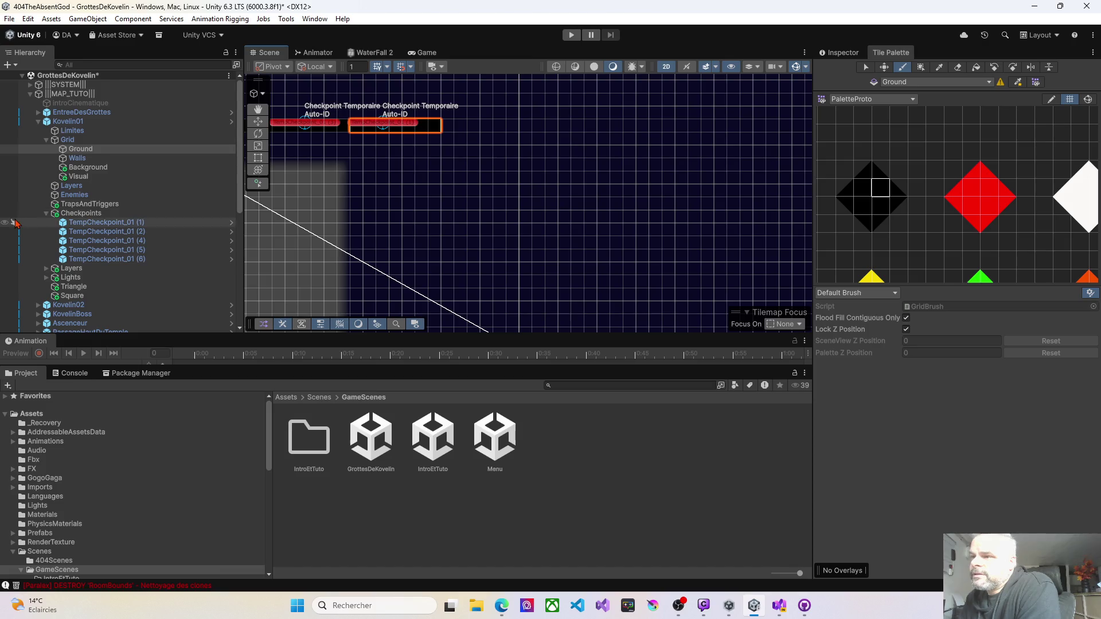
Collapse the Checkpoints and Grid groups in the Hierarchy and pan to the lower checkpoint.
left_click(46, 214)
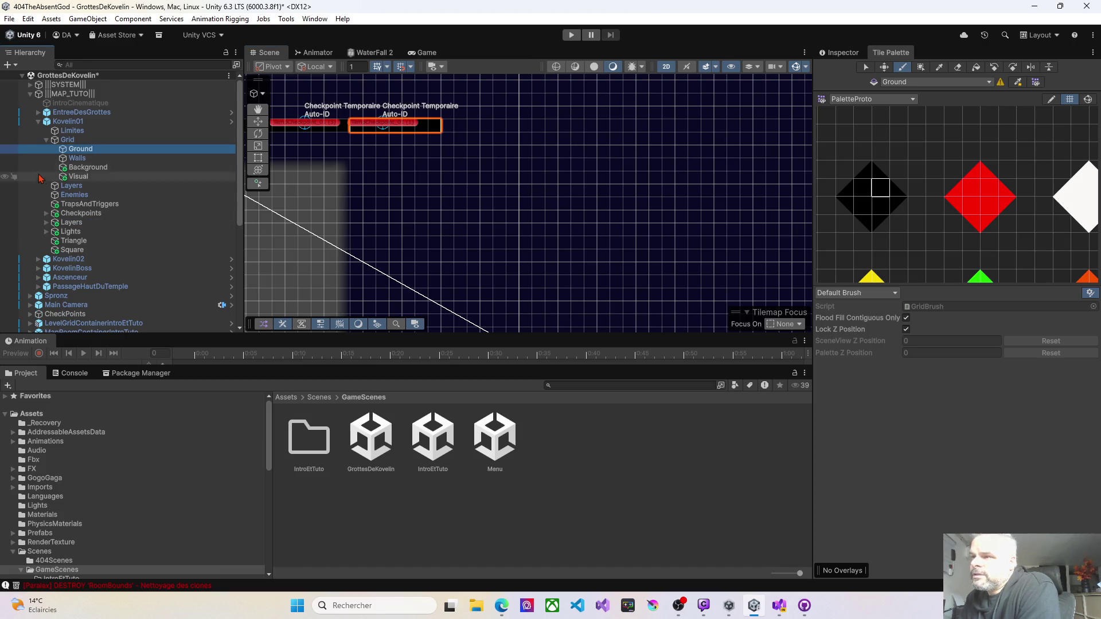
left_click(46, 140)
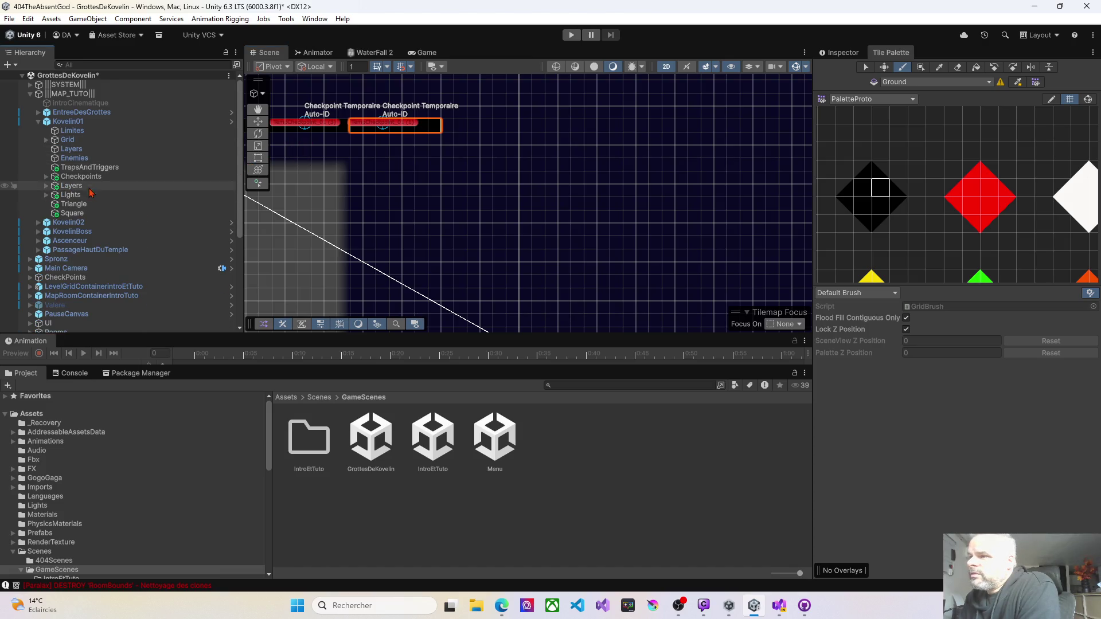
mouse_move(345, 253)
left_mouse_down()
mouse_move(413, 266)
mouse_move(491, 221)
mouse_move(462, 84)
mouse_move(457, 117)
mouse_move(433, 117)
left_mouse_up()
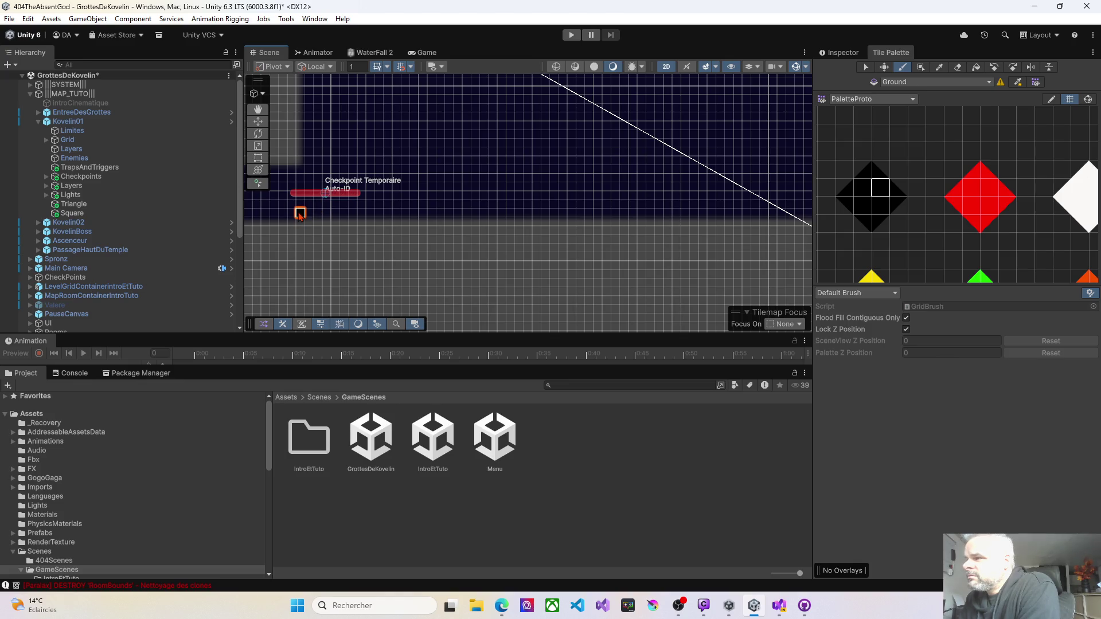
Paint a Ground strip, then Box Fill a platform under the lower checkpoint.
left_click_drag(300, 213, 443, 218)
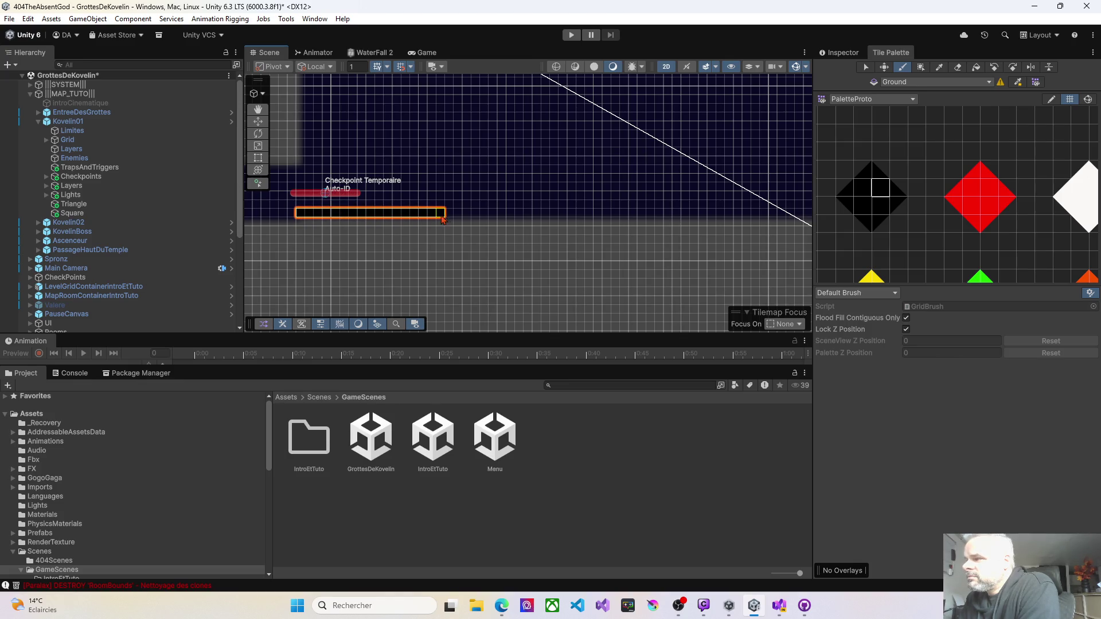
left_click_drag(518, 232, 386, 236)
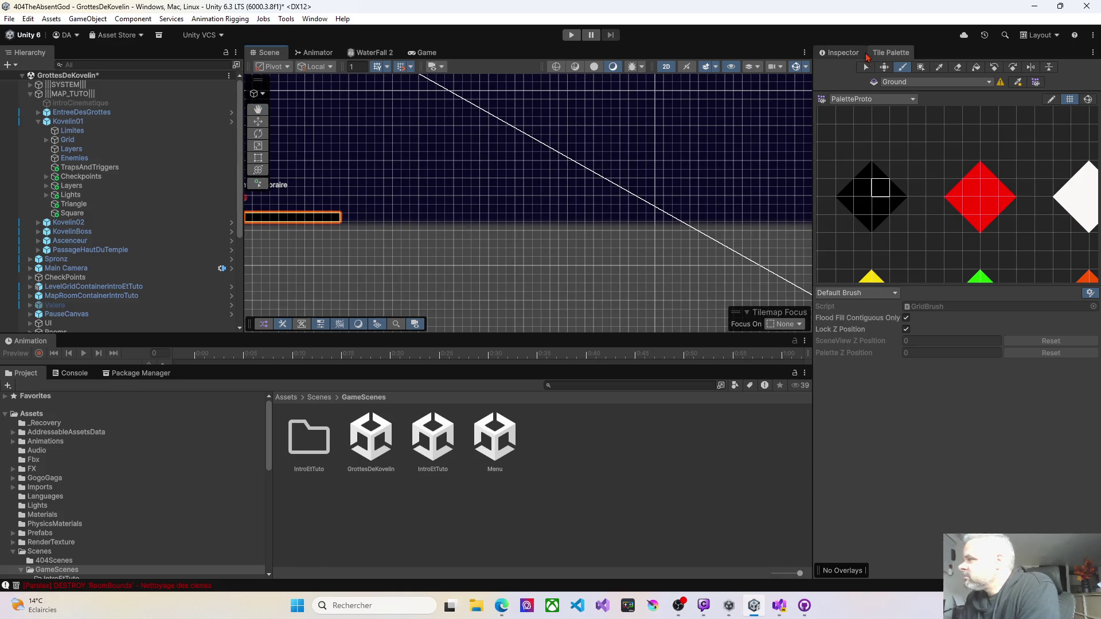
left_click(919, 67)
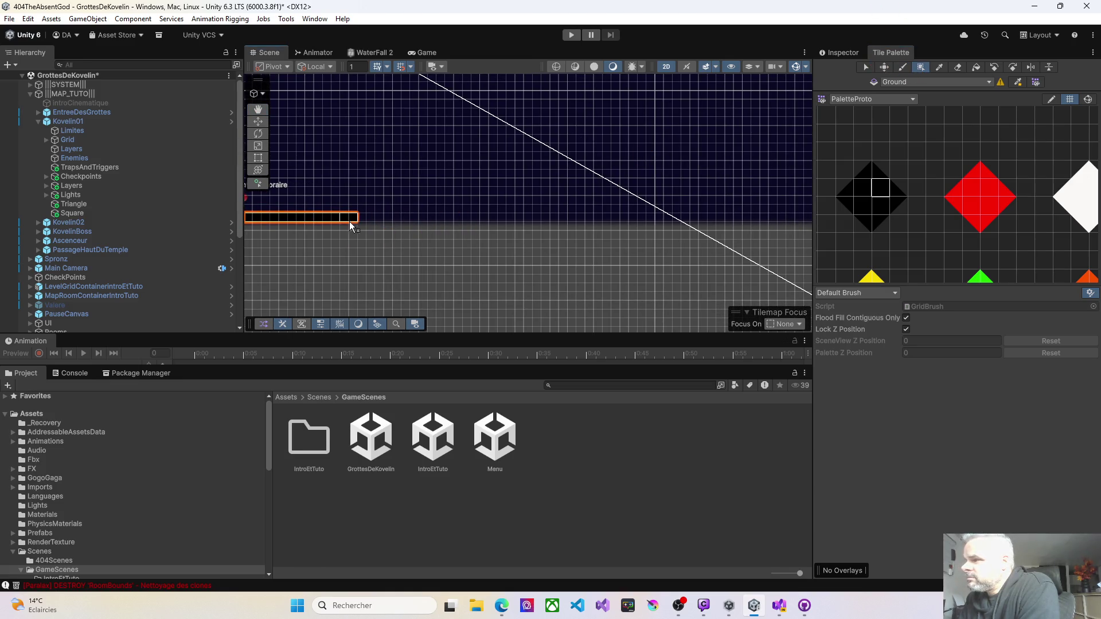
mouse_move(576, 215)
left_mouse_down()
mouse_move(676, 234)
mouse_move(471, 226)
mouse_move(406, 211)
mouse_move(582, 214)
left_mouse_up()
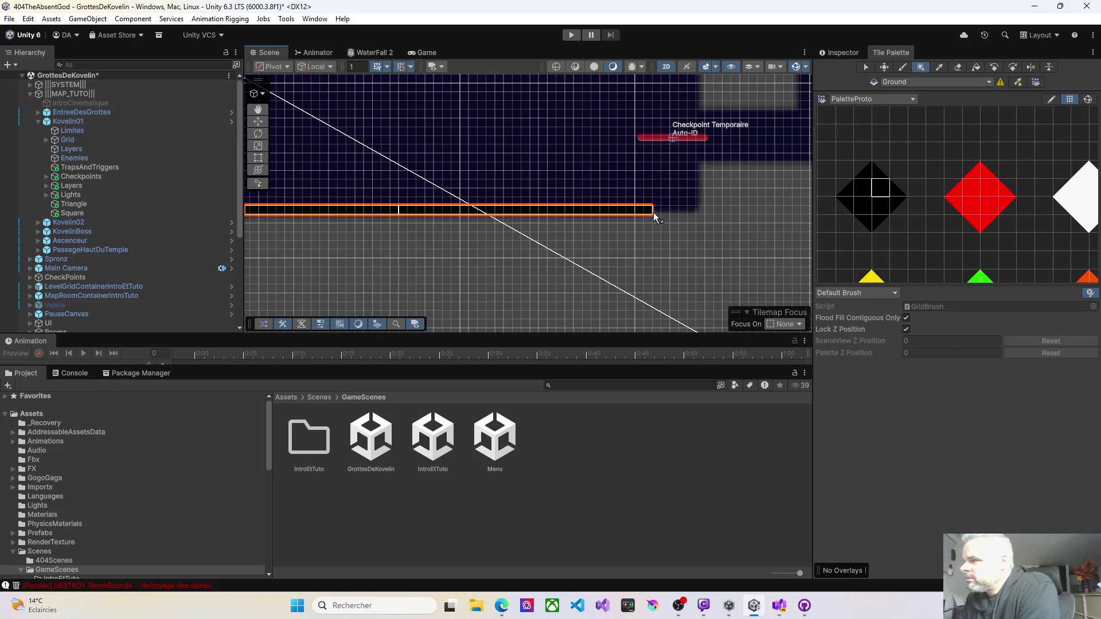
left_click_drag(654, 215, 690, 216)
Fill a wide one-row Ground platform beneath the right-side checkpoints.
scroll(454, 252, "down", 5)
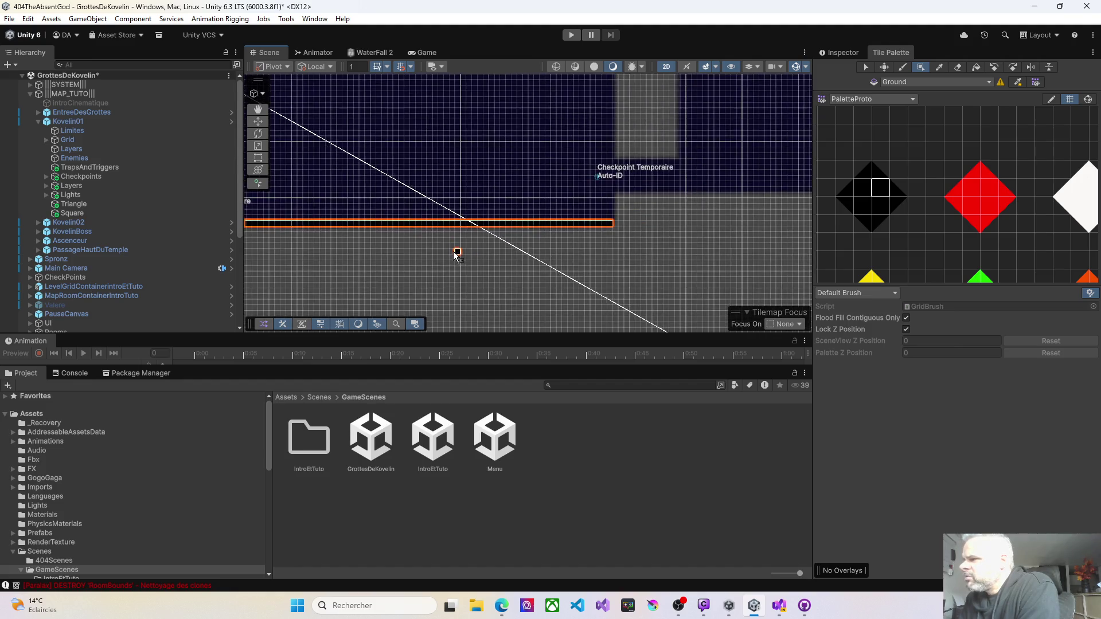
scroll(434, 263, "down", 3)
scroll(498, 219, "down", 2)
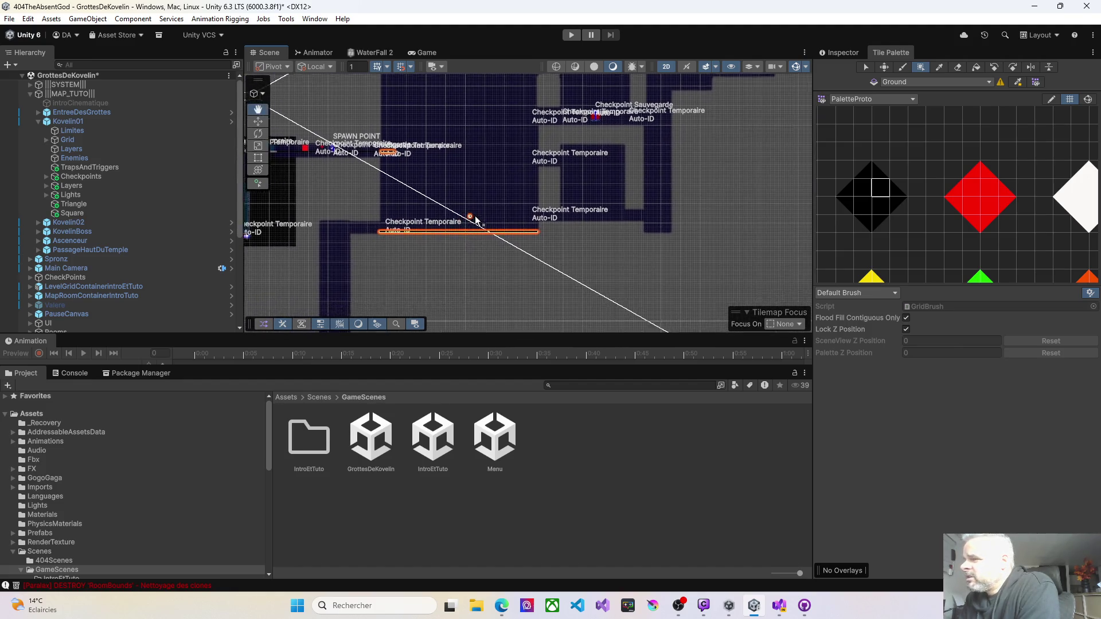
mouse_move(497, 220)
left_mouse_down()
mouse_move(543, 216)
mouse_move(510, 228)
left_mouse_up()
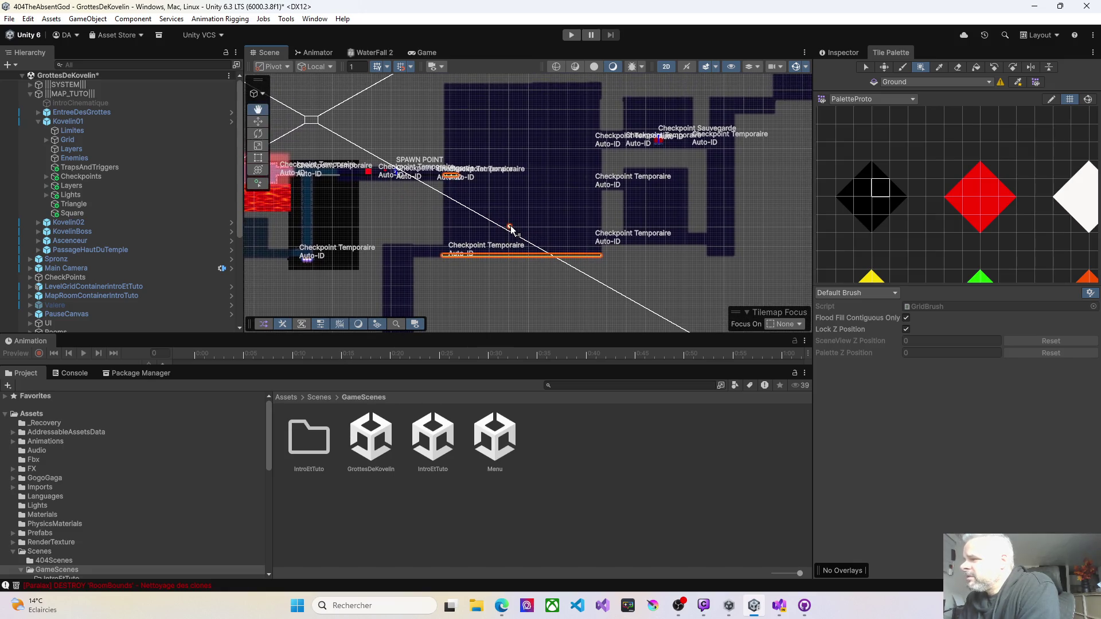
scroll(510, 230, "up", 5)
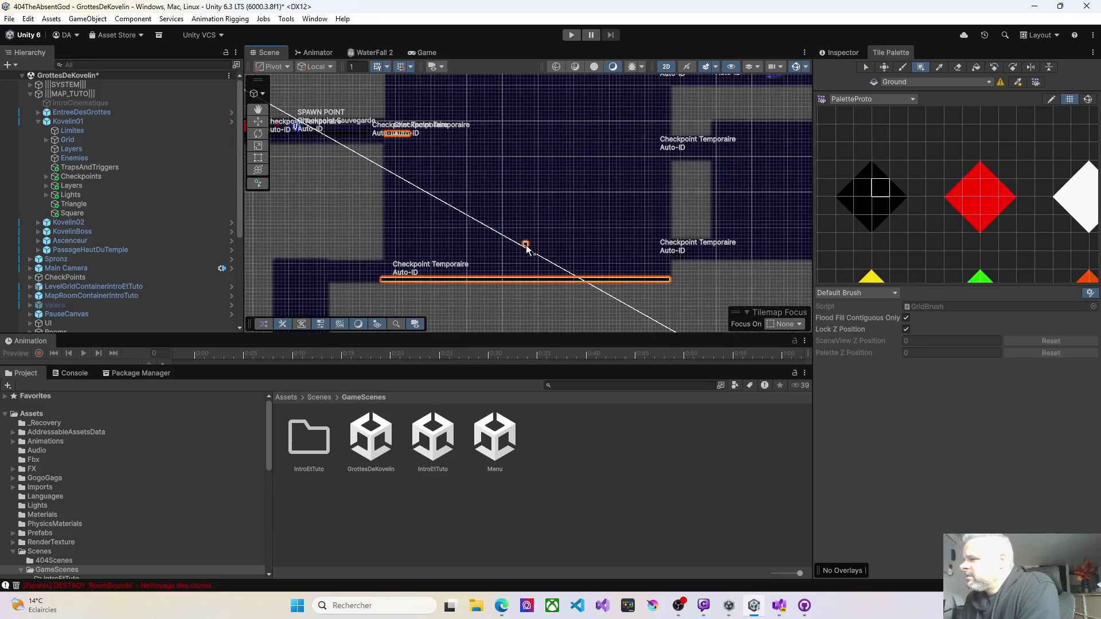
left_click_drag(582, 253, 417, 241)
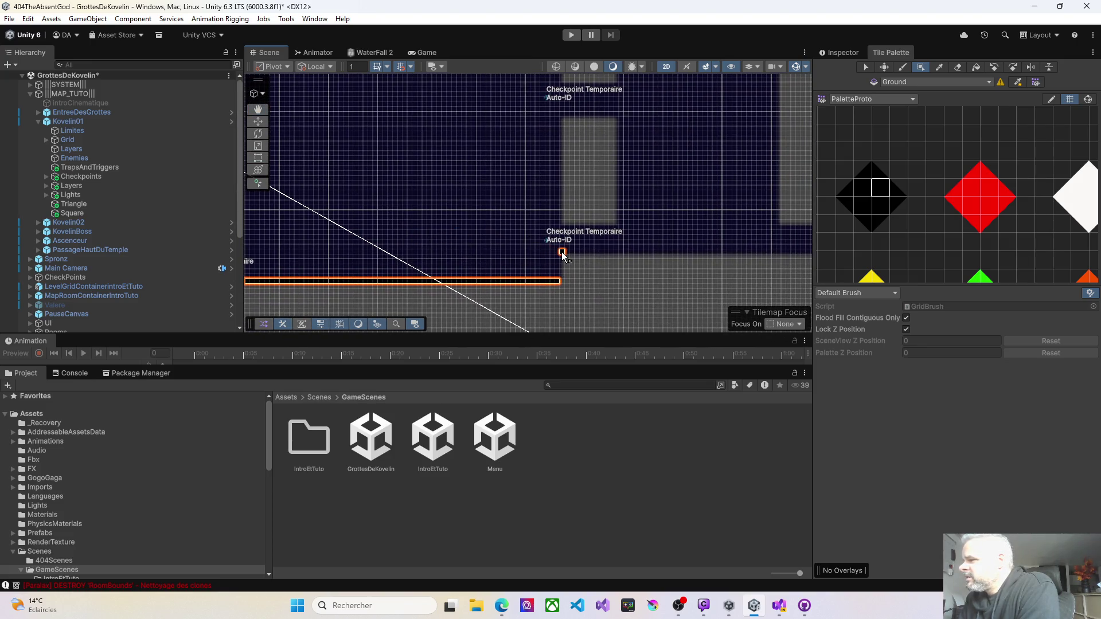
left_click_drag(562, 254, 585, 256)
left_click_drag(543, 175, 518, 253)
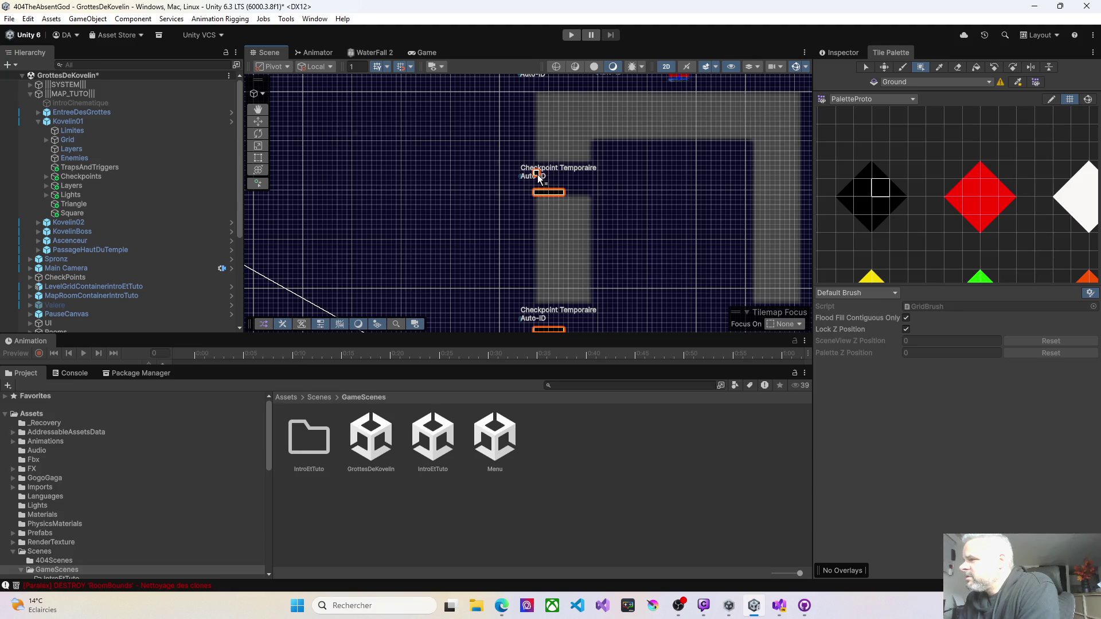
left_click_drag(539, 178, 523, 170)
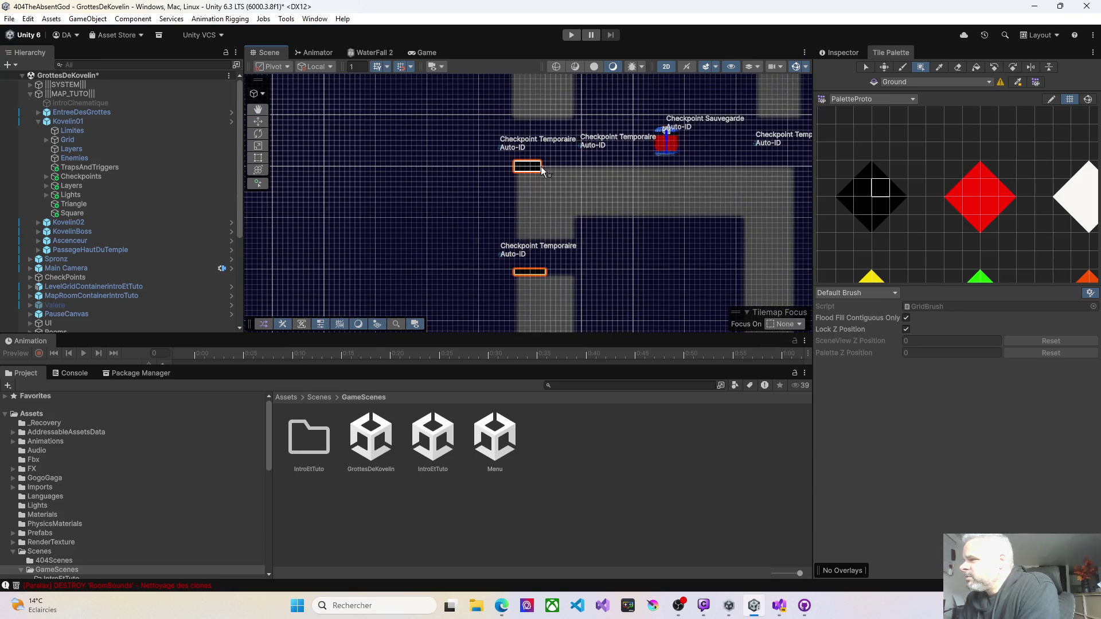
mouse_move(519, 182)
left_mouse_down()
mouse_move(494, 317)
mouse_move(531, 263)
left_mouse_up()
scroll(546, 255, "down", 4)
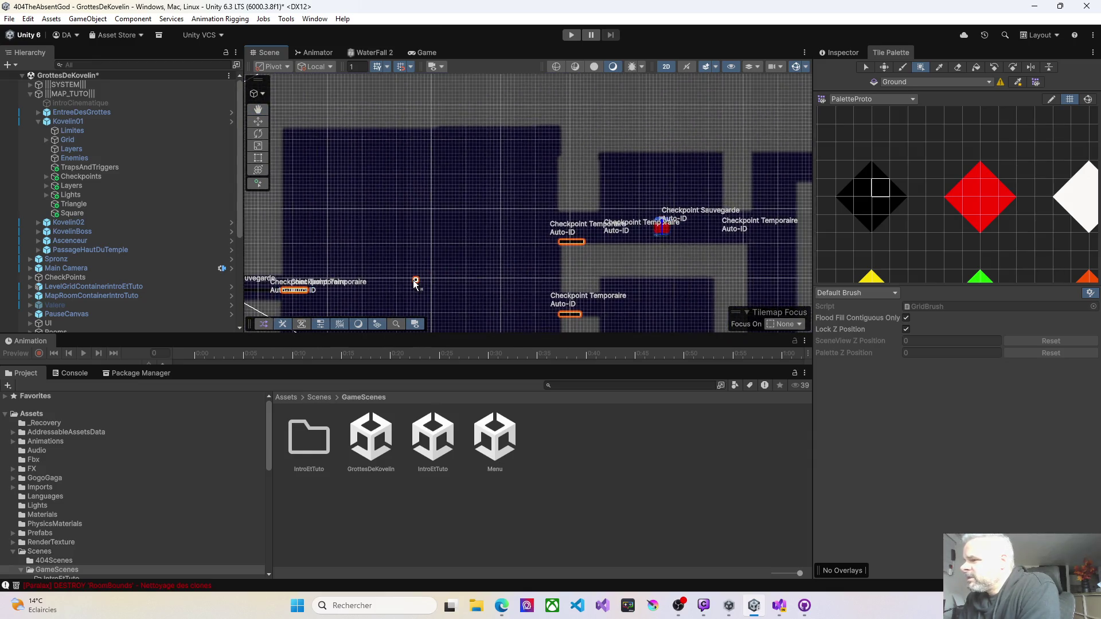
mouse_move(420, 278)
left_mouse_down()
mouse_move(457, 164)
mouse_move(477, 141)
left_mouse_up()
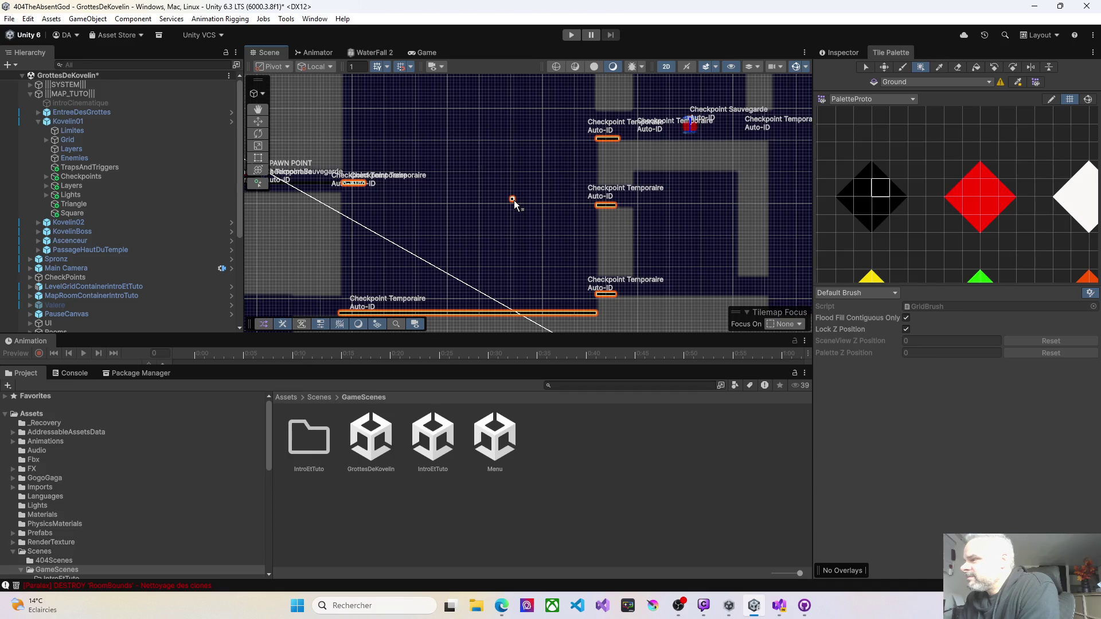
Fill a one-row Ground platform beside the upper checkpoint, then enter Play mode.
mouse_move(449, 201)
left_mouse_down()
mouse_move(501, 253)
mouse_move(431, 241)
left_mouse_up()
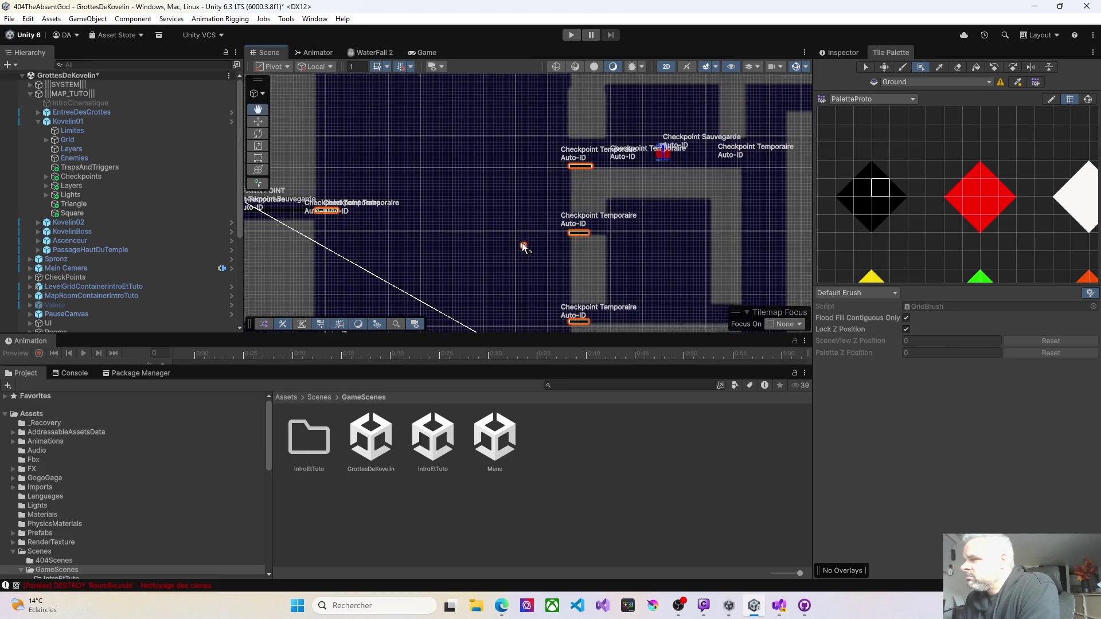
scroll(524, 246, "down", 2)
scroll(490, 212, "up", 2)
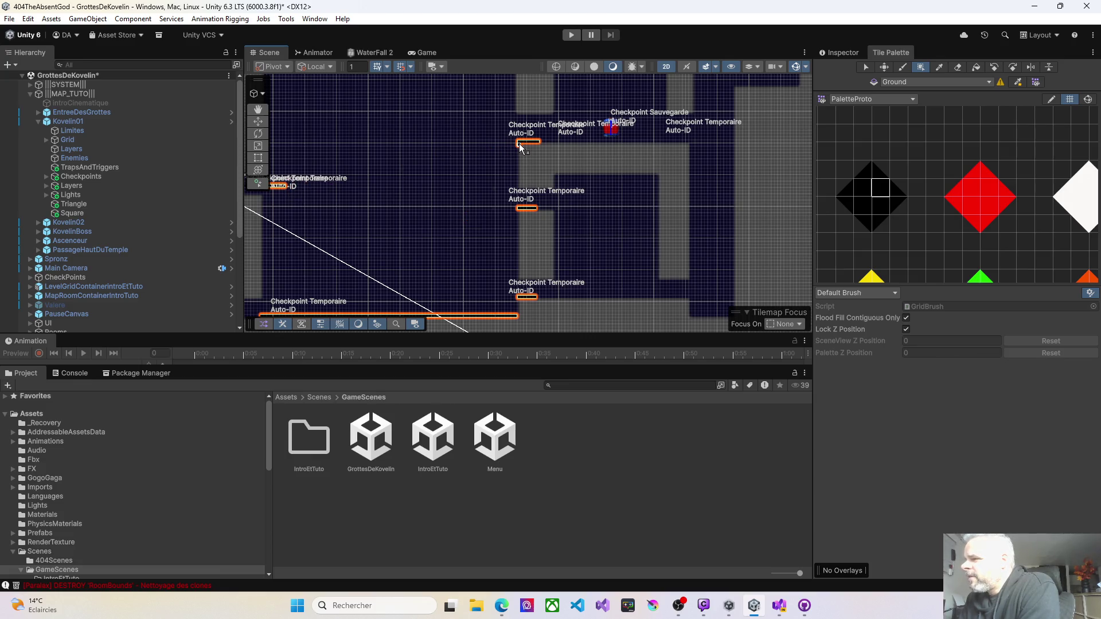
mouse_move(385, 242)
left_mouse_down()
mouse_move(484, 173)
mouse_move(429, 228)
left_mouse_up()
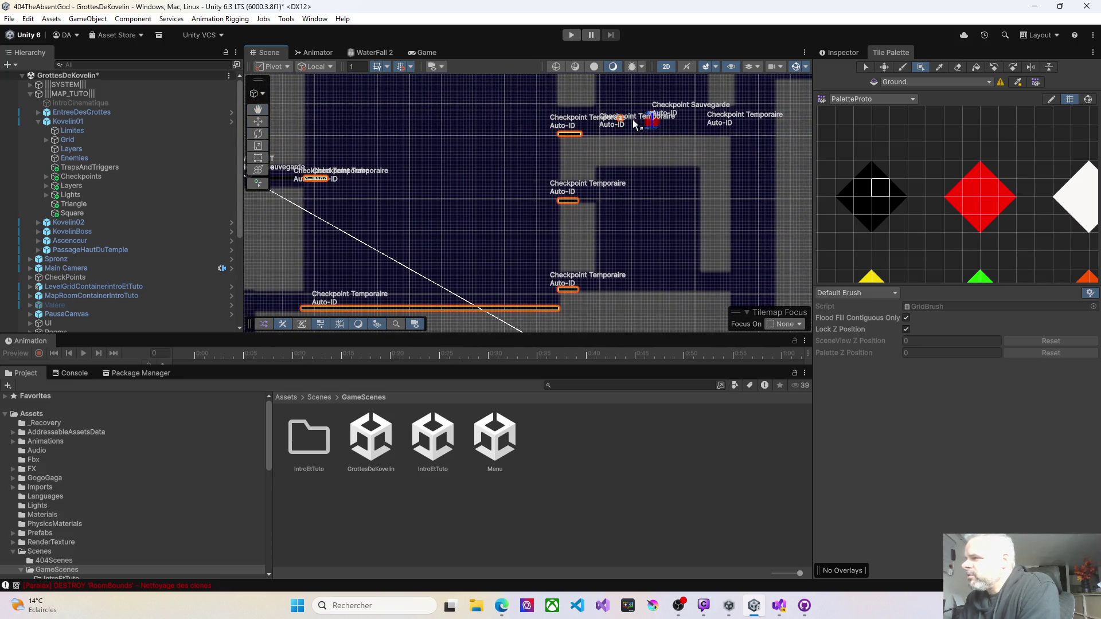
scroll(425, 209, "up", 5)
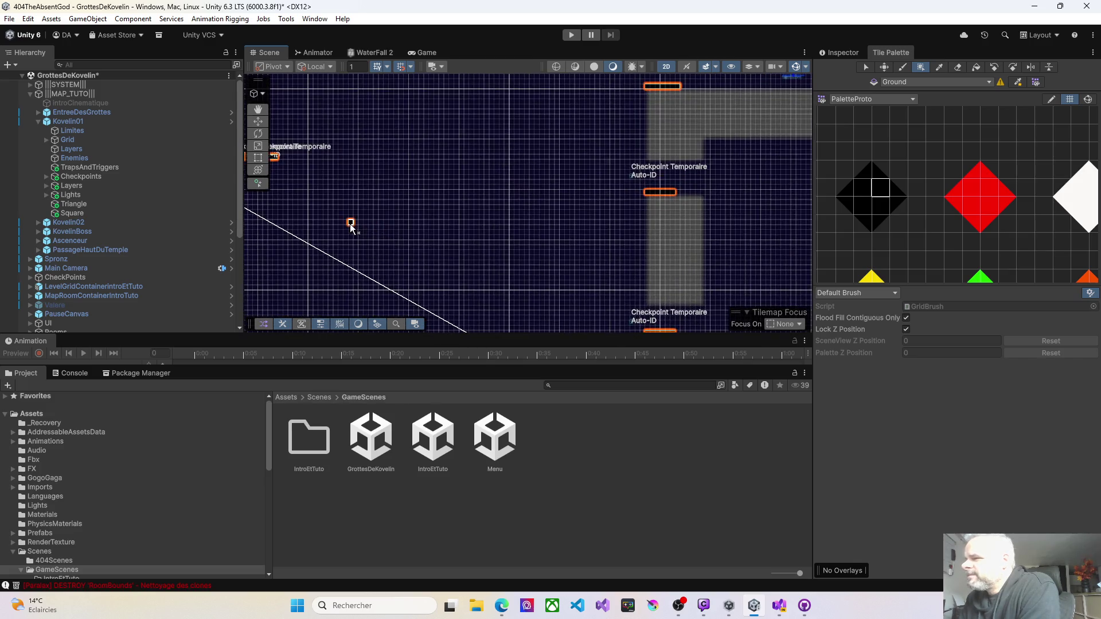
scroll(426, 193, "up", 4)
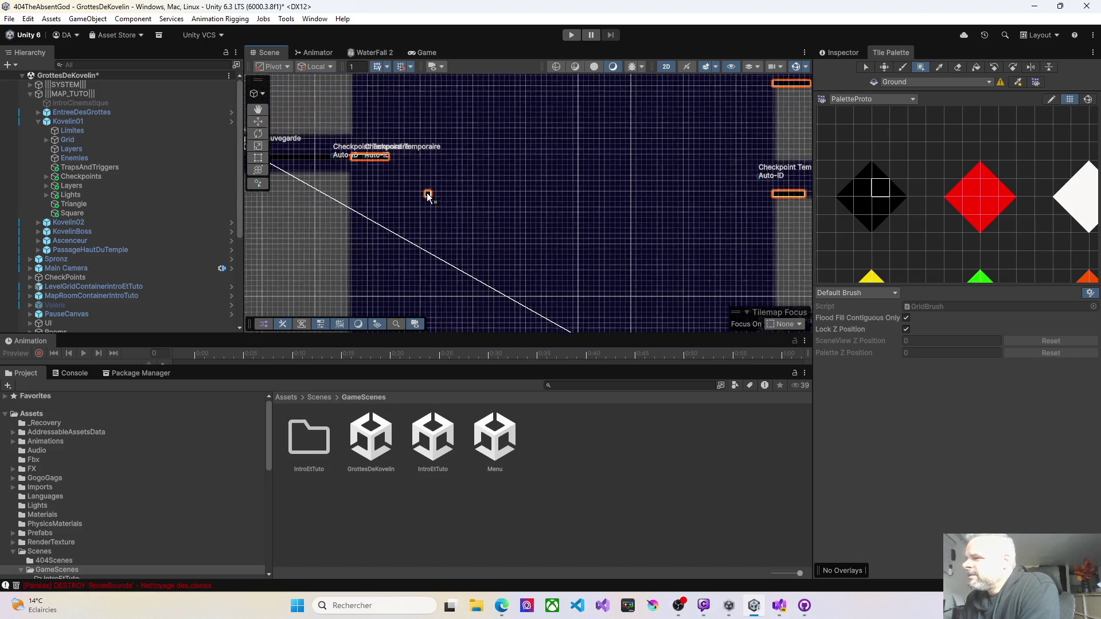
scroll(395, 188, "up", 5)
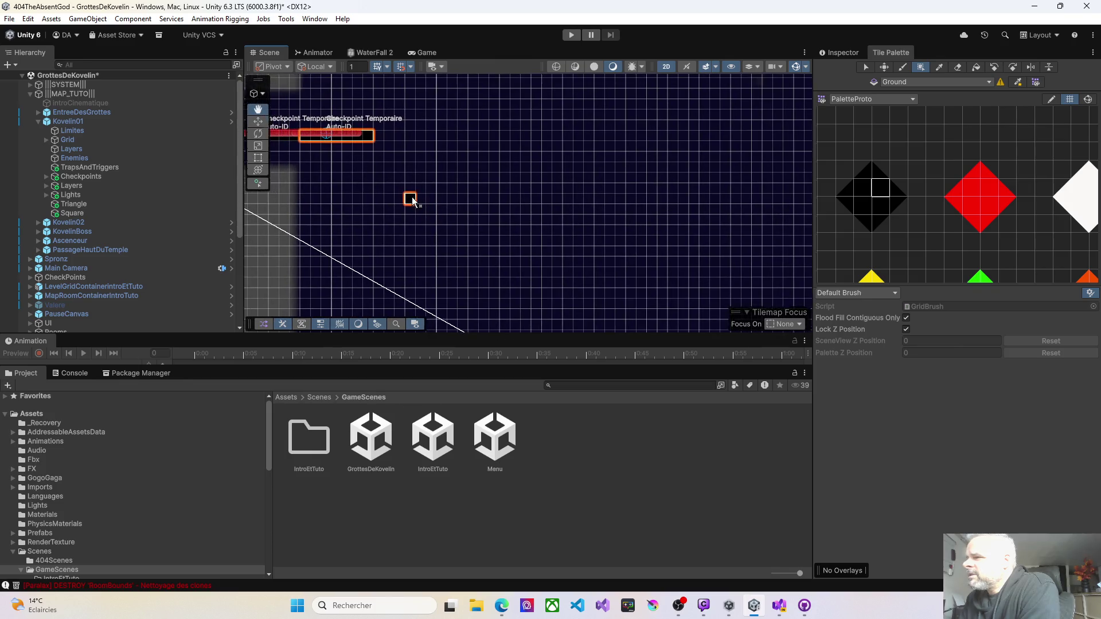
key("Left")
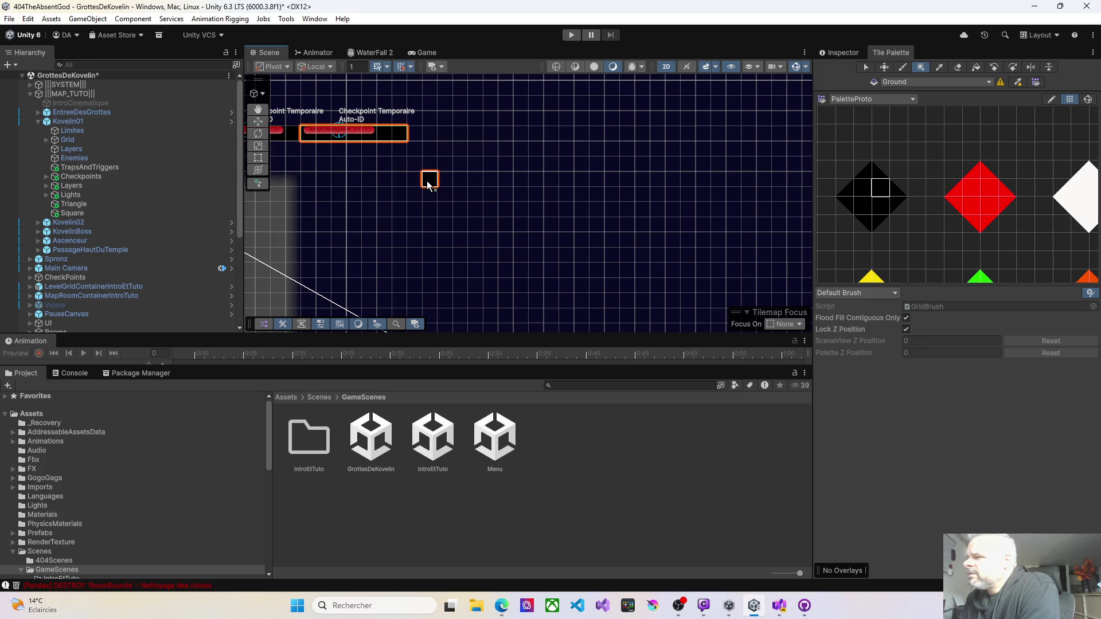
left_click_drag(446, 186, 493, 187)
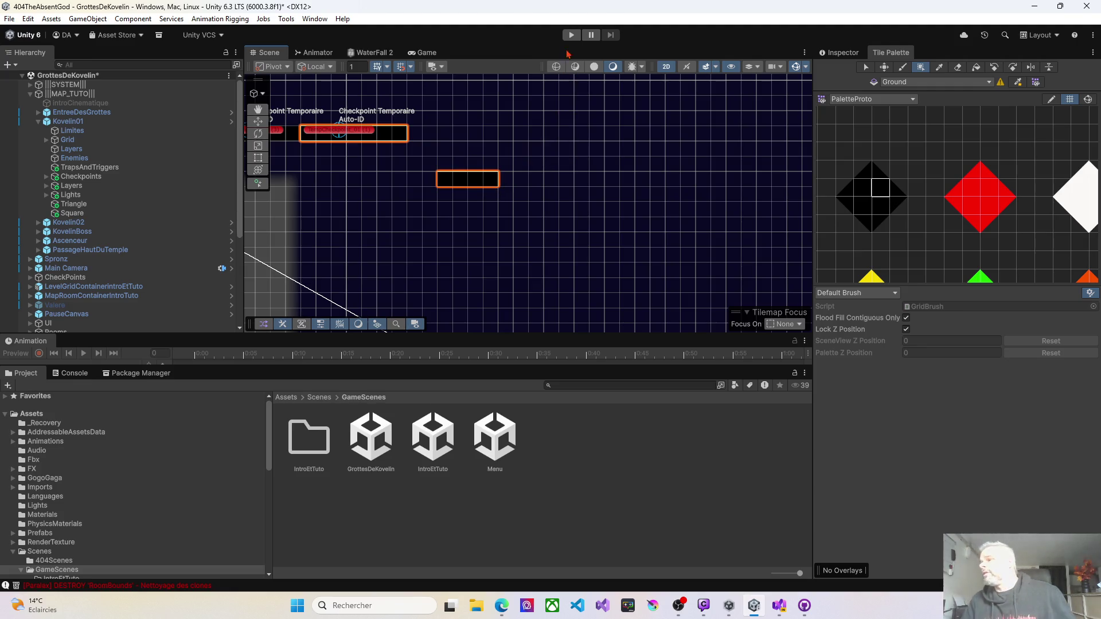
left_click(571, 35)
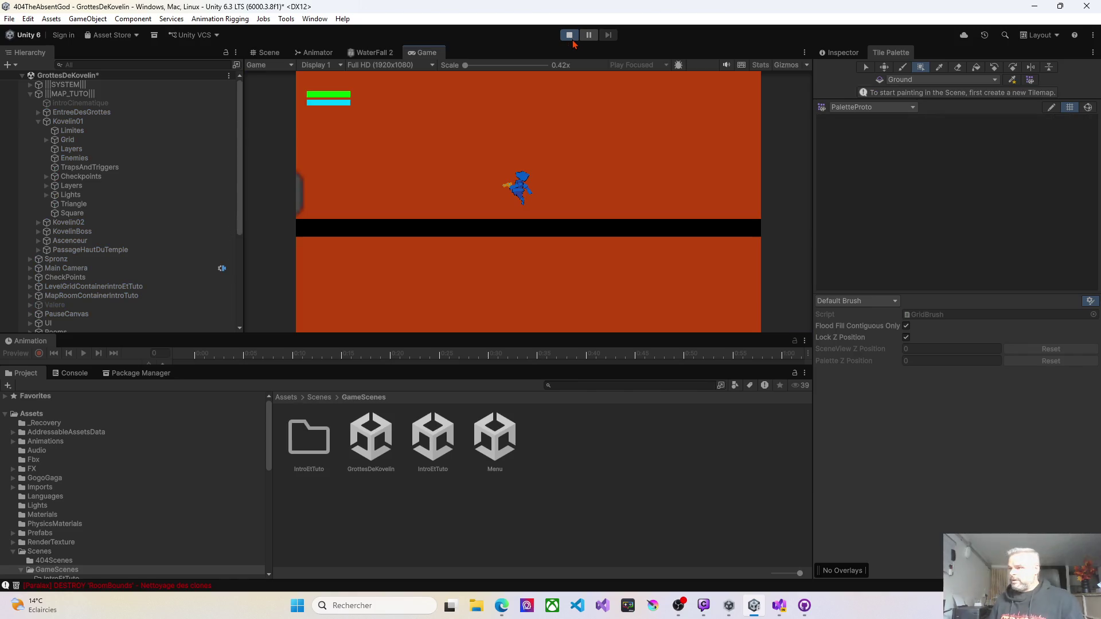
Walk the character right into the new room and jump across to the lower right platform.
key("Right")
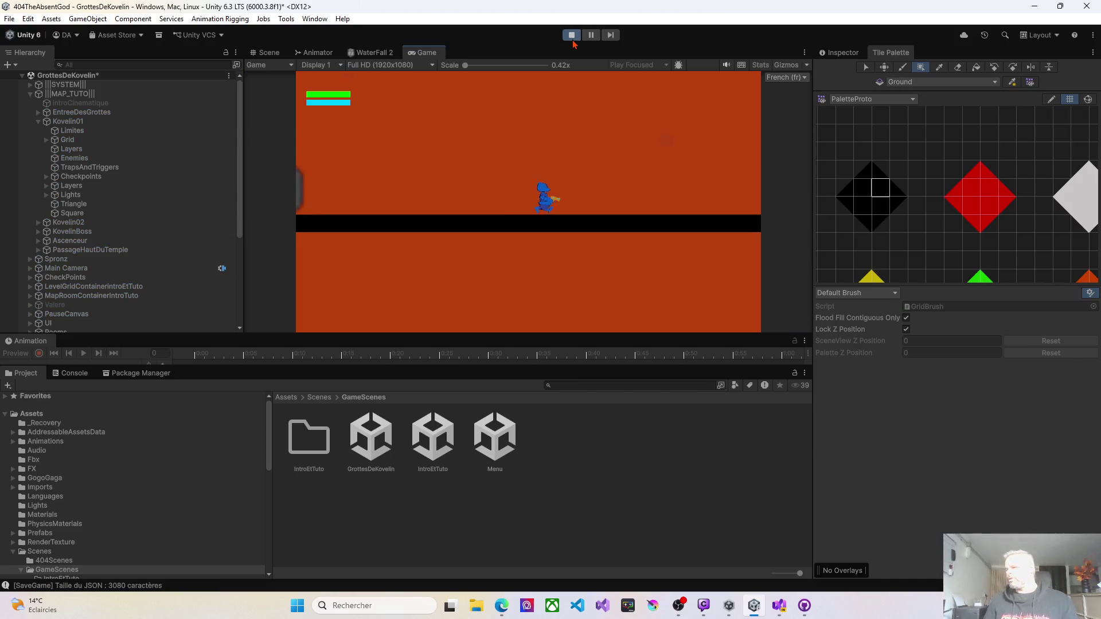
key("Right")
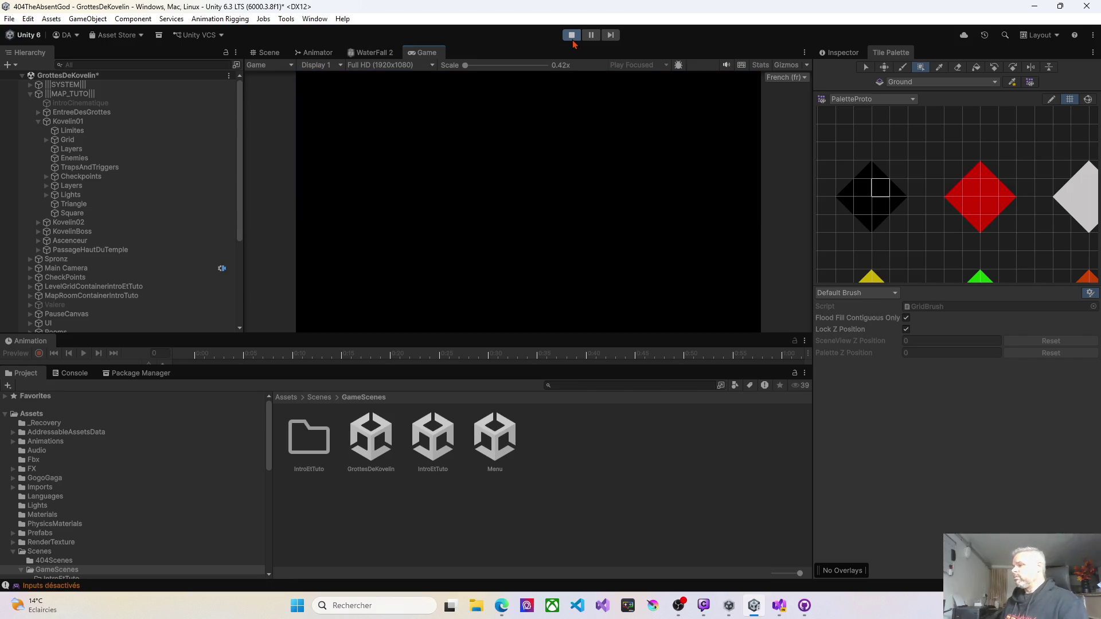
key("Right")
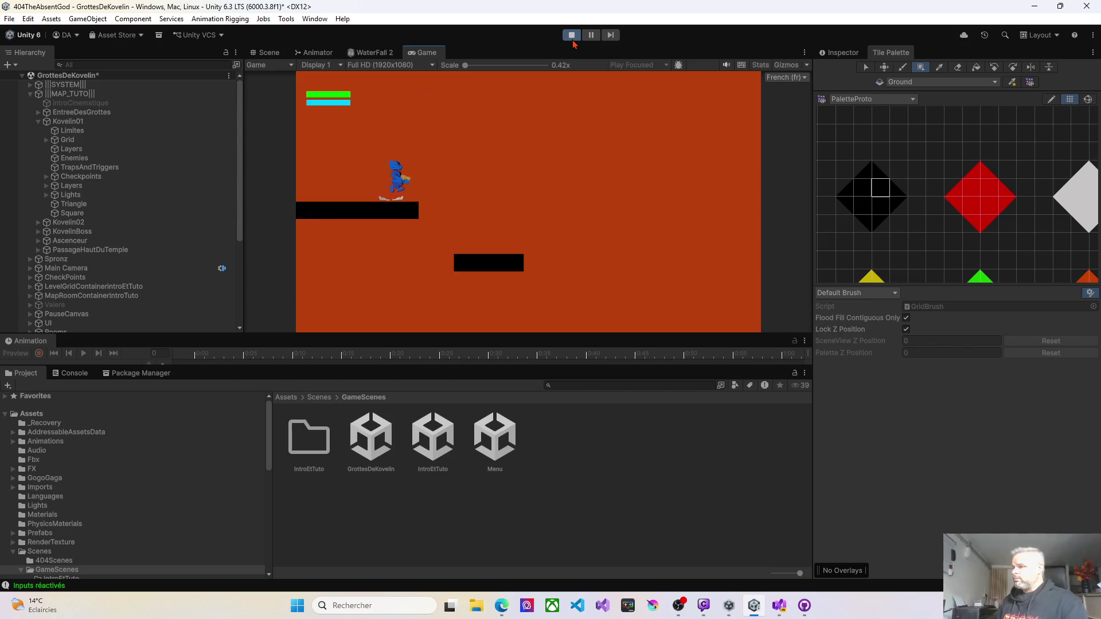
key("space")
key("Left")
key("space")
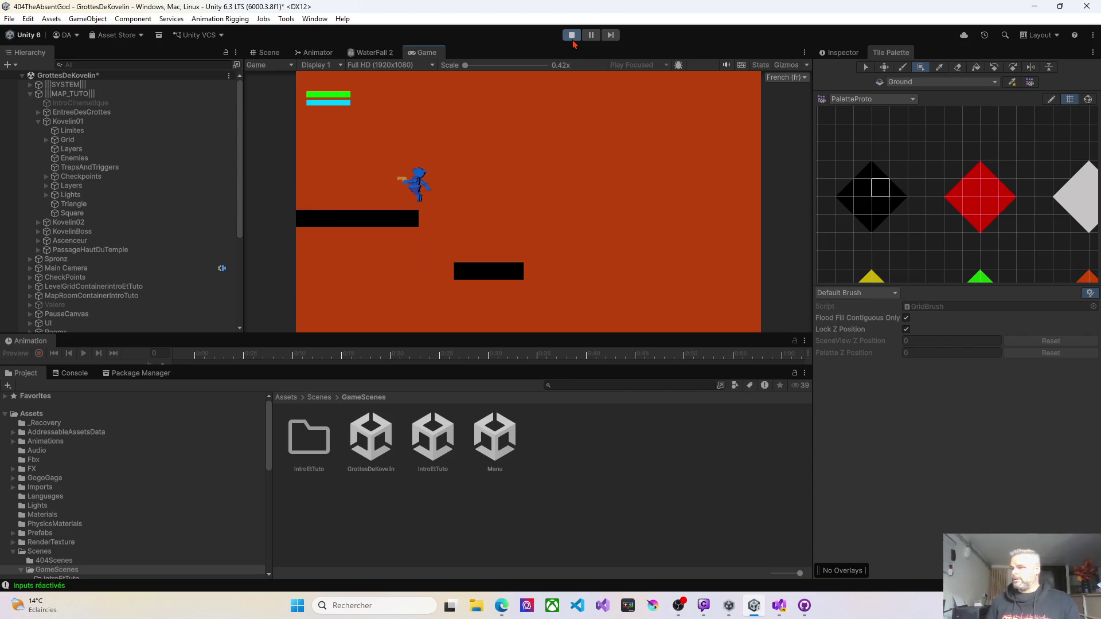
key("Right")
key("space")
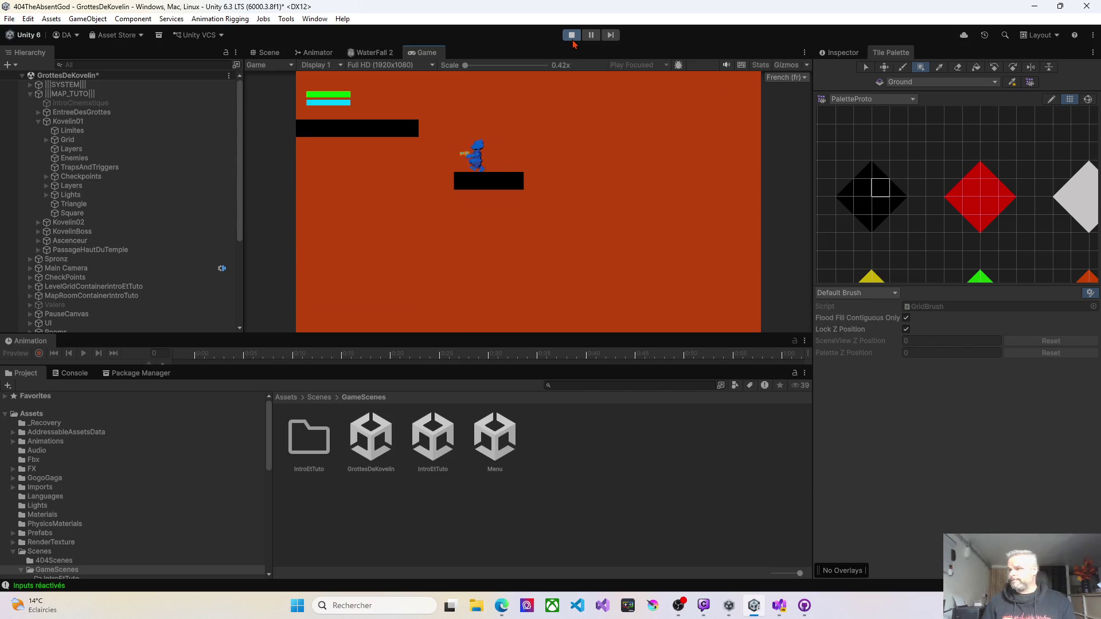
Jump up to the higher platform, walk left to reach the checkpoint, then stop Play mode.
key("Left")
key("Right")
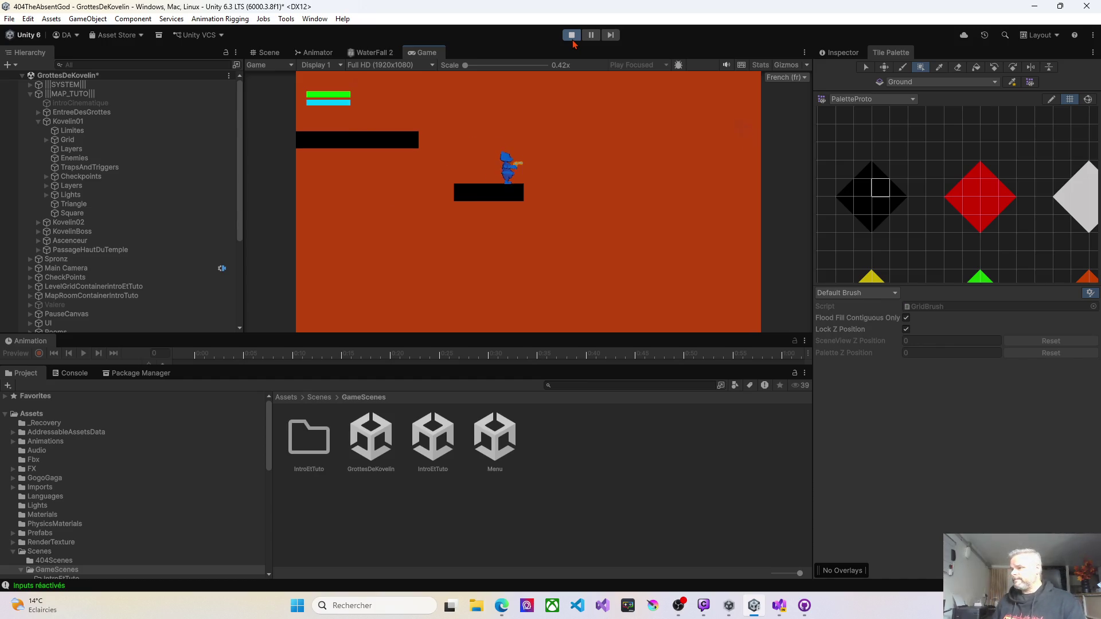
key("Left")
key("space")
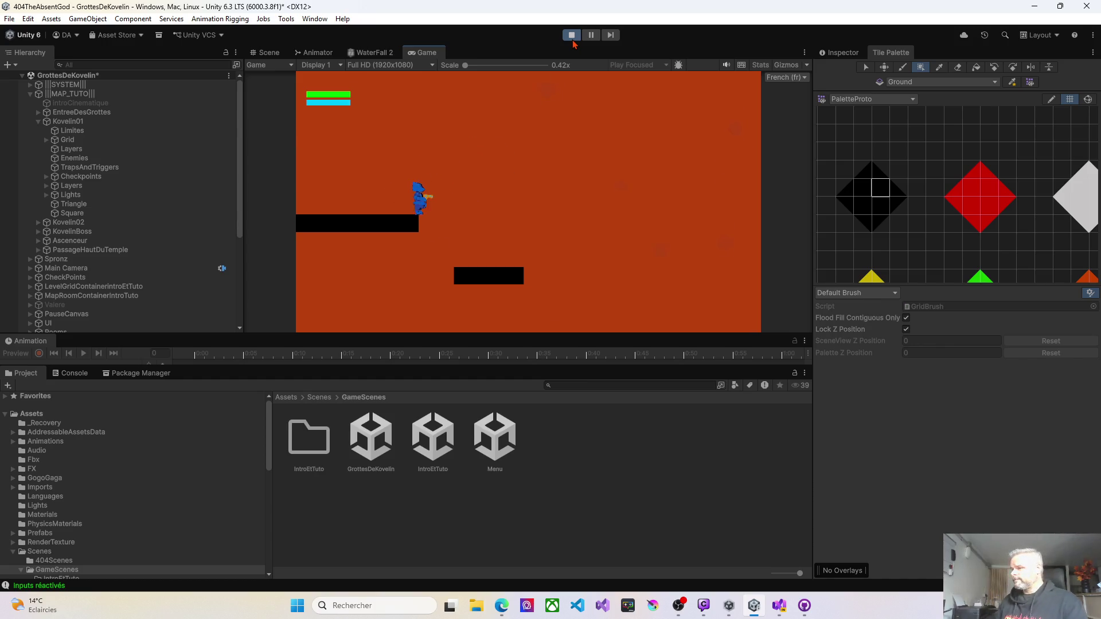
key("Right")
key("Right")
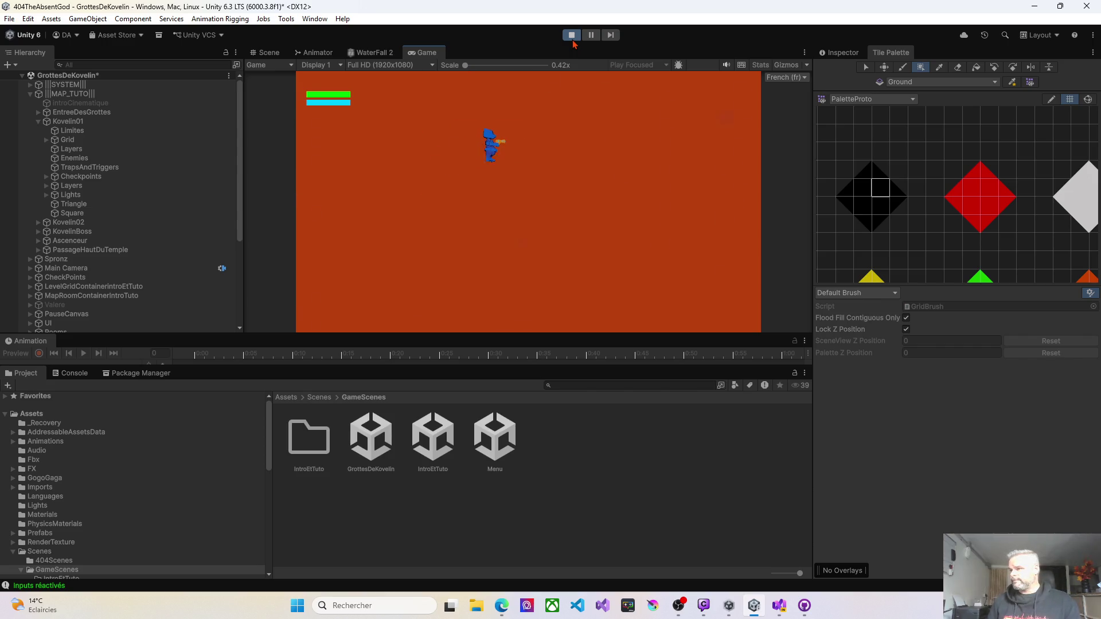
key("Right")
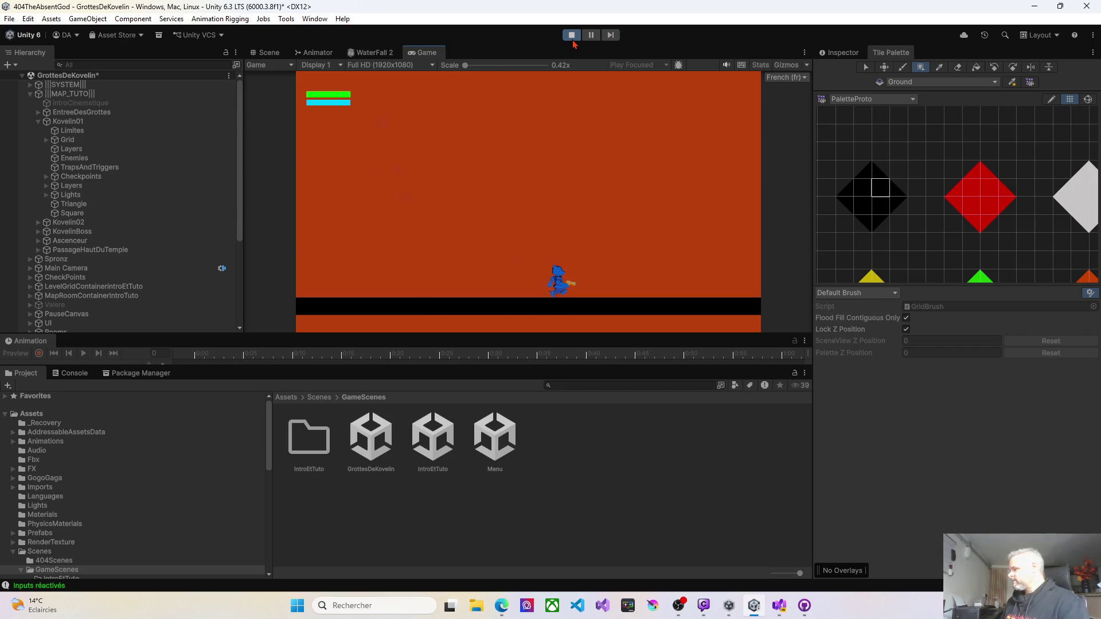
key("Left")
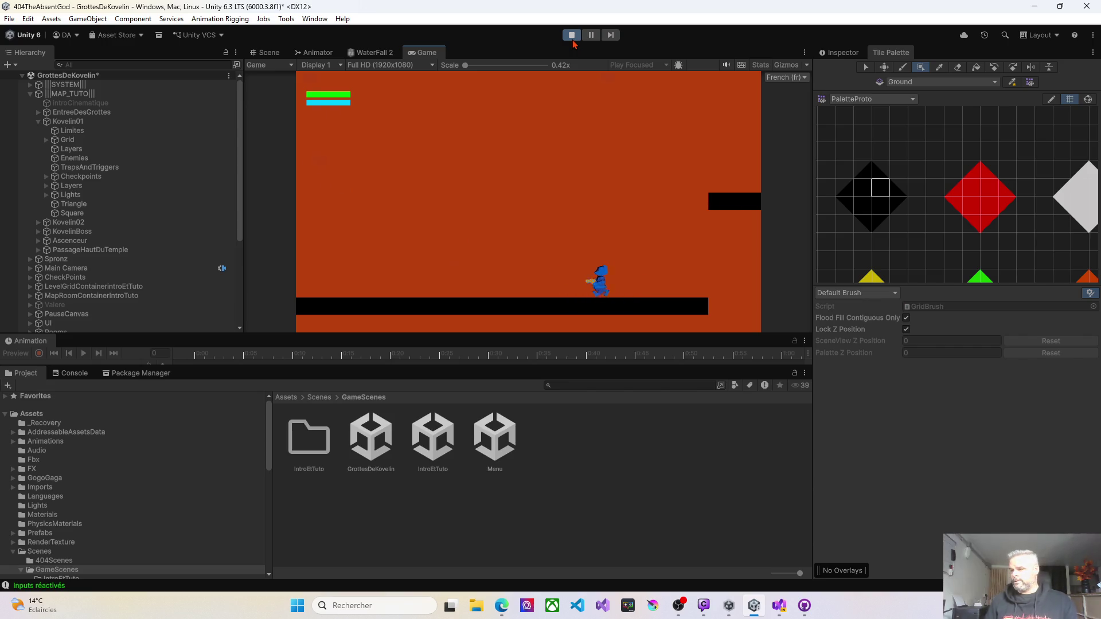
key("Left")
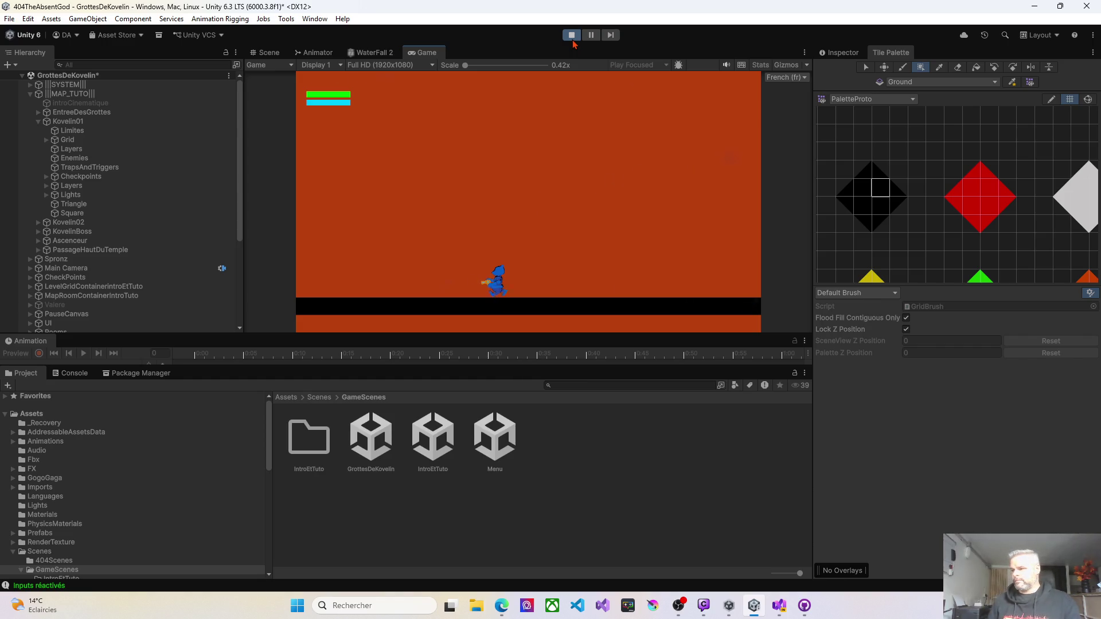
key("Left")
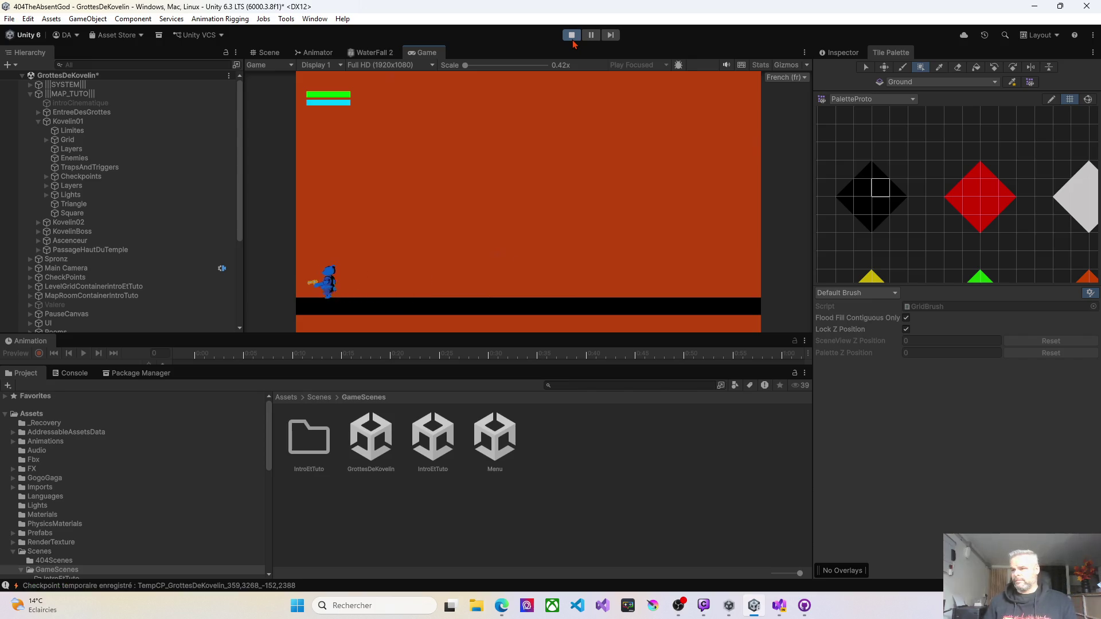
key("Left")
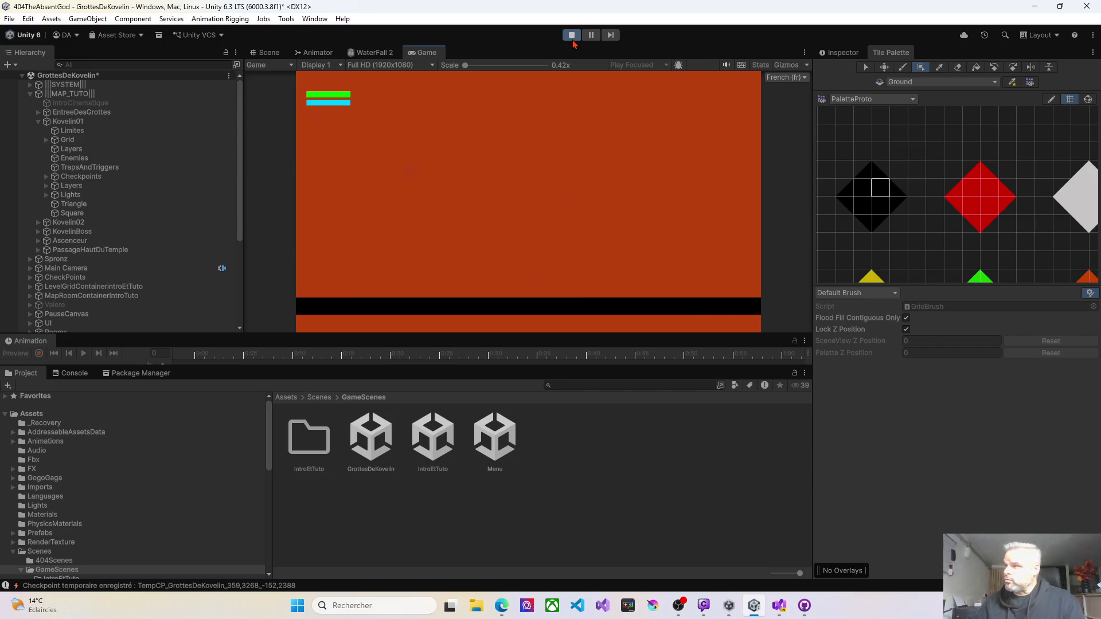
left_click(572, 36)
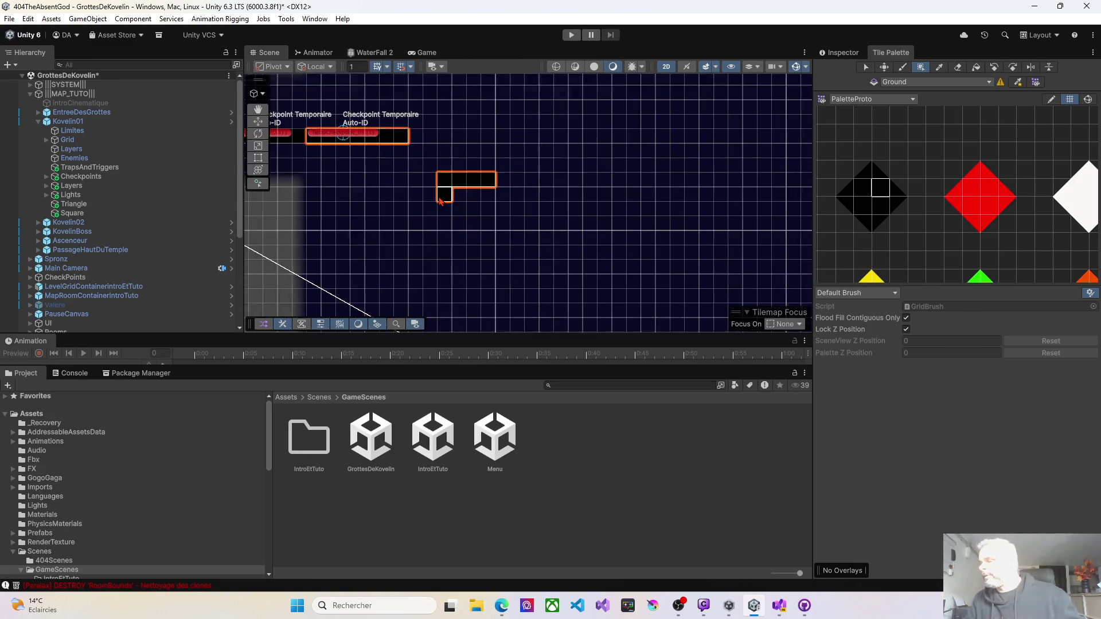
Paint a four-cell Ground tile step below the upper platforms.
scroll(439, 198, "down", 3)
scroll(424, 195, "up", 5)
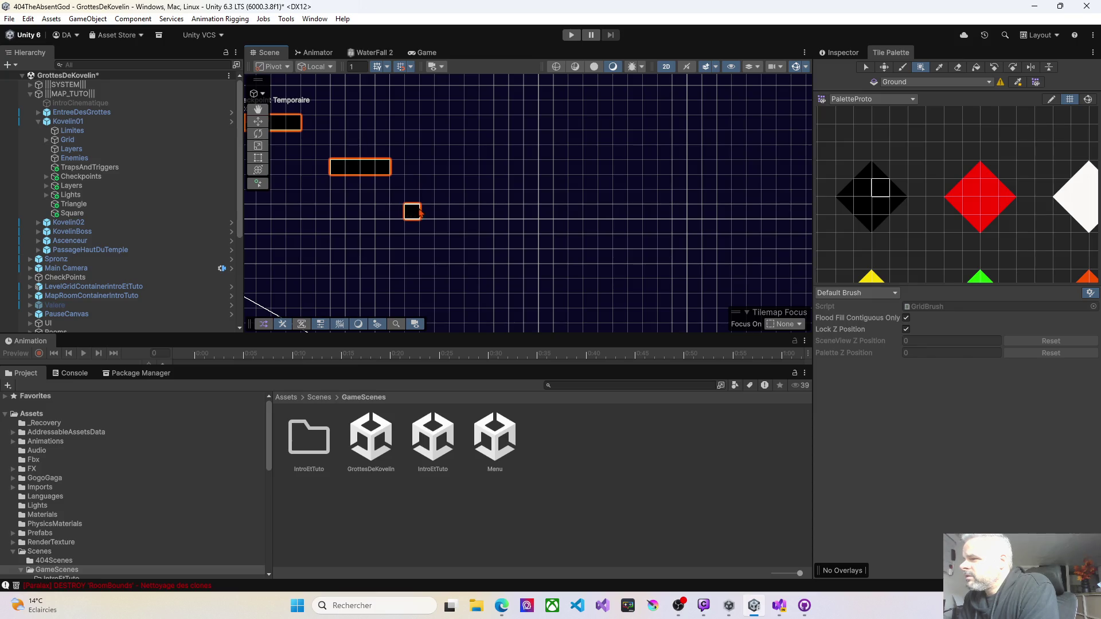
left_click_drag(419, 213, 452, 214)
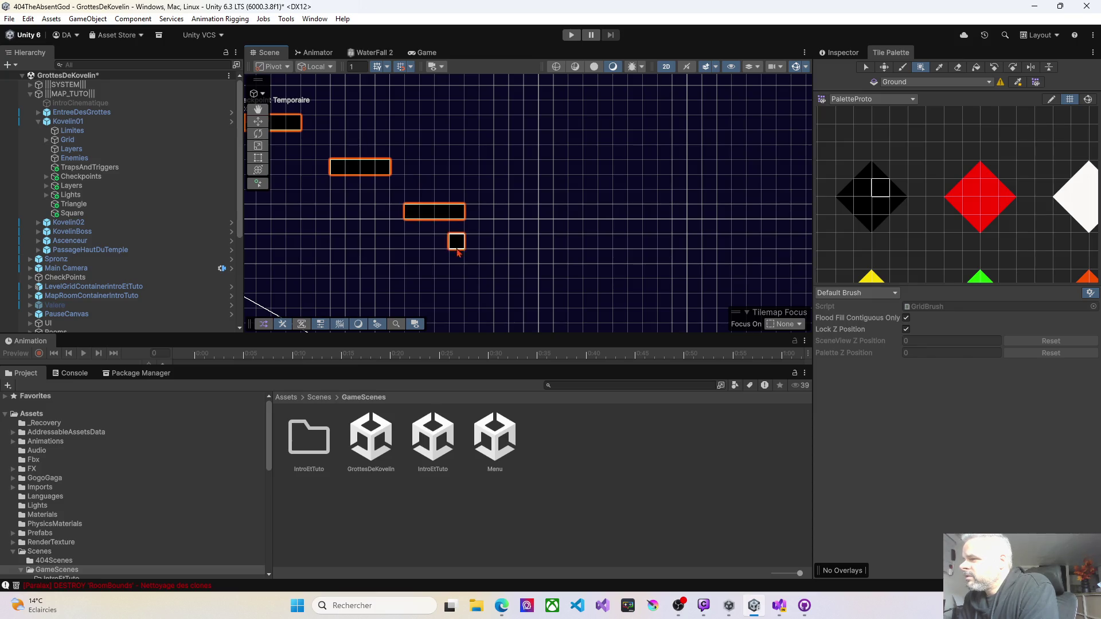
scroll(456, 225, "down", 5)
scroll(456, 225, "down", 2)
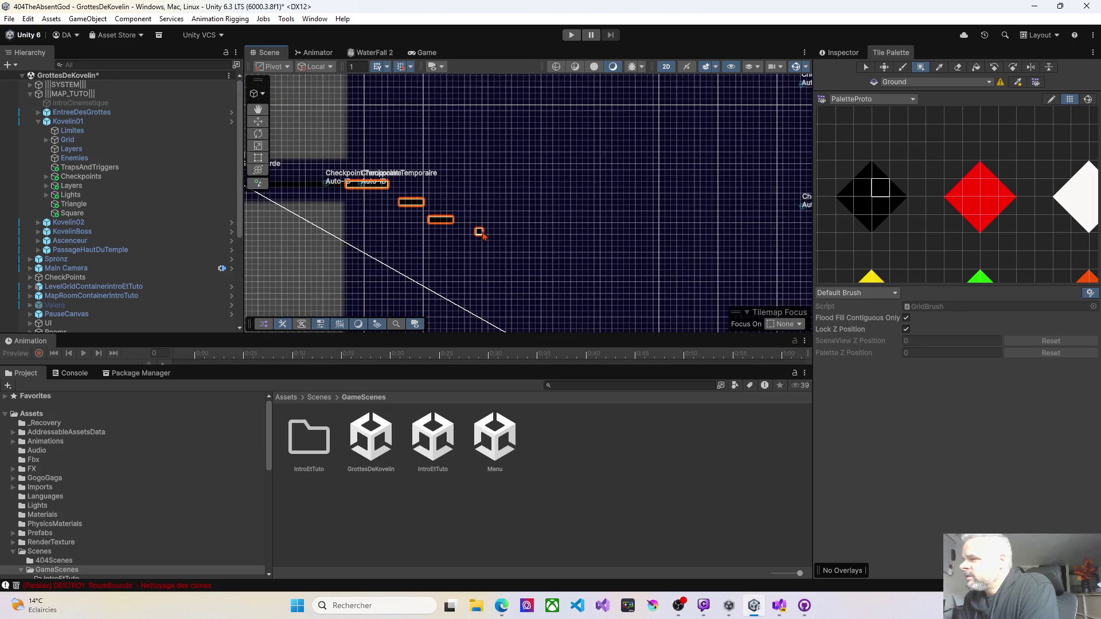
scroll(472, 189, "up", 2)
scroll(445, 182, "up", 2)
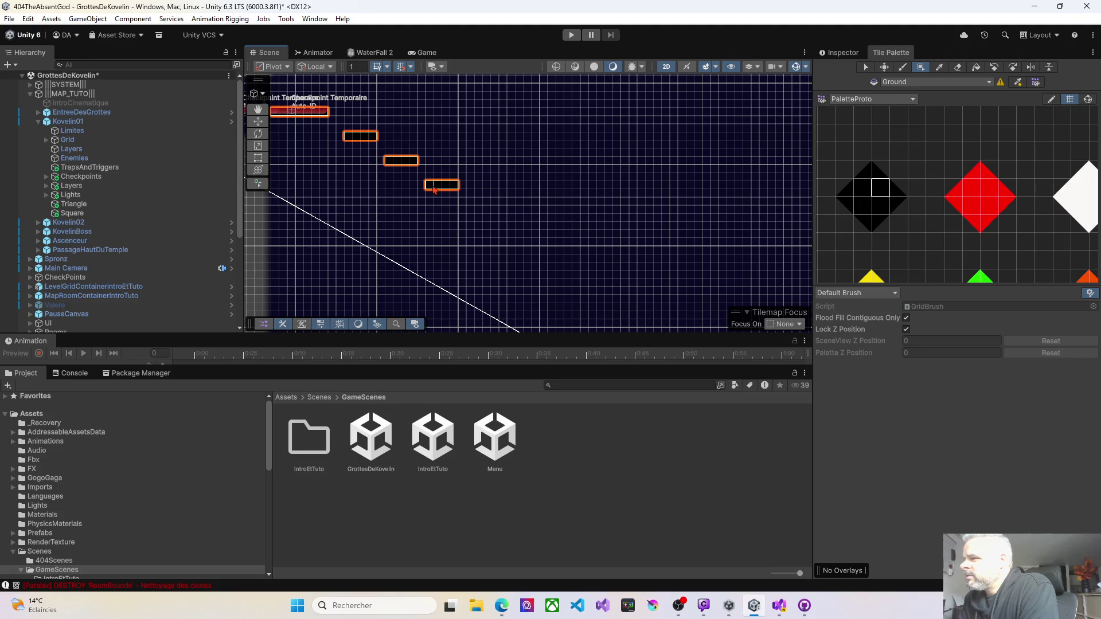
scroll(397, 184, "up", 5)
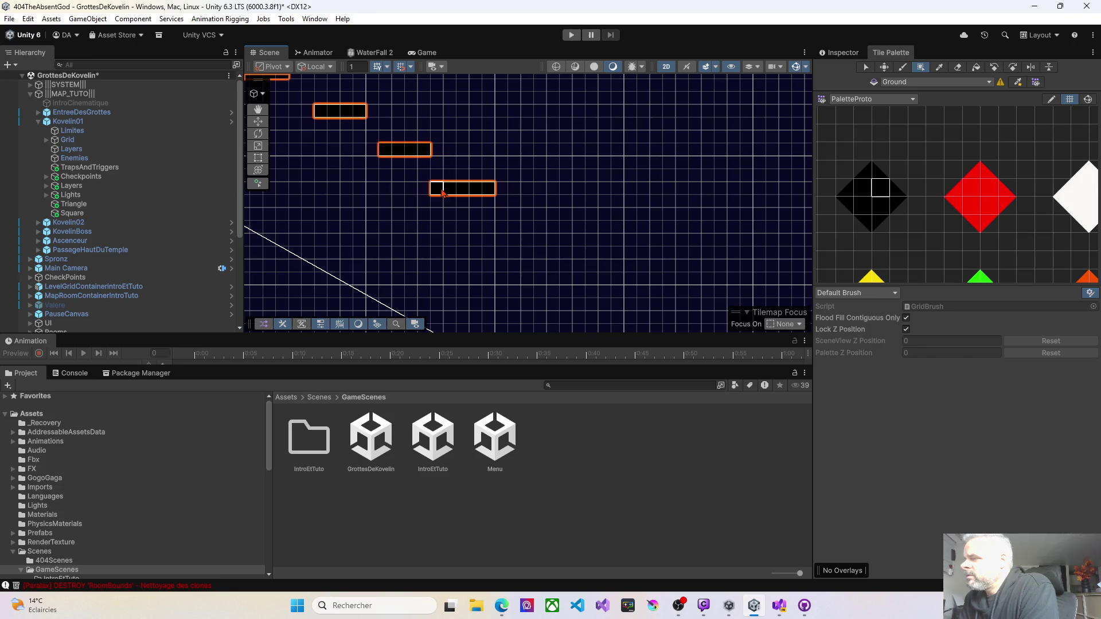
scroll(500, 226, "down", 2)
scroll(500, 225, "down", 2)
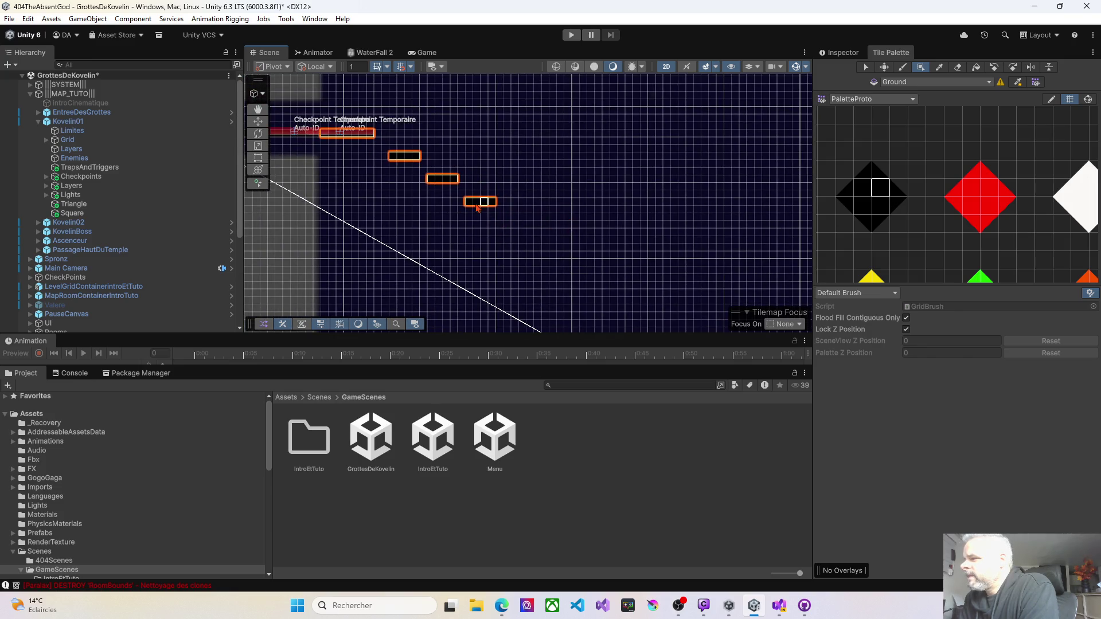
key("Right")
left_click_drag(525, 189, 311, 172)
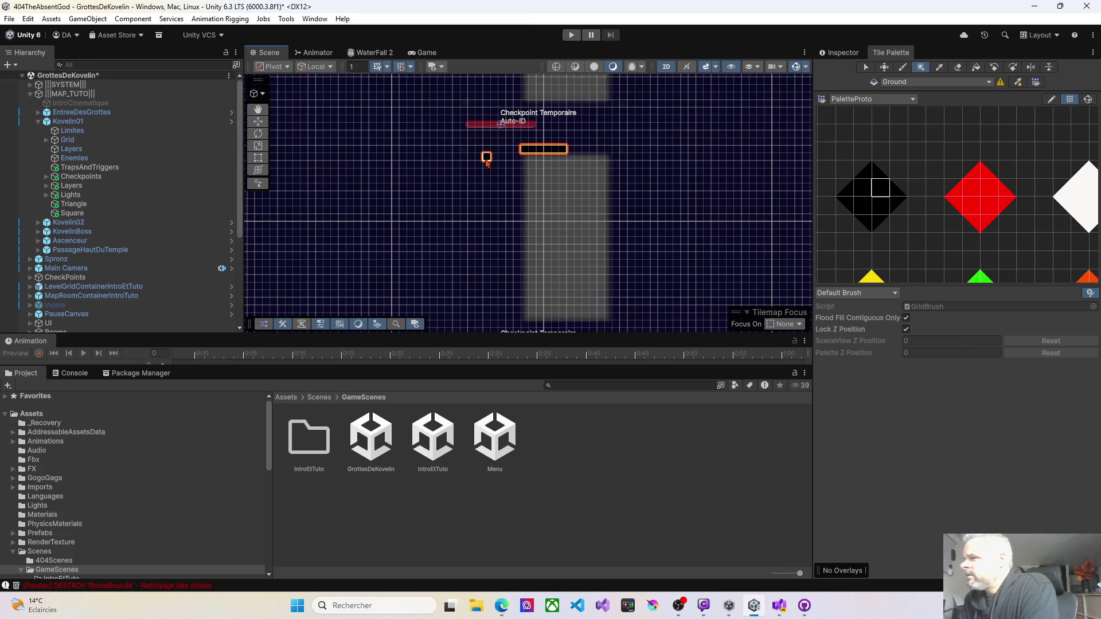
Paint a Ground platform leftward below the checkpoint.
scroll(490, 159, "up", 2)
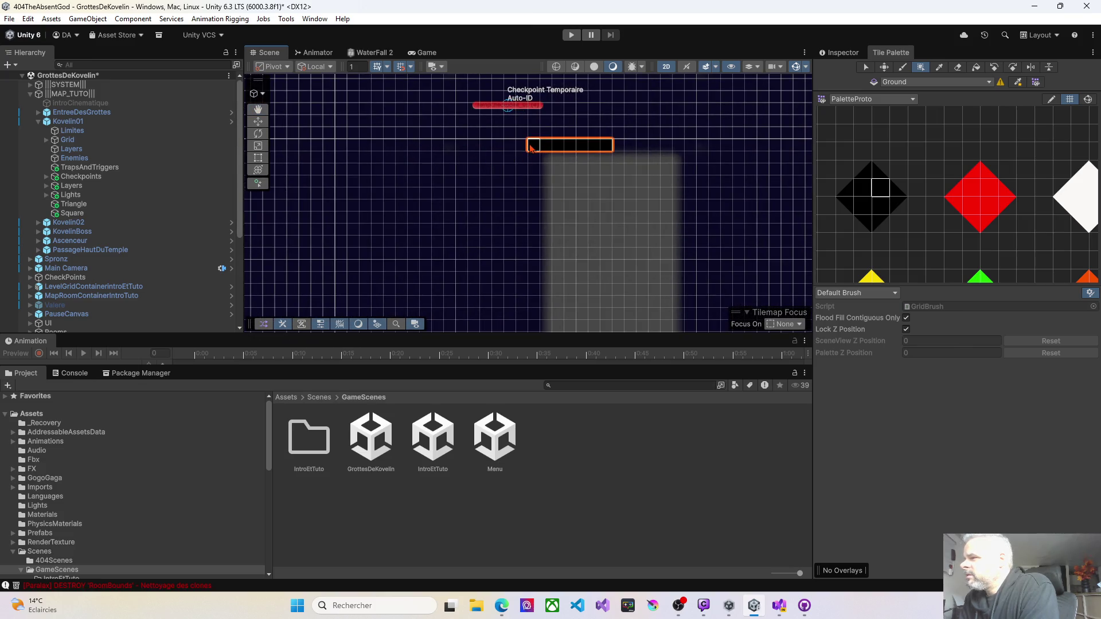
mouse_move(528, 147)
left_mouse_down()
mouse_move(338, 145)
mouse_move(529, 191)
mouse_move(585, 191)
left_mouse_up()
scroll(582, 214, "down", 2)
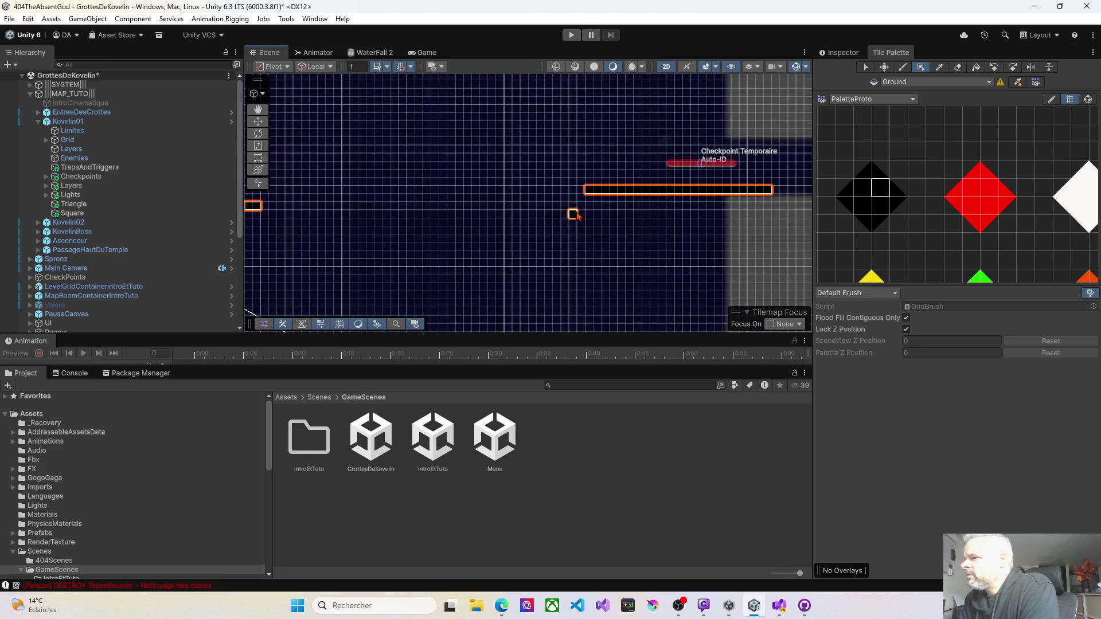
scroll(573, 214, "down", 2)
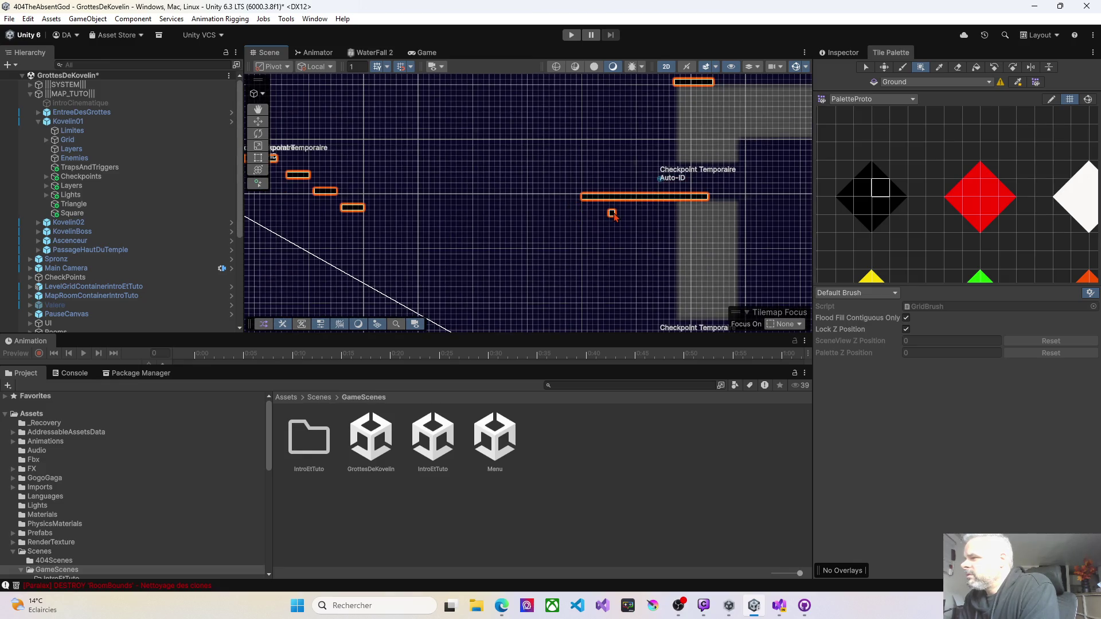
Extend the upper platform leftward with Ground tiles near the upper checkpoints.
left_click_drag(612, 170, 560, 216)
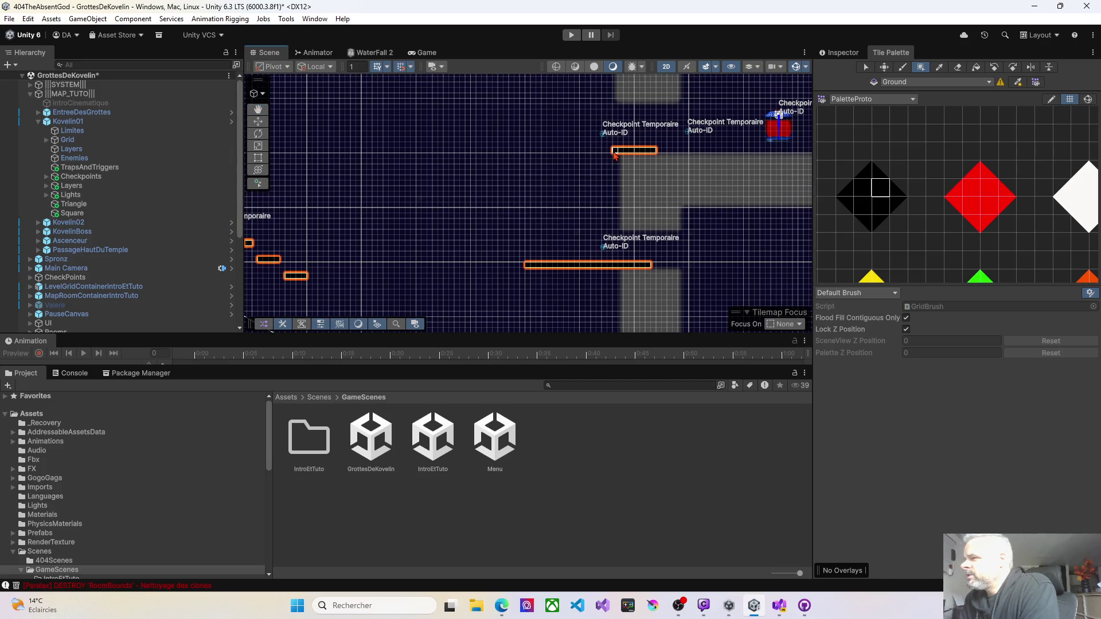
mouse_move(614, 154)
left_mouse_down()
mouse_move(476, 153)
mouse_move(459, 186)
mouse_move(567, 199)
left_mouse_up()
scroll(572, 181, "up", 3)
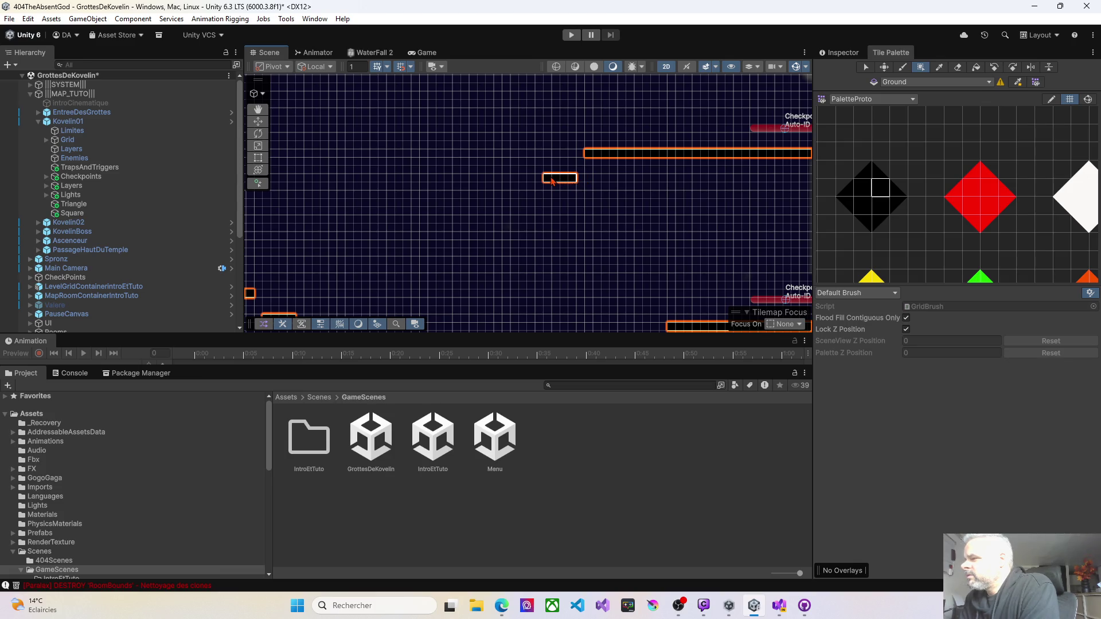
scroll(546, 193, "down", 5)
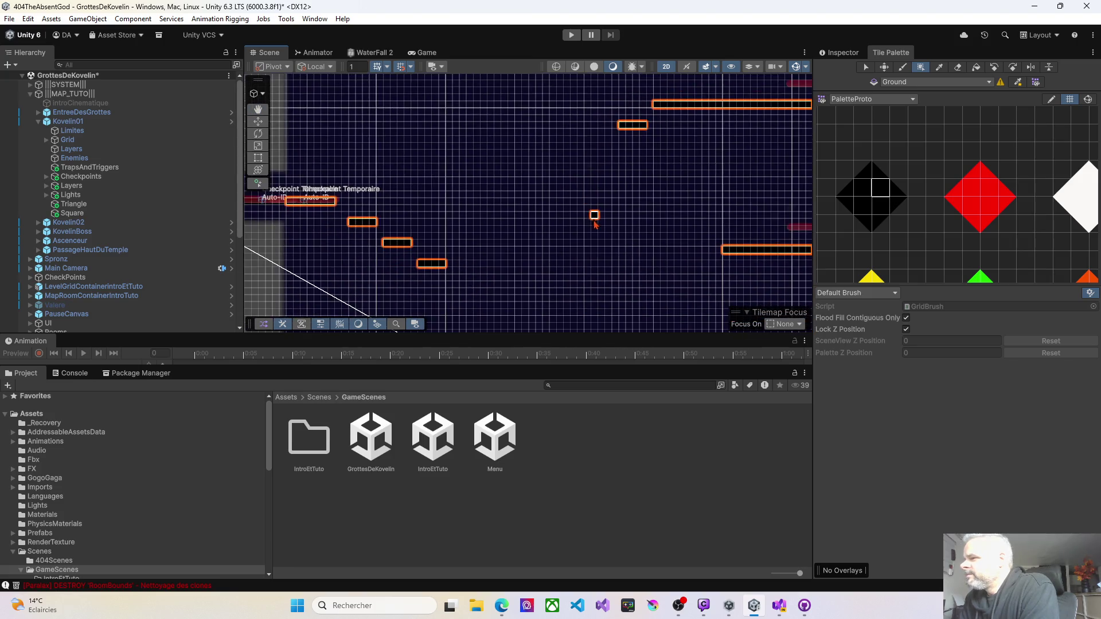
Extend a platform to the left with Ground tiles and add a single extra tile.
scroll(573, 196, "up", 3)
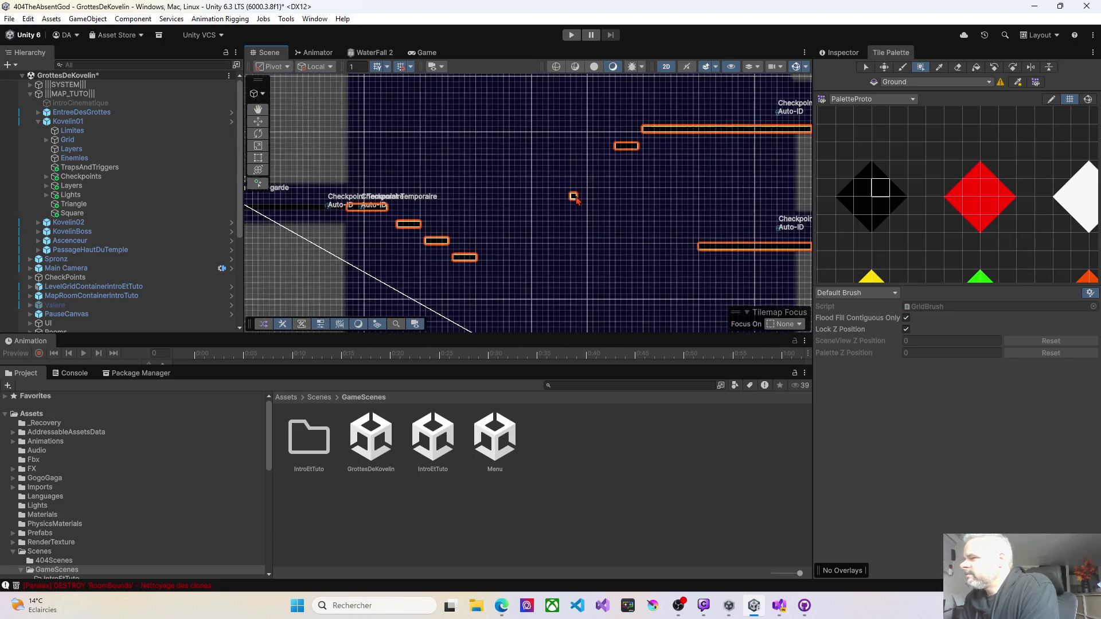
scroll(573, 198, "up", 1)
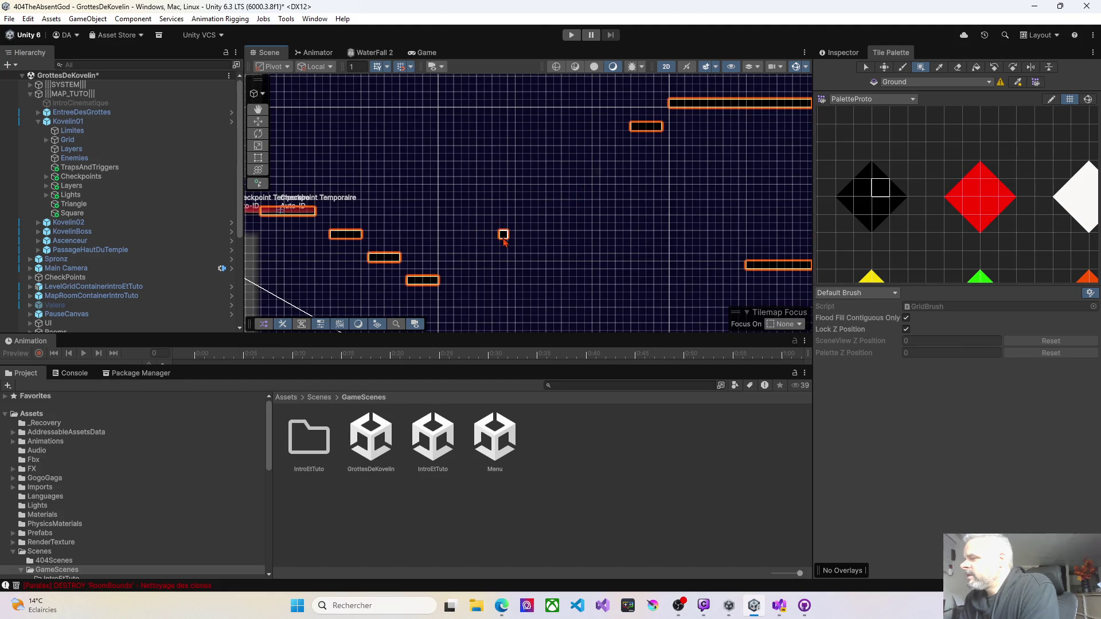
scroll(573, 183, "right", 3)
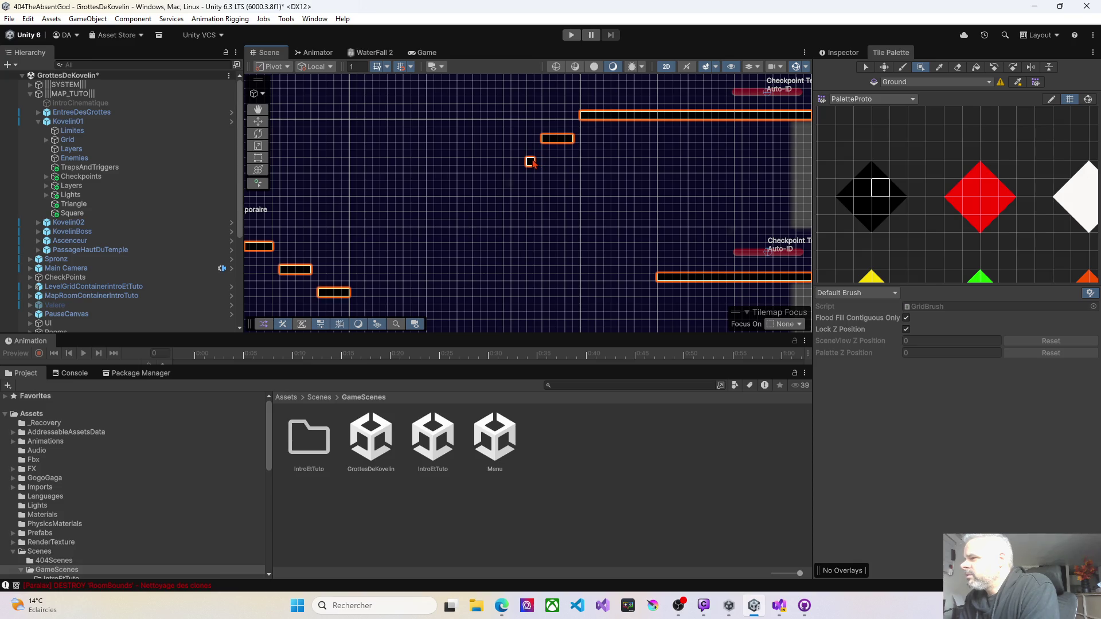
scroll(512, 166, "left", 3)
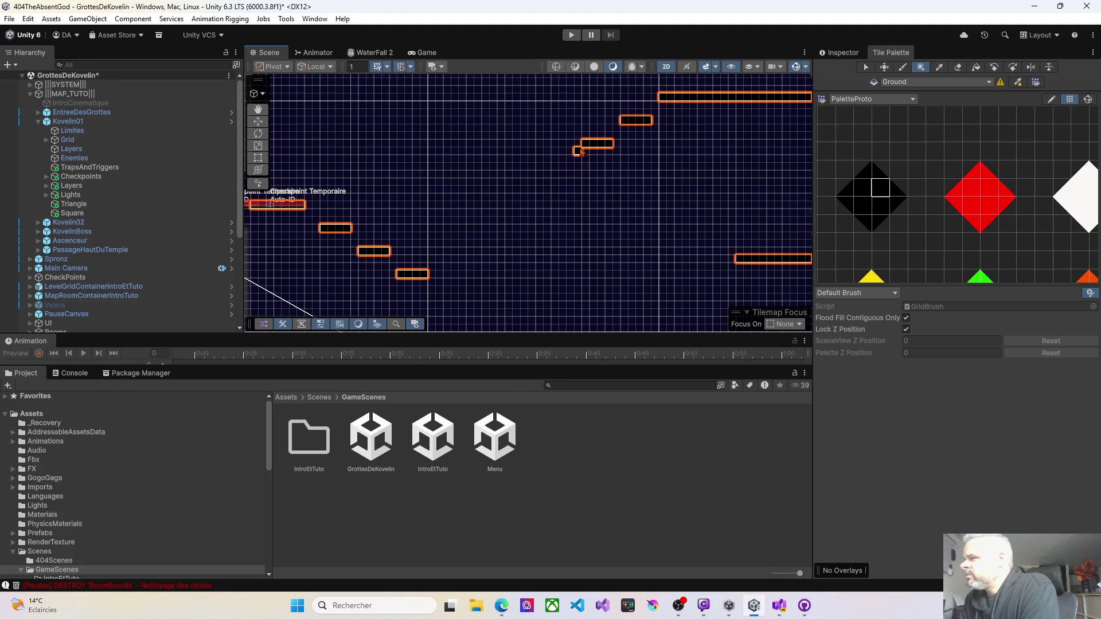
left_click_drag(581, 147, 486, 147)
left_click(486, 175)
scroll(485, 178, "left", 3)
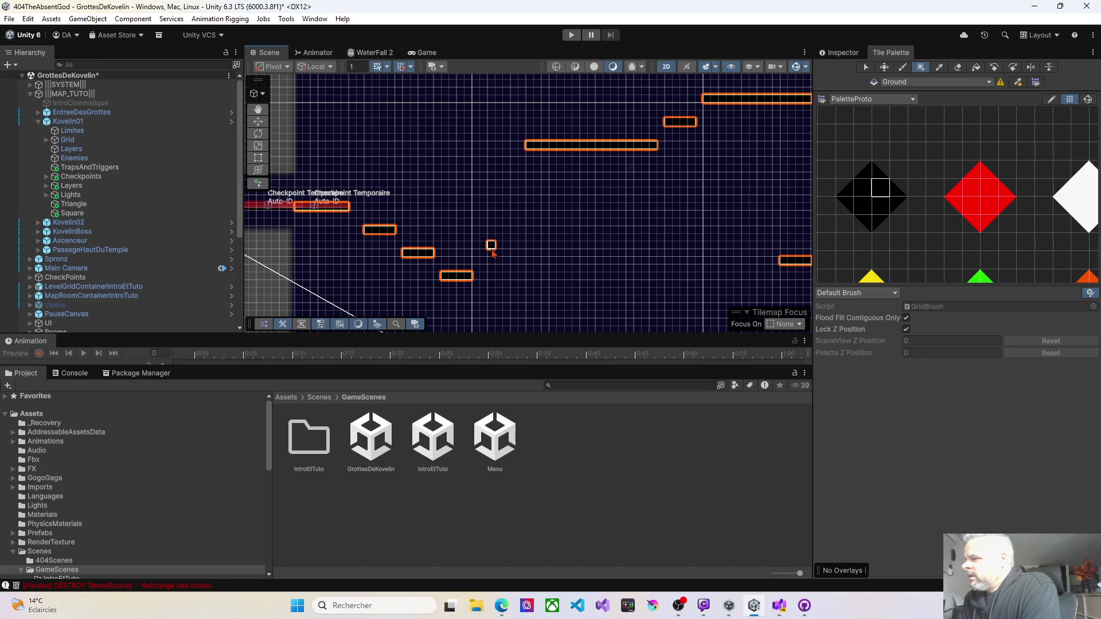
Lengthen the long platform leftward, add one tile above it, and start the playtest.
left_click_drag(599, 253, 401, 214)
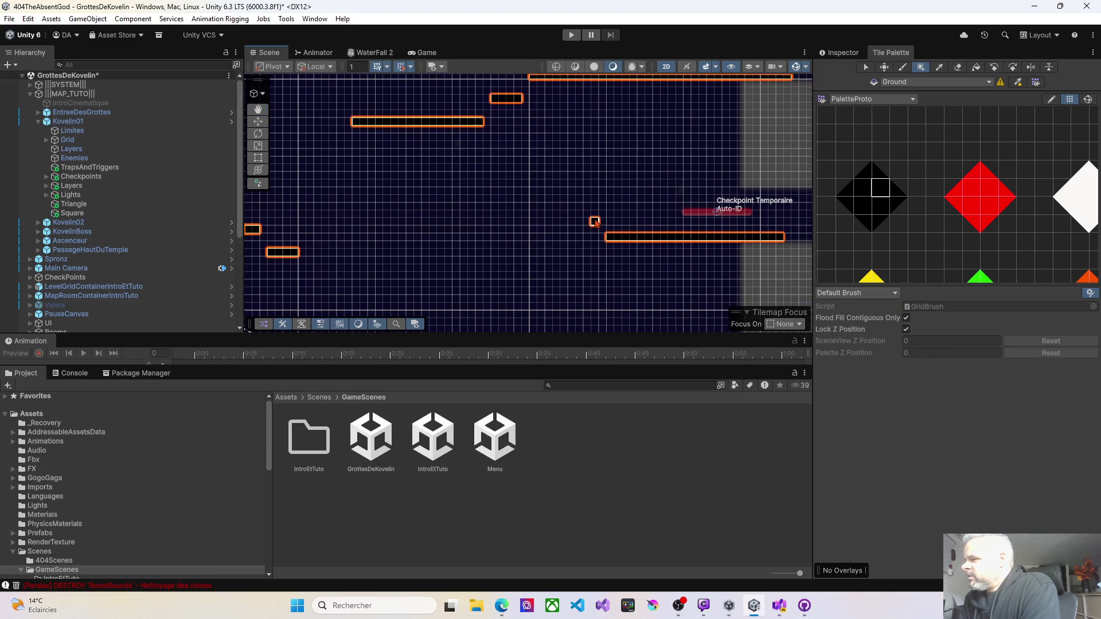
left_click_drag(450, 179, 643, 199)
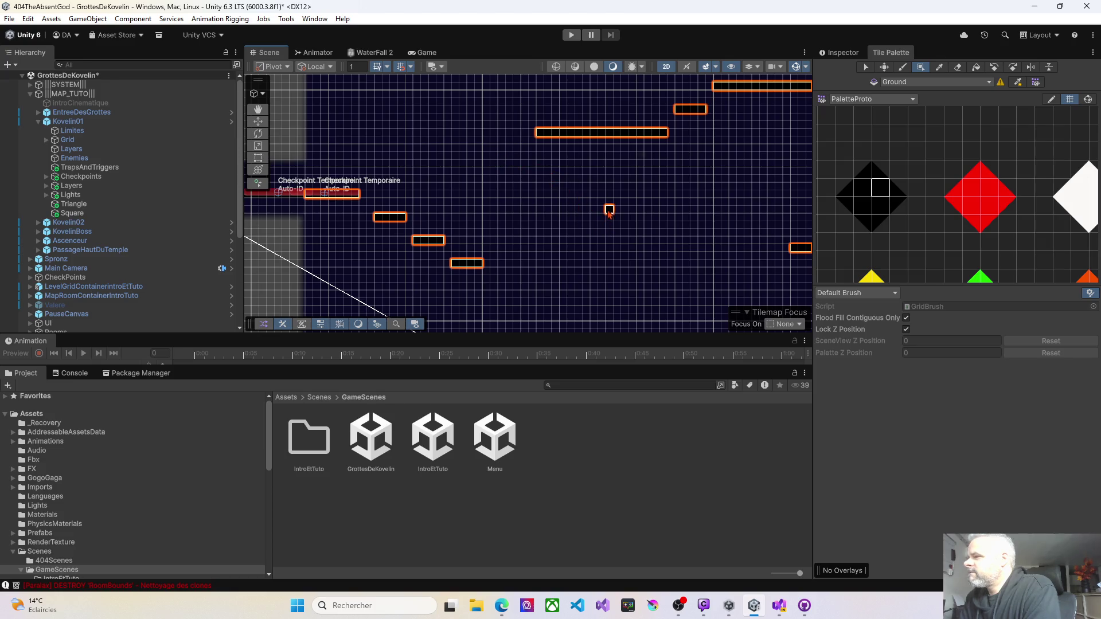
key("Left")
key("Up")
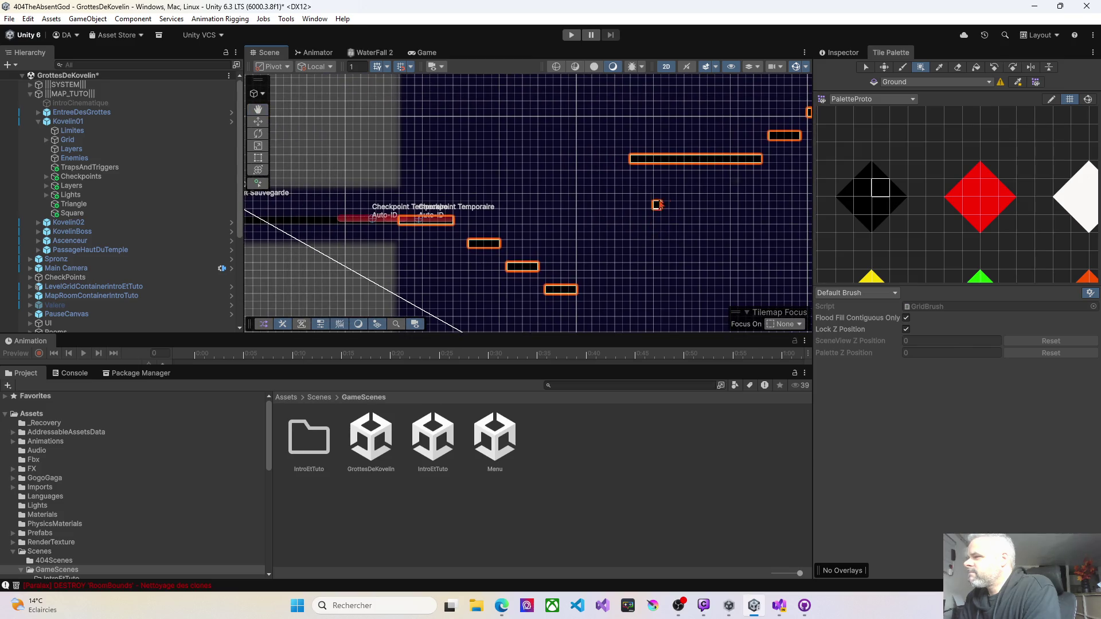
left_click_drag(626, 163, 459, 163)
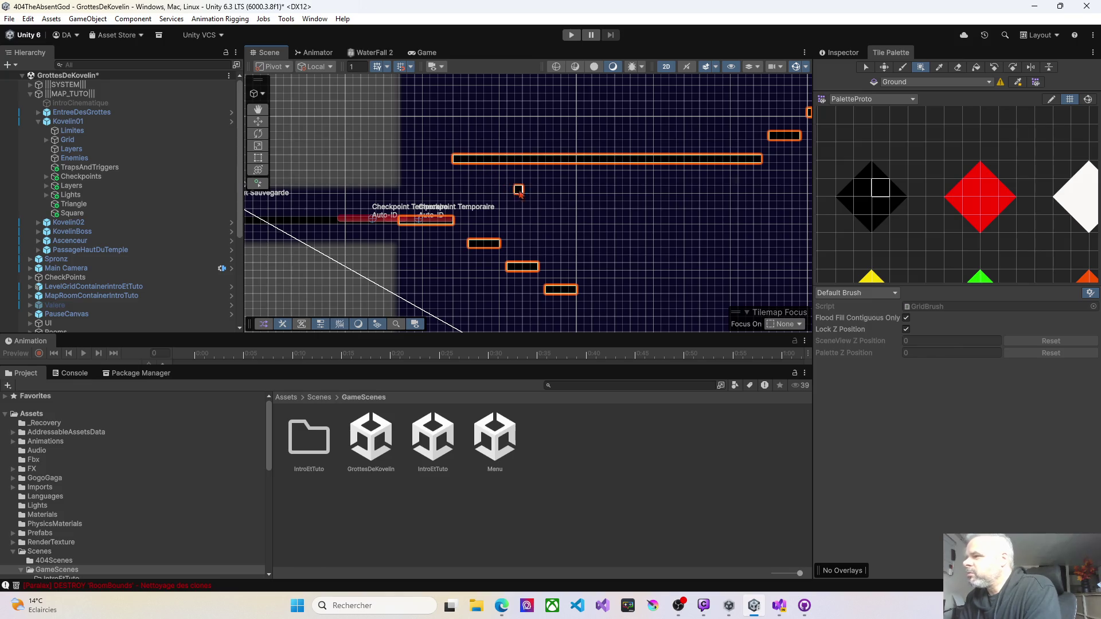
left_click(674, 144)
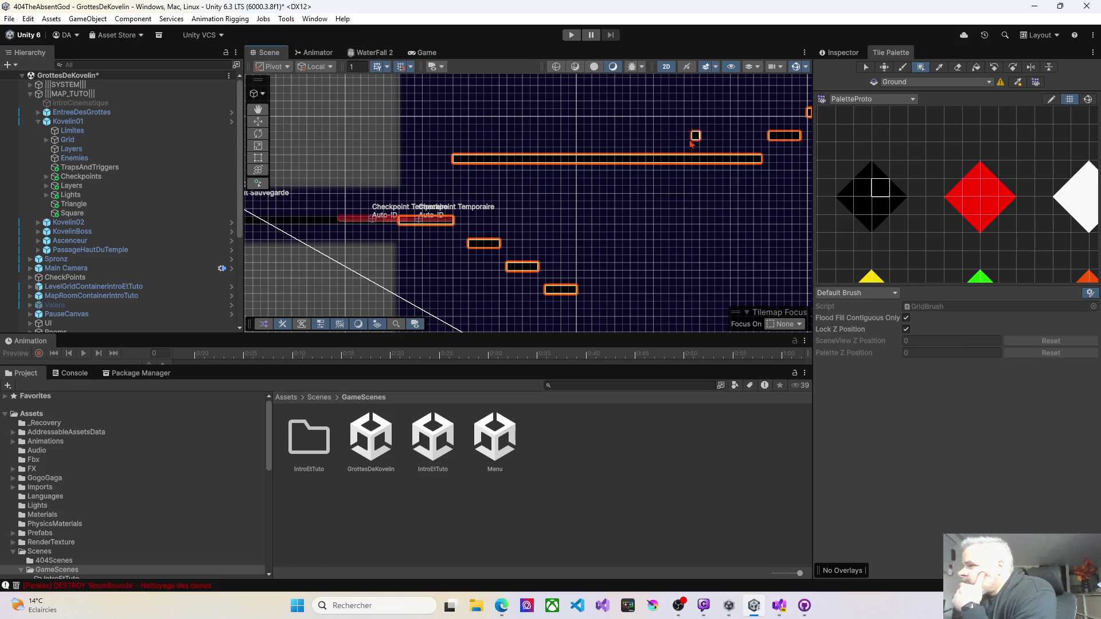
mouse_move(683, 147)
left_mouse_down()
mouse_move(556, 167)
mouse_move(627, 190)
mouse_move(705, 182)
left_mouse_up()
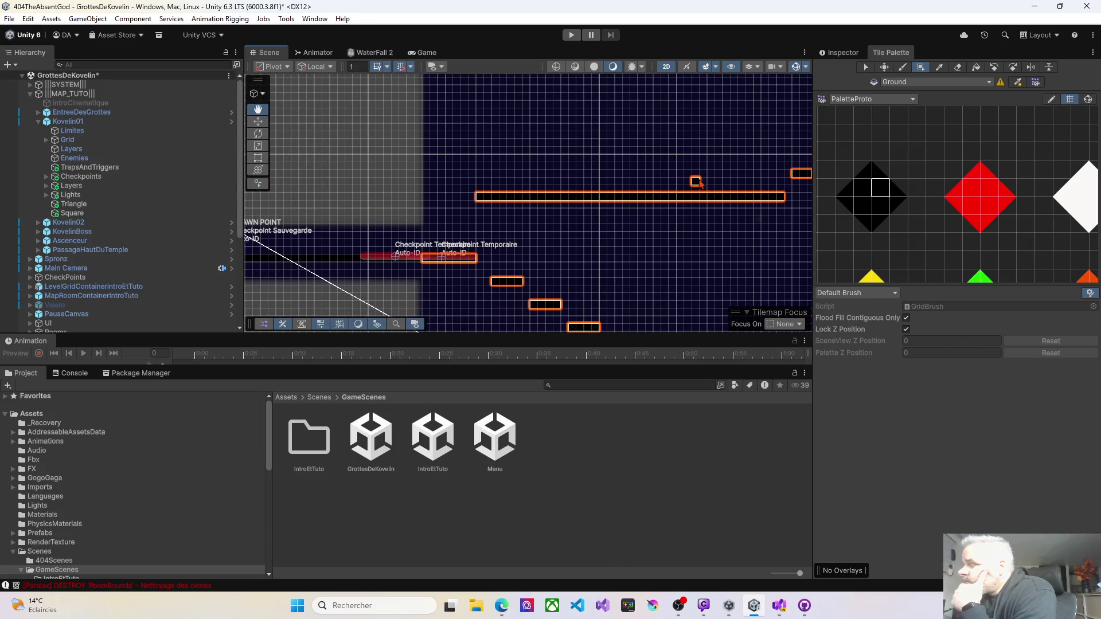
left_click(570, 35)
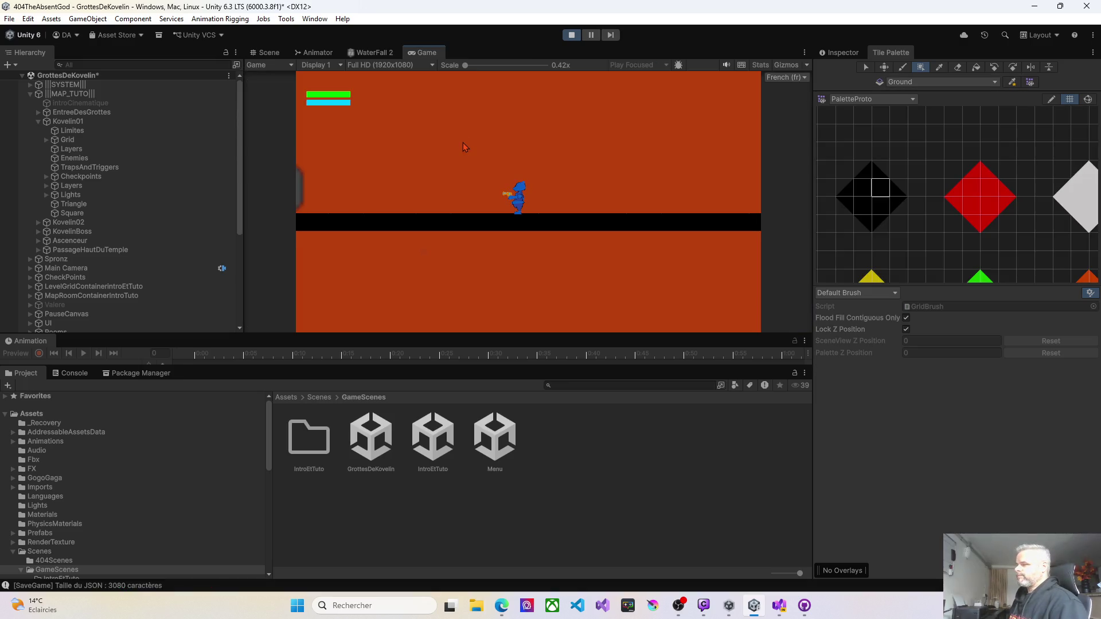
Walk the player right to the checkpoint and jump up onto the higher platforms.
key("d")
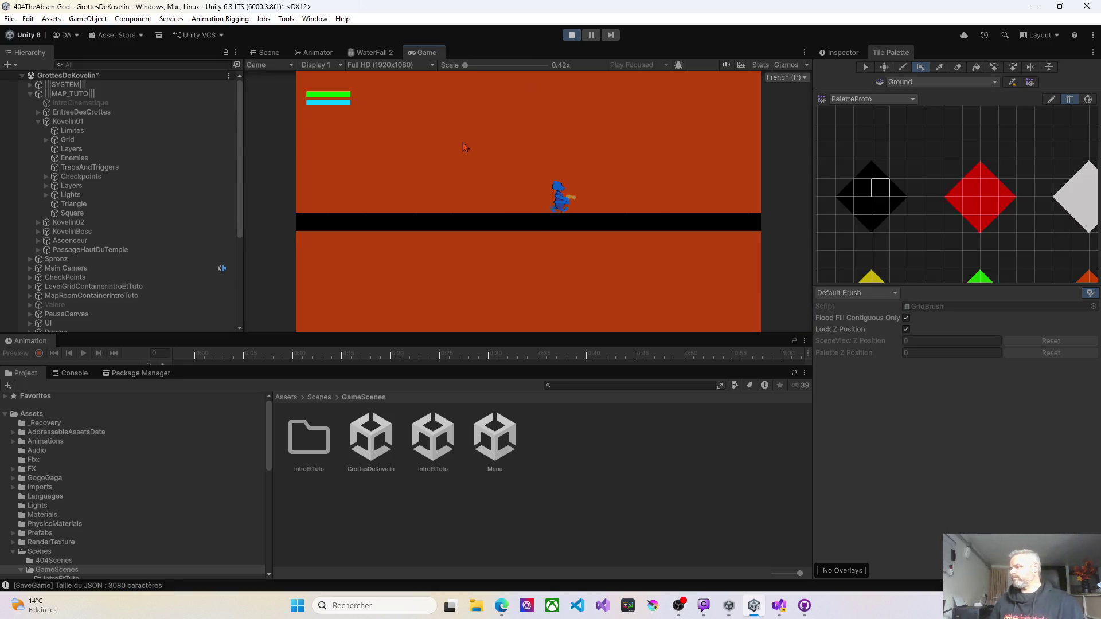
key("d")
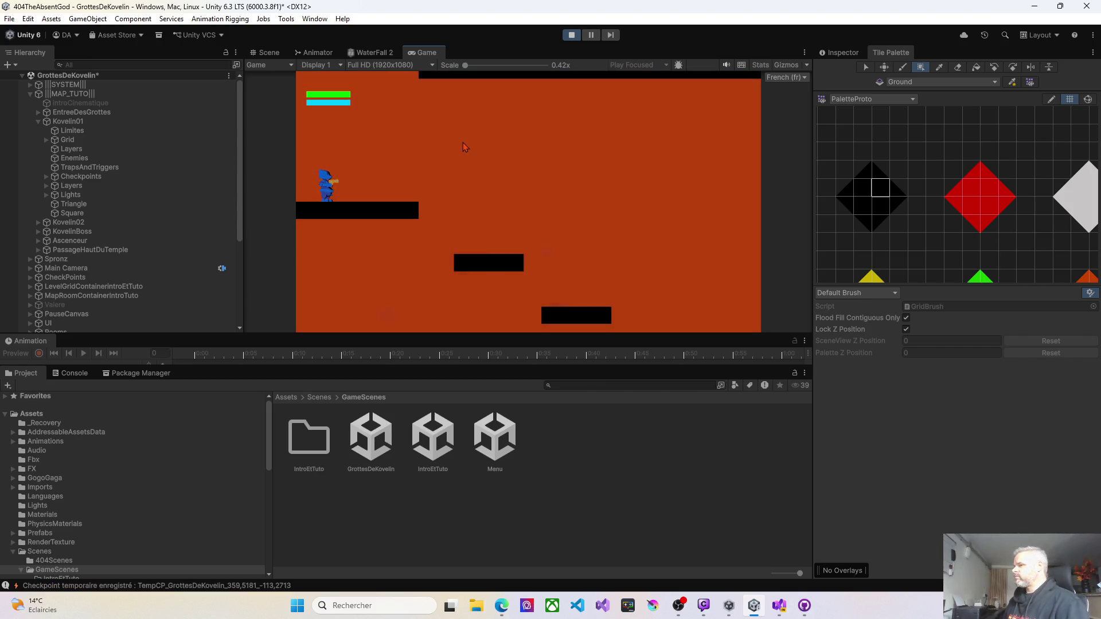
key("space")
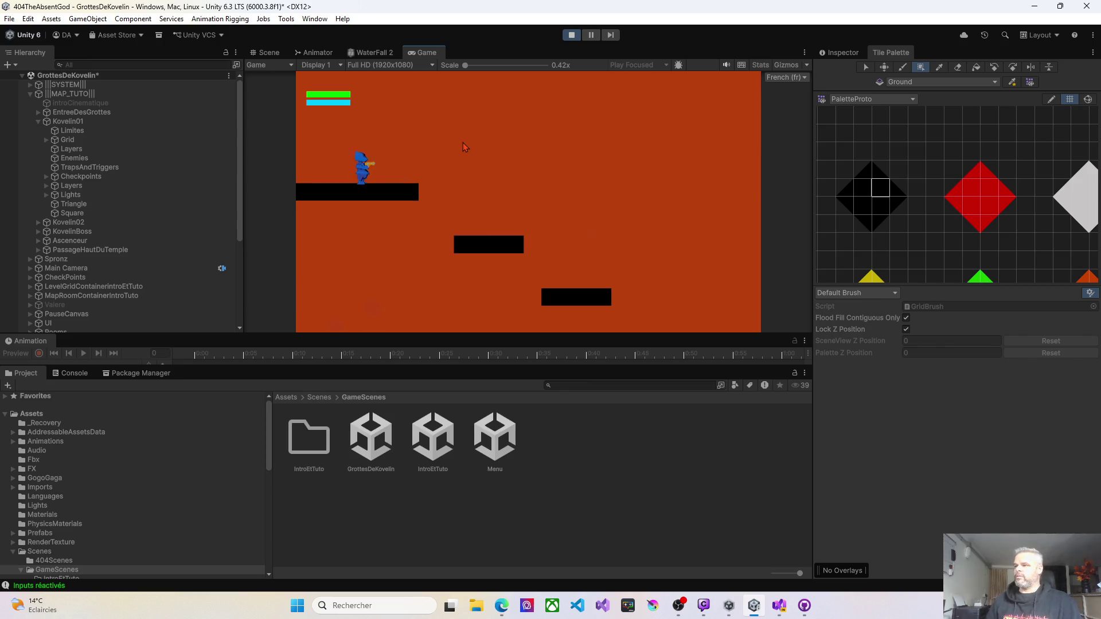
key("space")
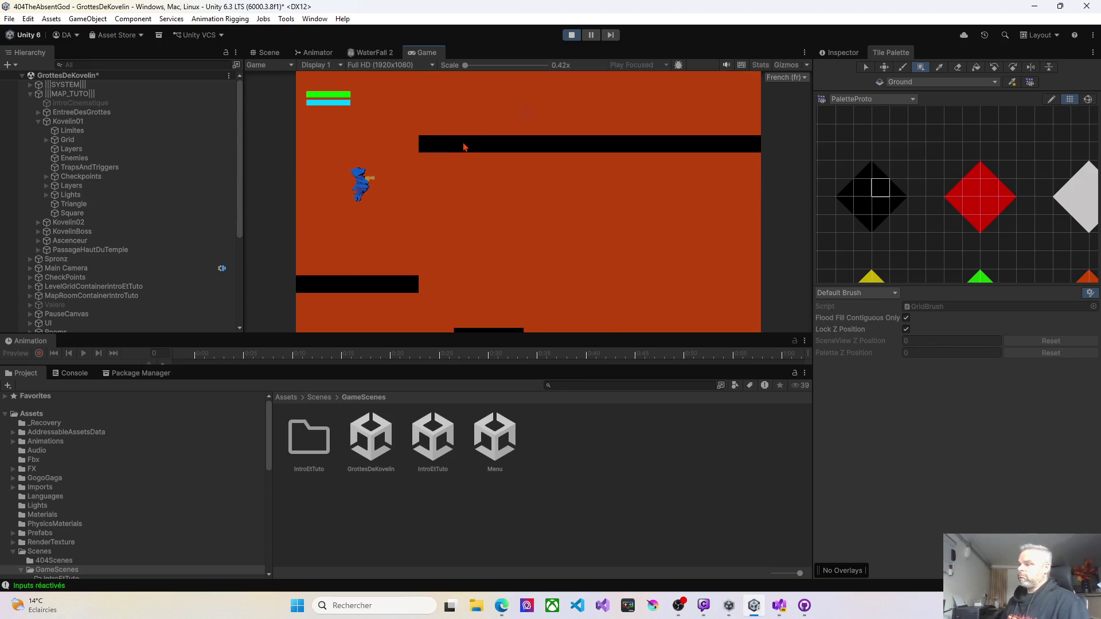
key("space")
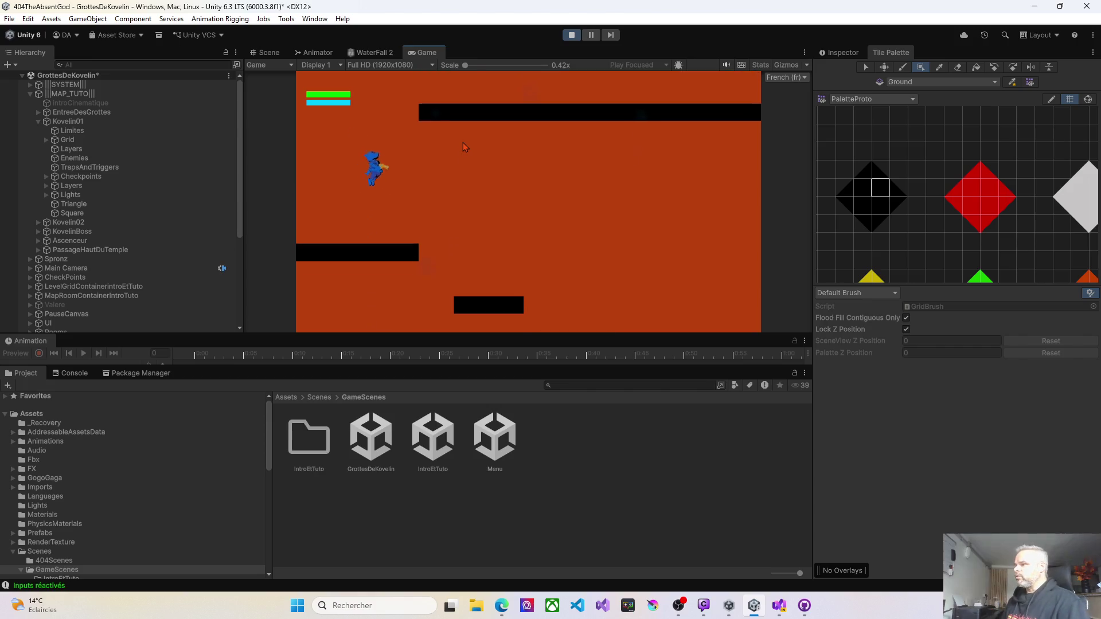
key("d")
key("space")
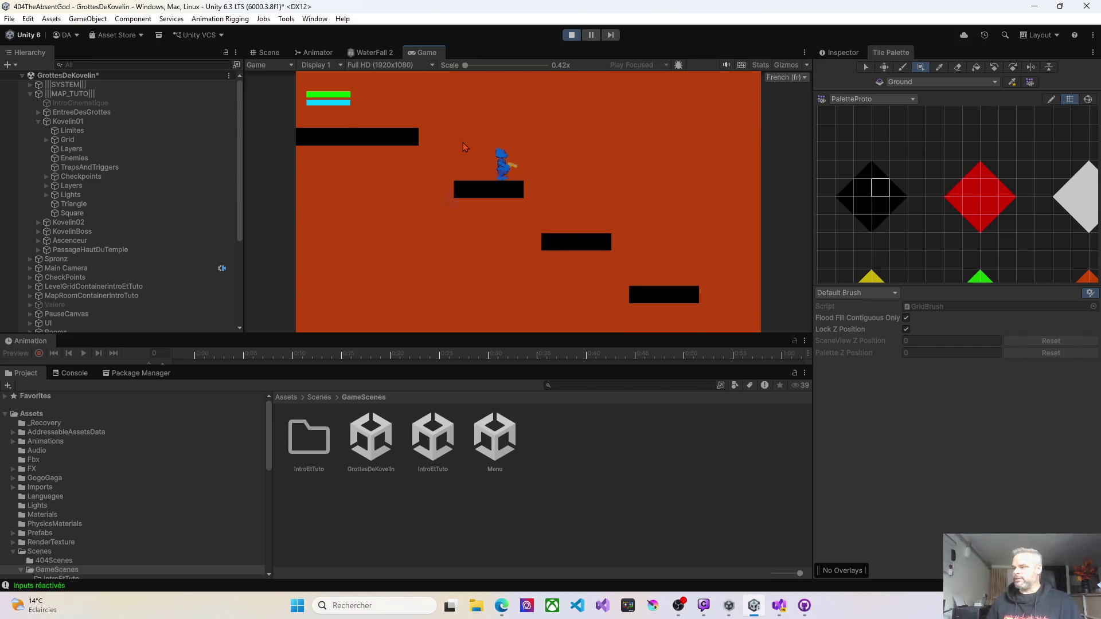
key("space")
Climb the higher left platforms, then walk right into the checkpoint.
key("a")
key("space")
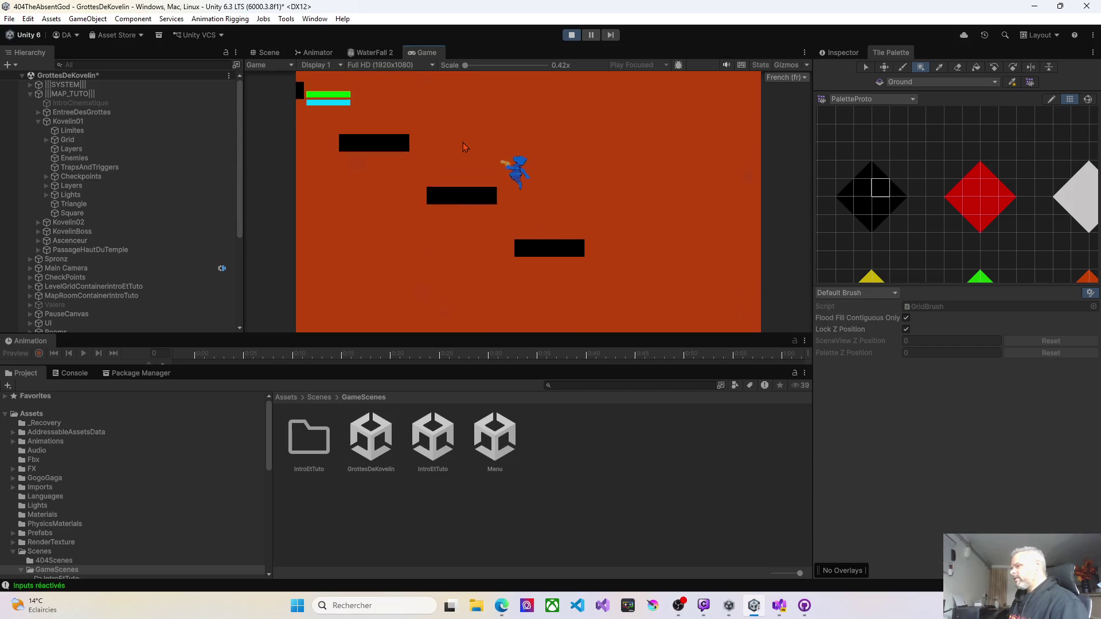
key("space")
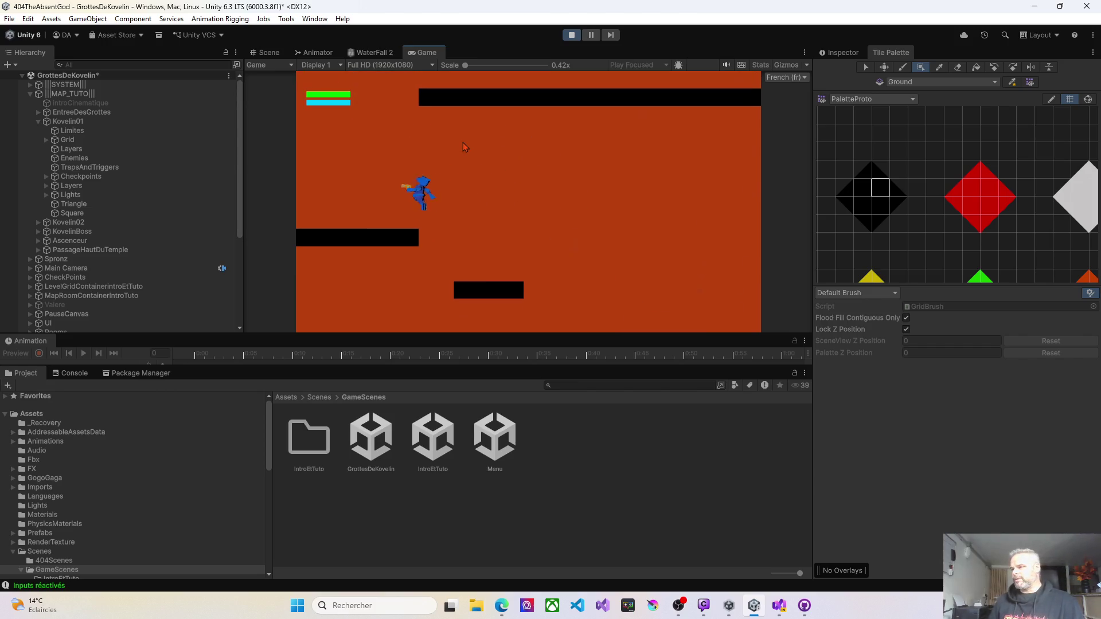
key("space")
key("d")
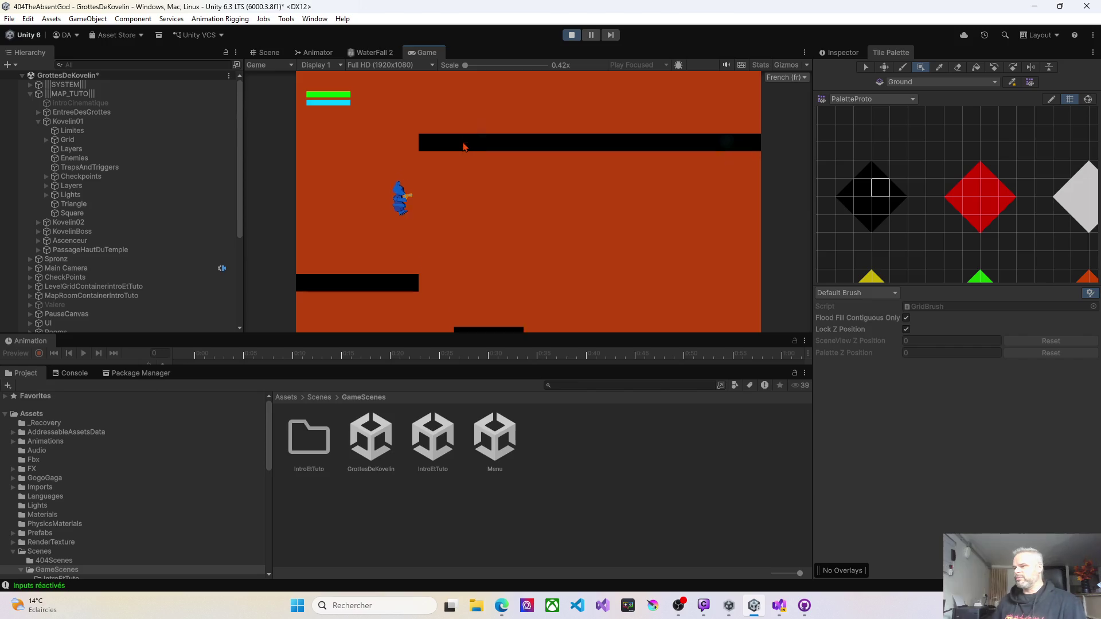
key("space")
key("d")
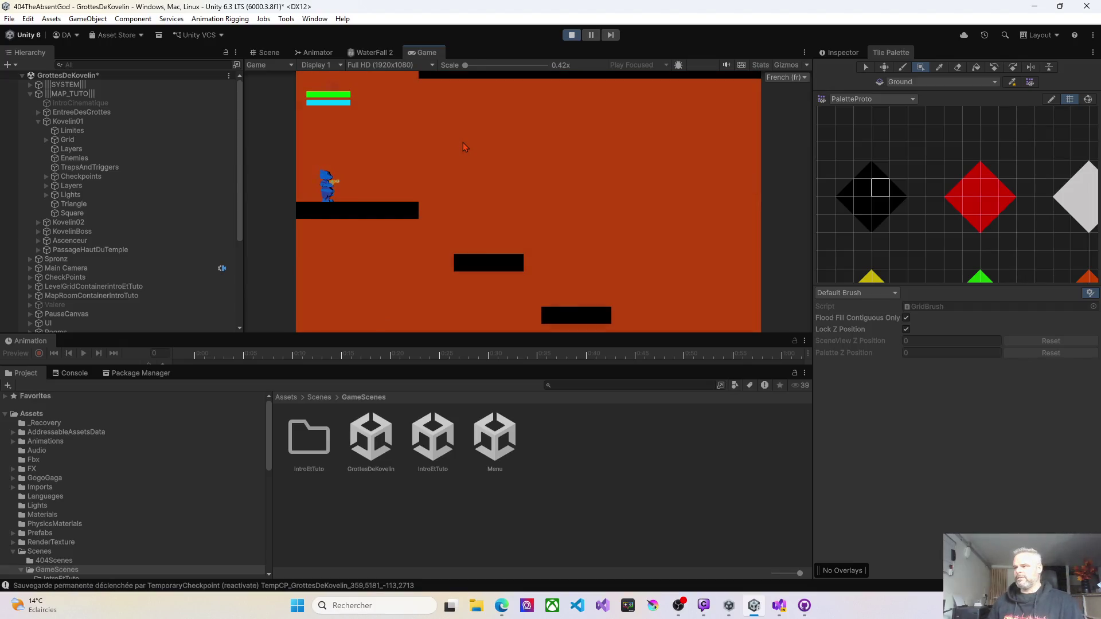
key("d")
Jump off the platform and hop right down onto the next lower steps.
key("space")
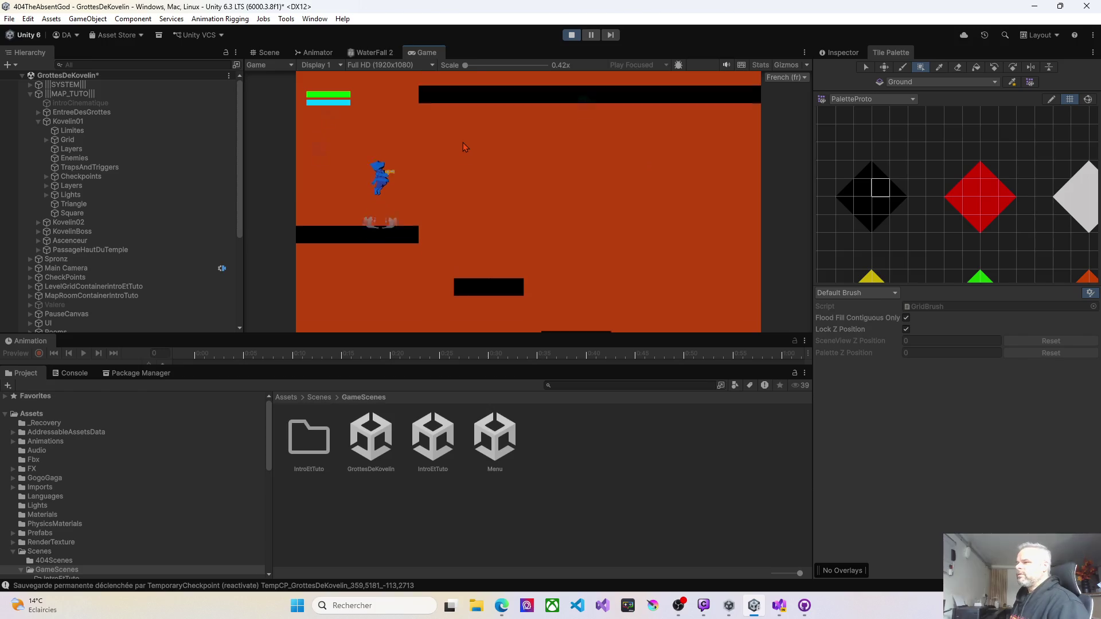
key("space")
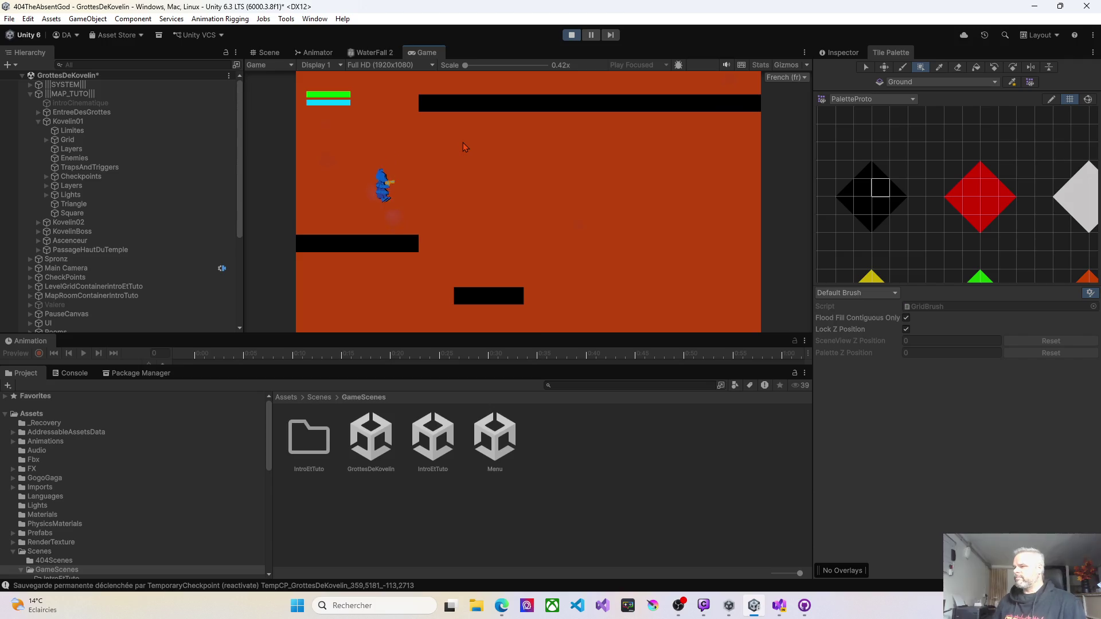
key("space")
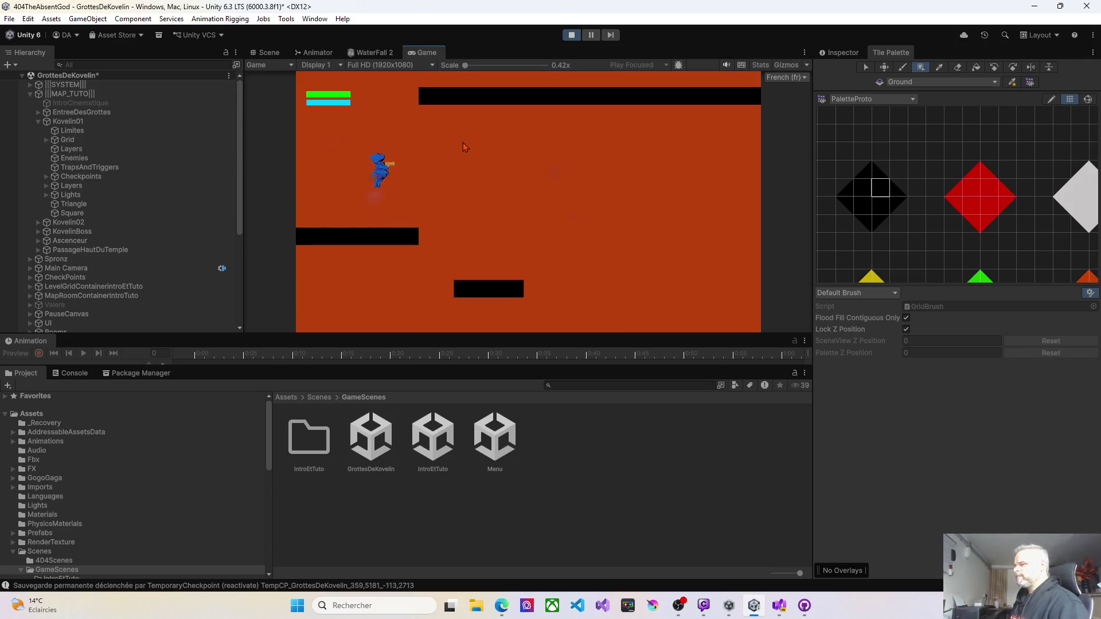
key("space")
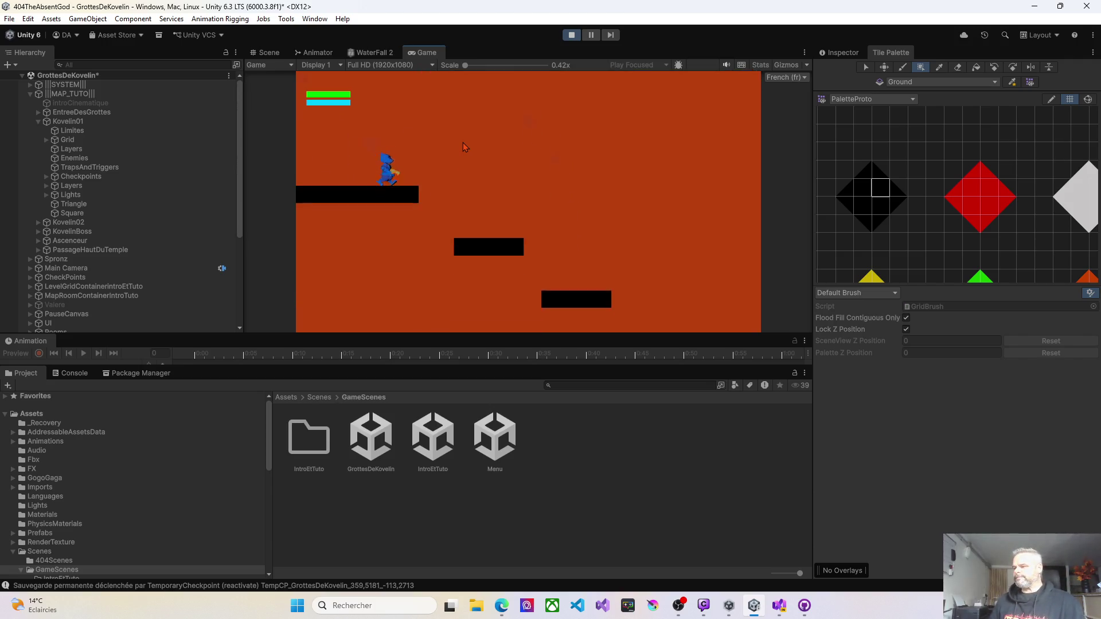
key("Right")
key("space")
key("Right")
key("space")
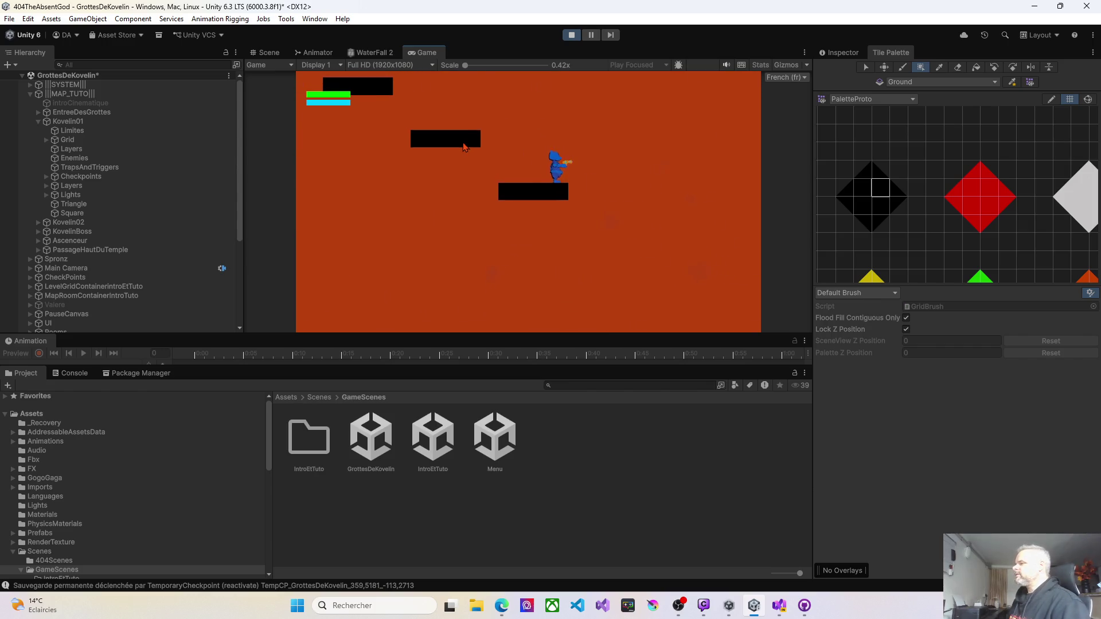
key("Left")
key("Right")
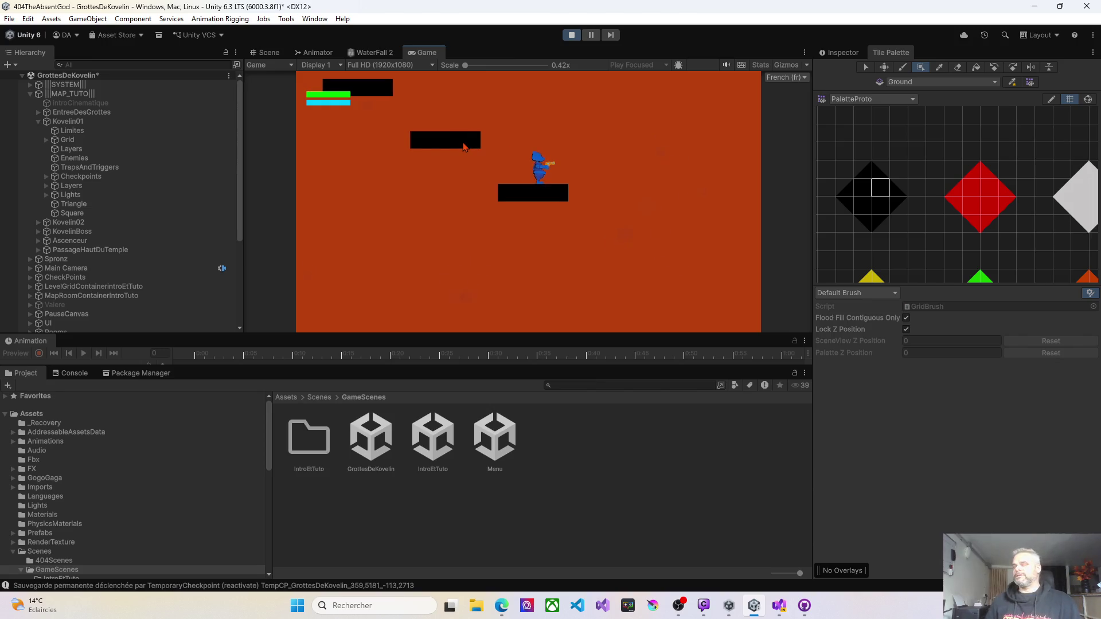
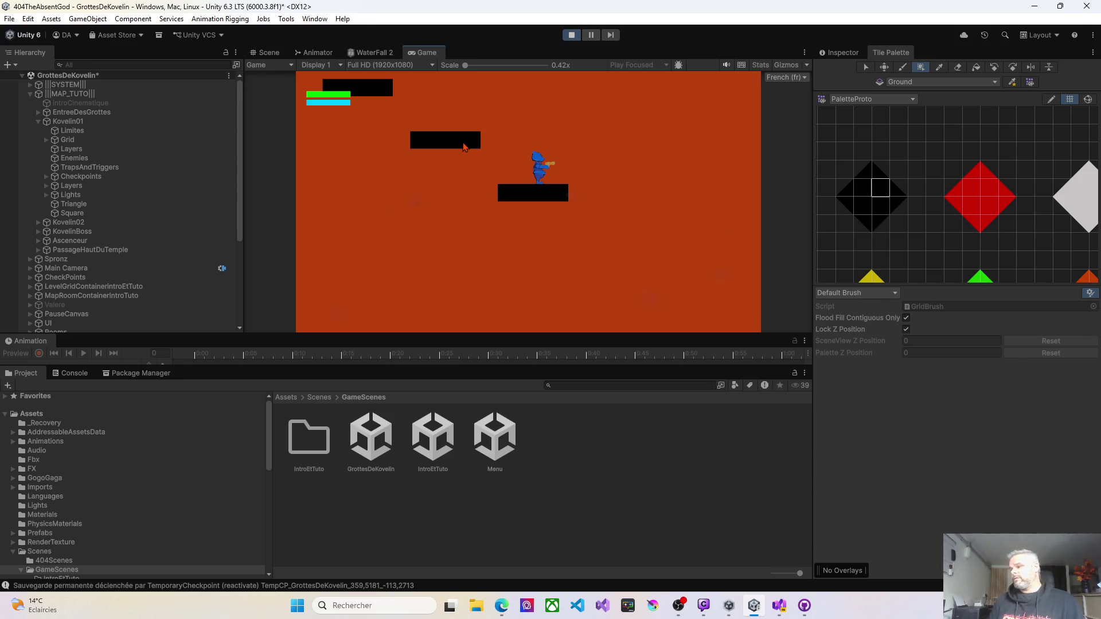
Stop the running cave play test and bring the level layout back into view.
key("Left")
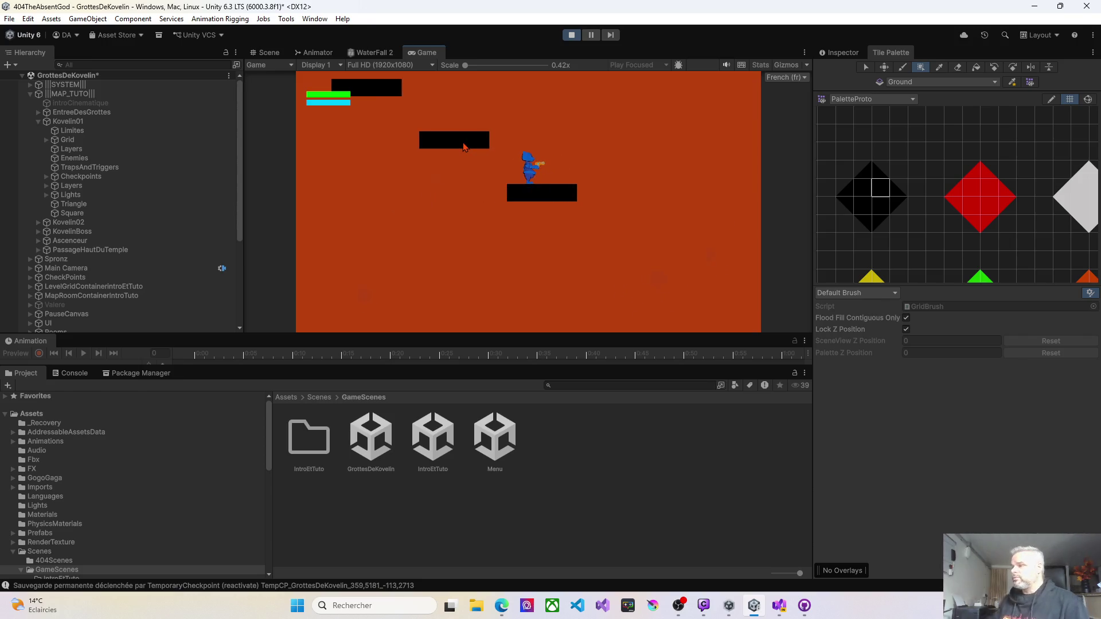
key("ctrl+p")
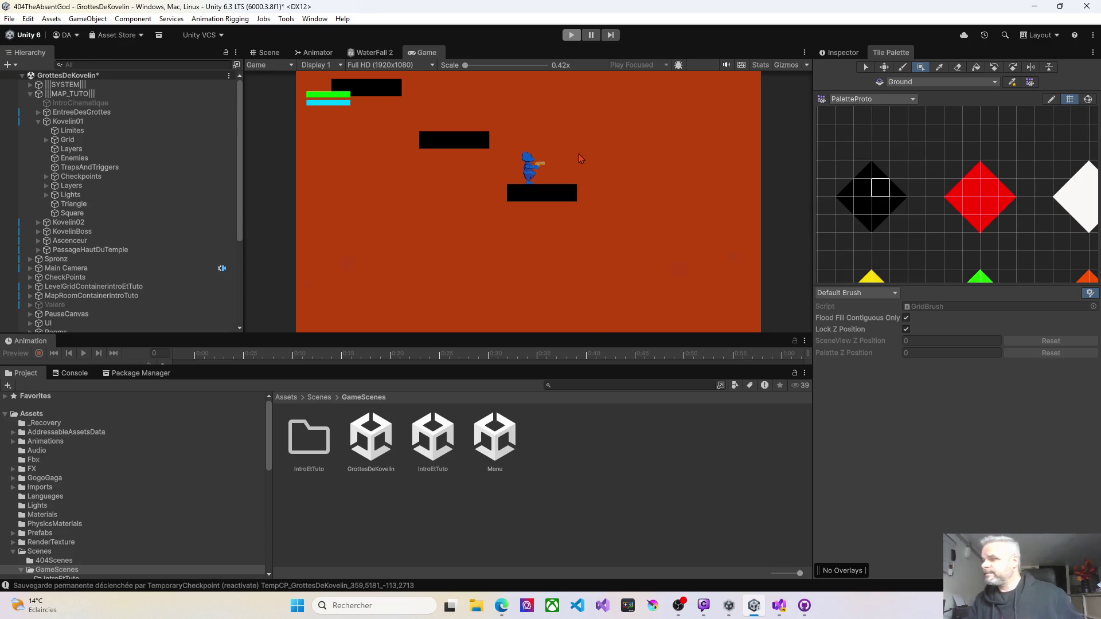
mouse_move(567, 221)
left_mouse_down()
mouse_move(411, 102)
mouse_move(453, 160)
left_mouse_up()
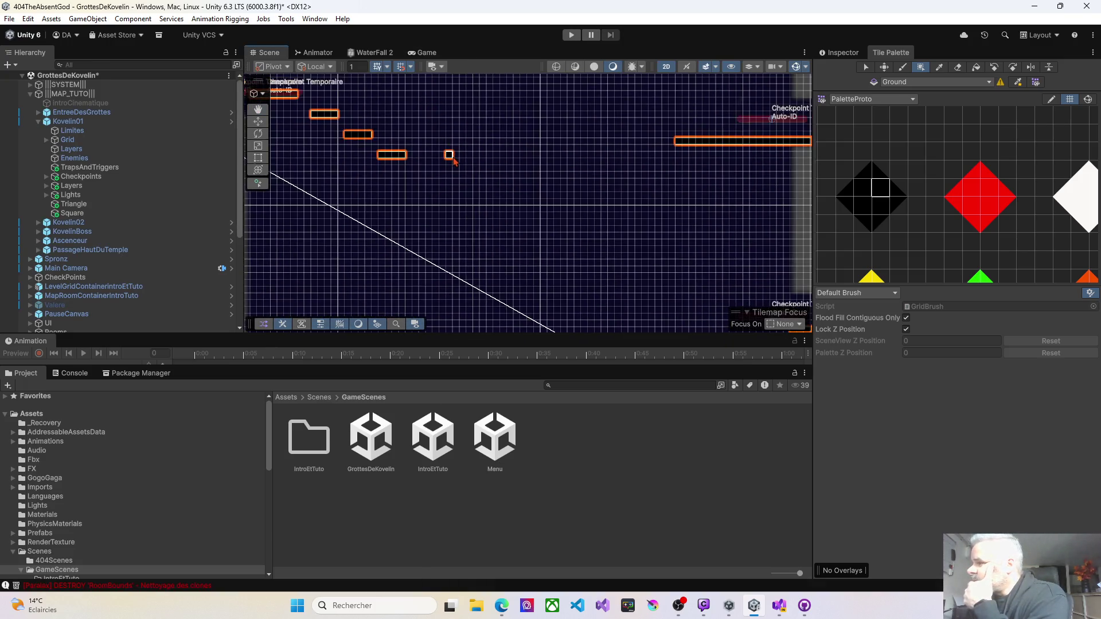
Paint a row of Ground tiles extending the small platform rightward toward the next platform.
scroll(453, 160, "down", 3)
scroll(439, 161, "up", 1)
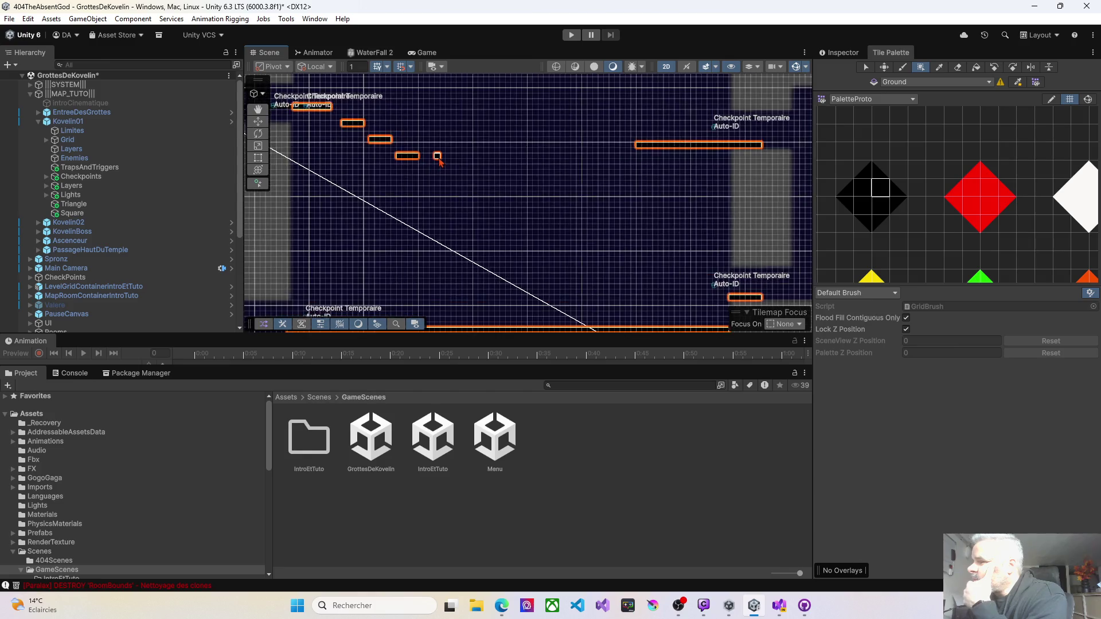
scroll(439, 161, "up", 2)
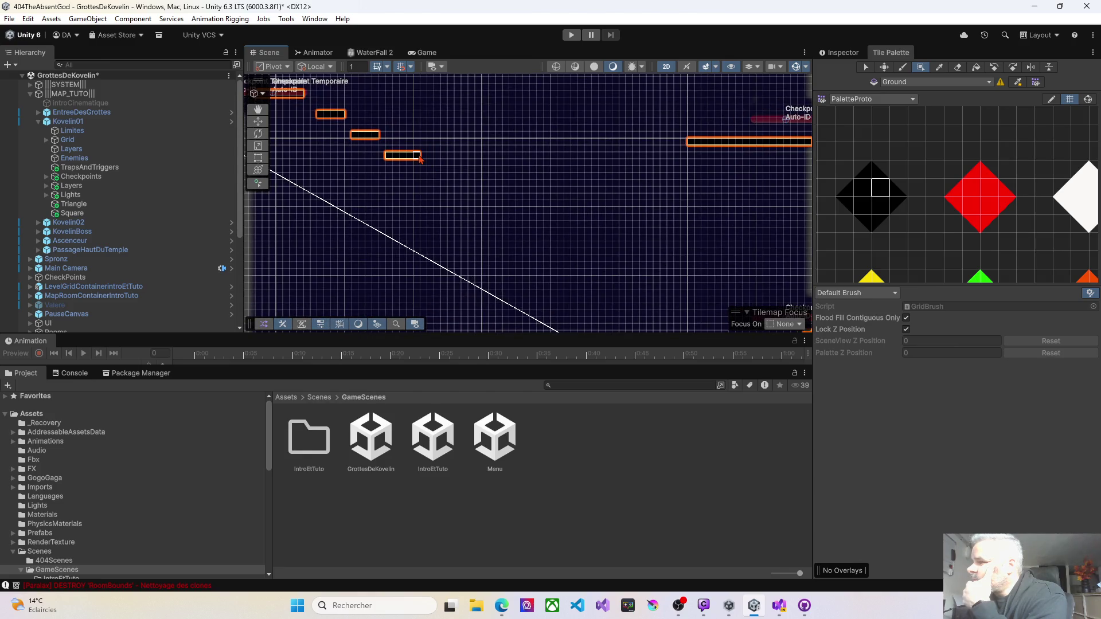
left_click_drag(420, 160, 613, 162)
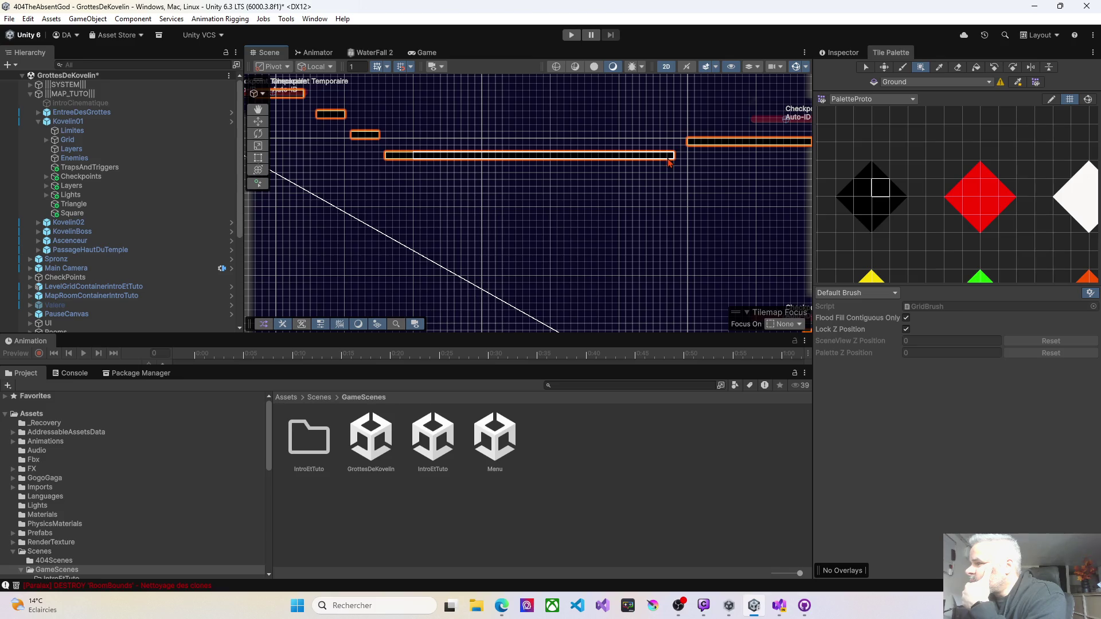
mouse_move(670, 162)
left_mouse_down()
mouse_move(531, 187)
mouse_move(534, 203)
left_mouse_up()
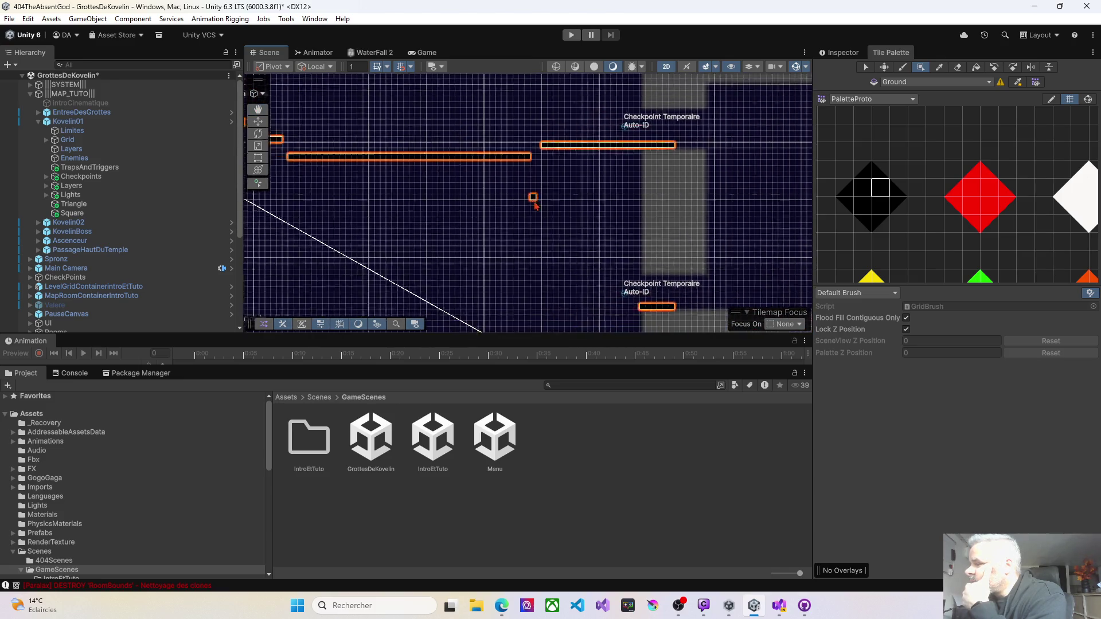
scroll(562, 223, "down", 5)
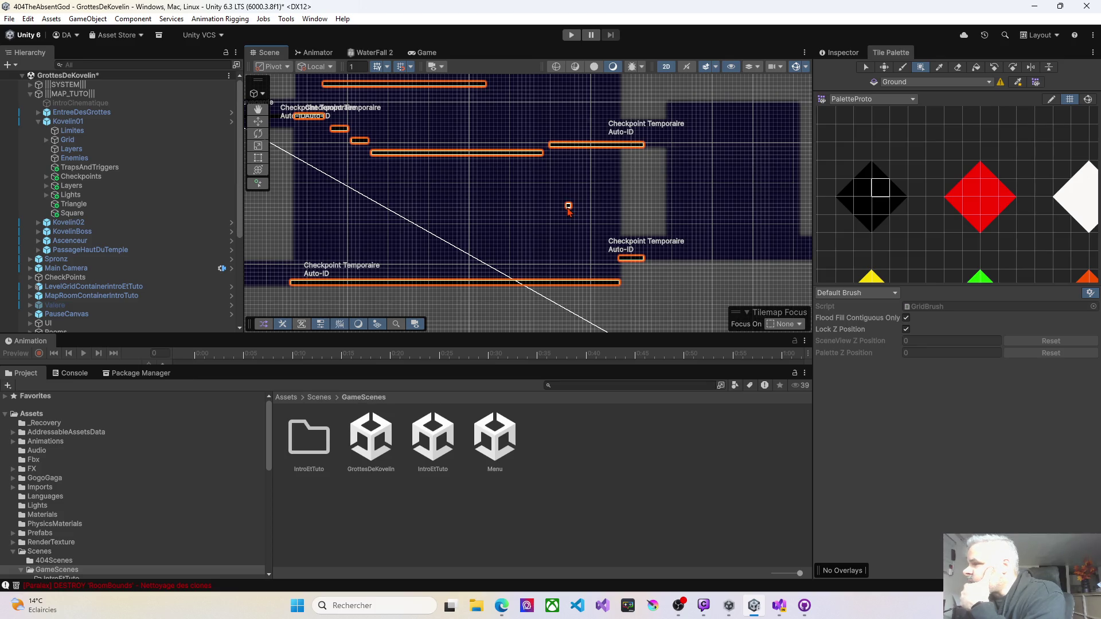
scroll(568, 208, "down", 6)
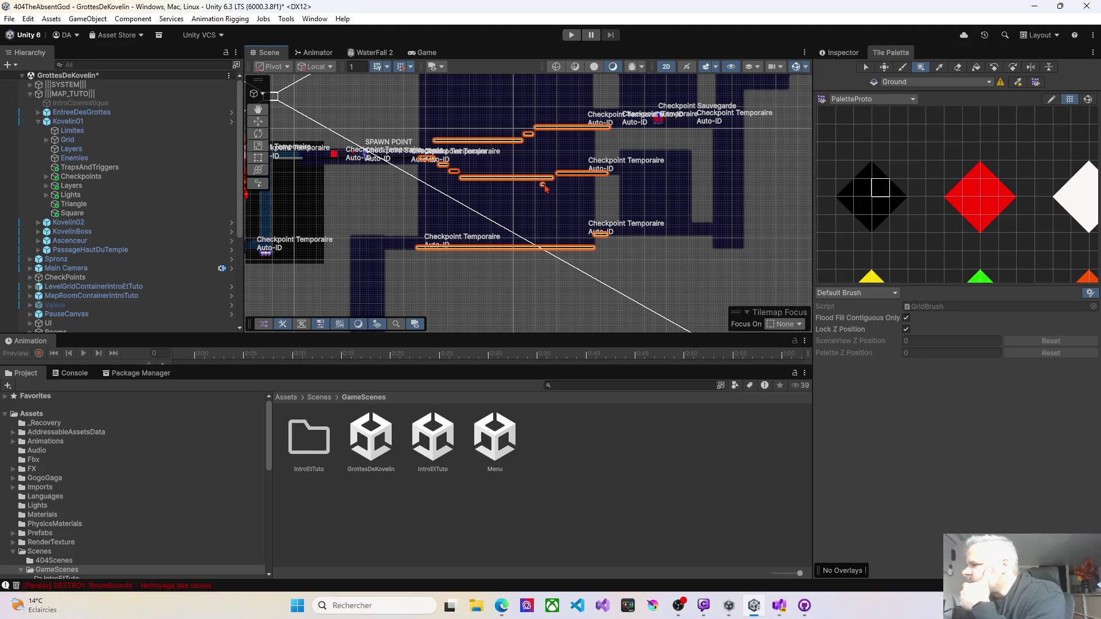
scroll(544, 188, "up", 5)
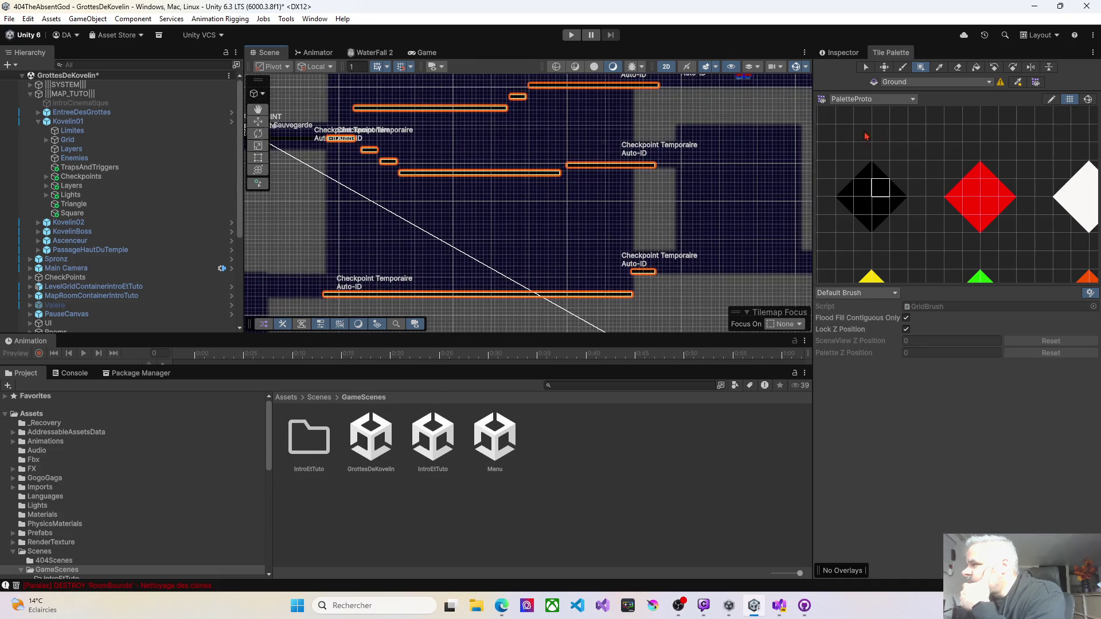
Erase tiles in the middle of the long platform with the Eraser, undoing one stray erase.
left_click(882, 136)
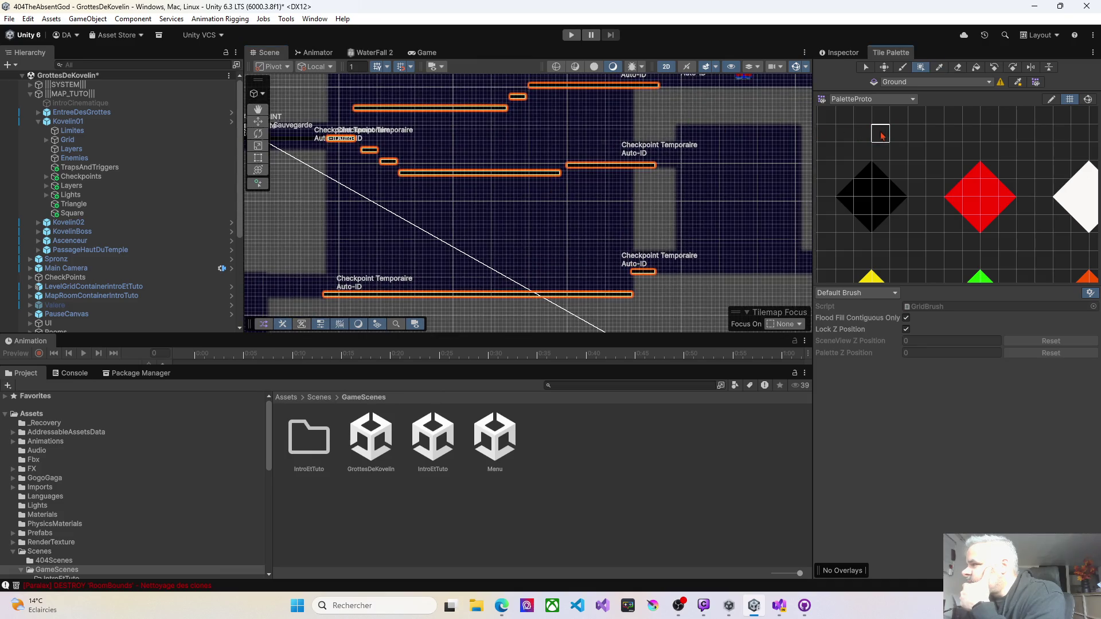
left_click(558, 174)
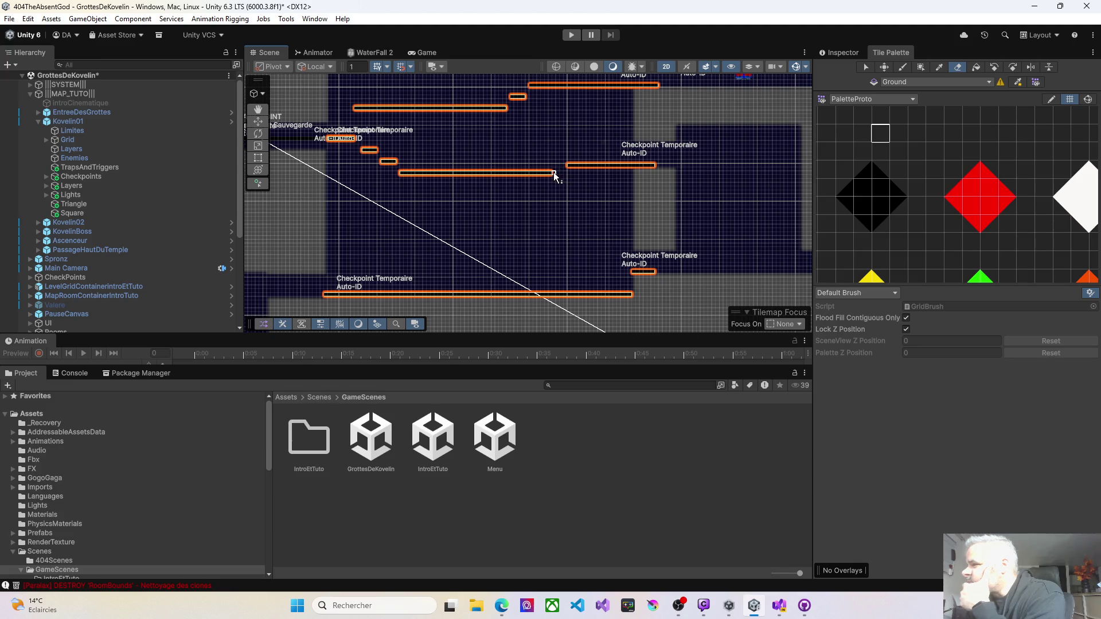
key("ctrl+z")
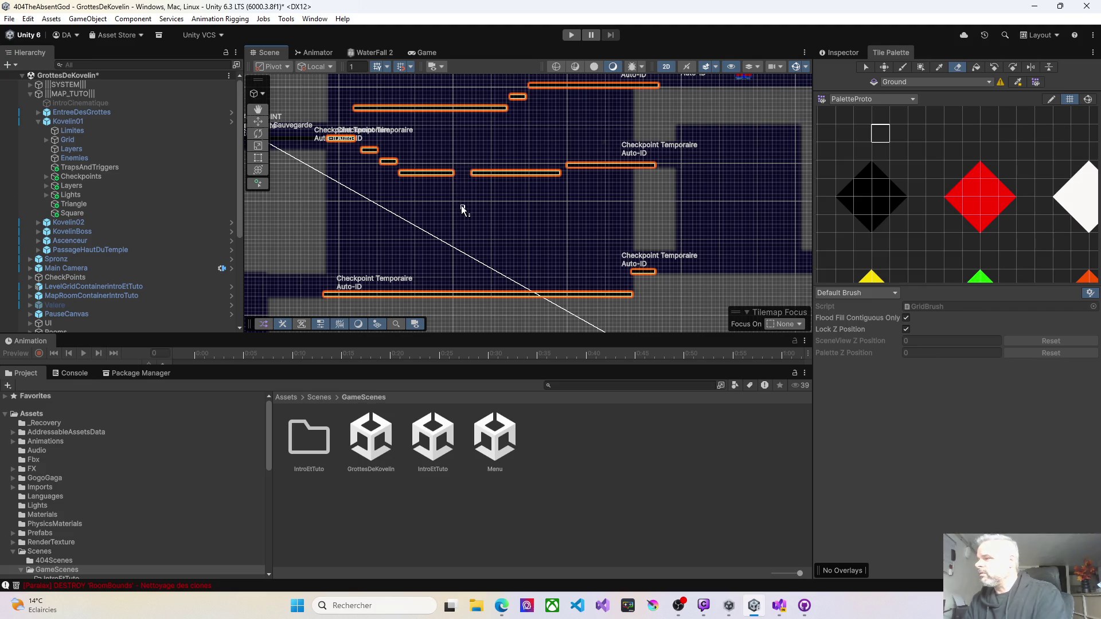
scroll(457, 190, "up", 3)
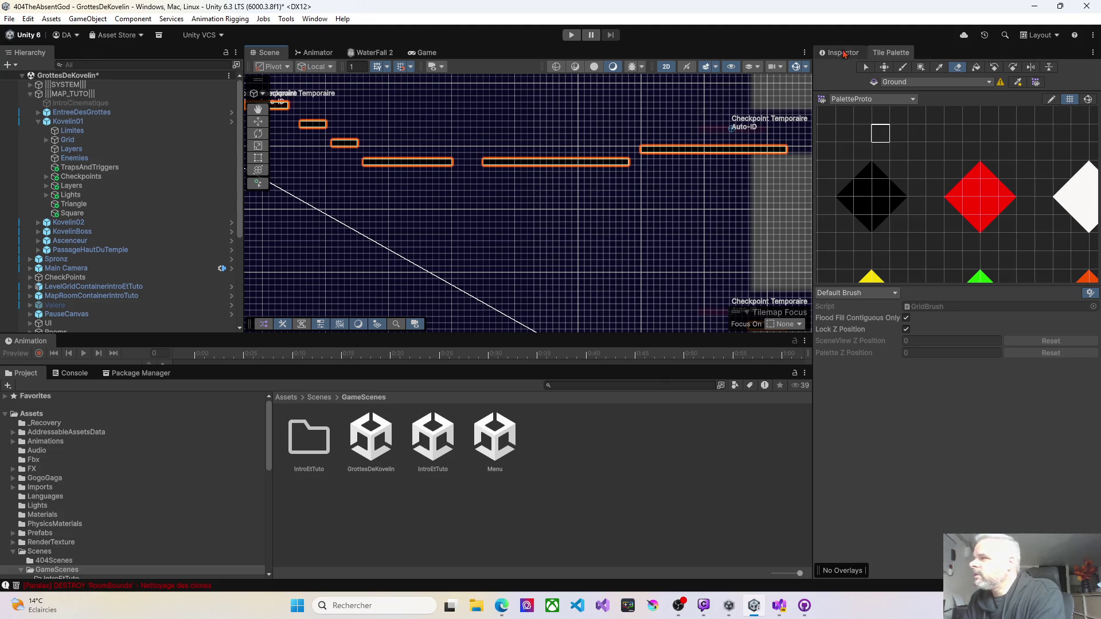
Paint a small black-tile ground platform under the new gap and start Play mode.
left_click(878, 178)
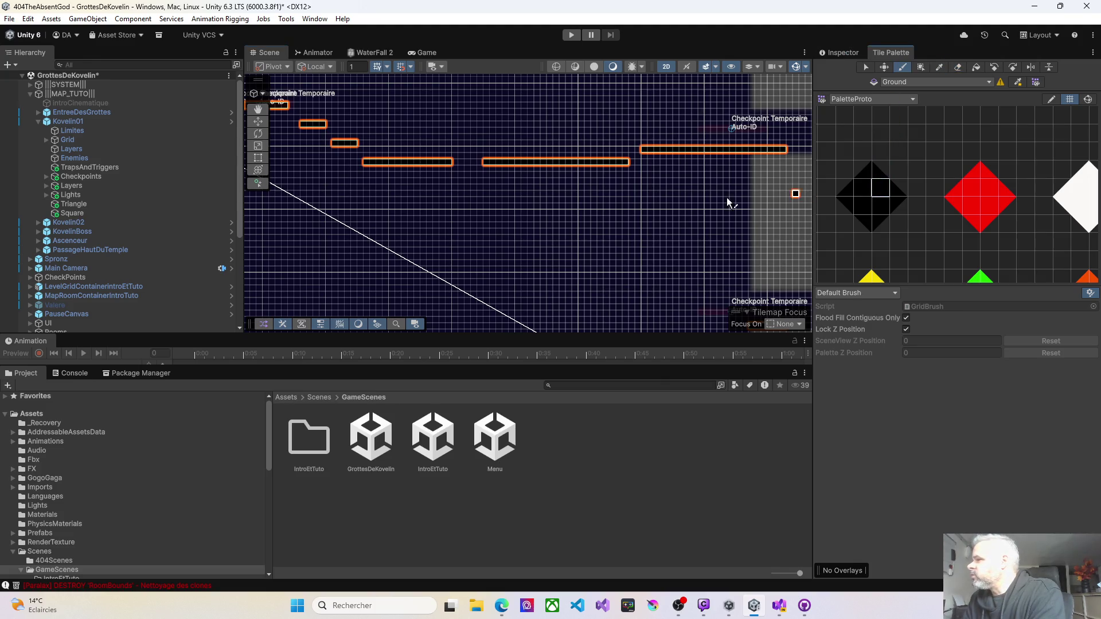
scroll(463, 189, "up", 2)
scroll(462, 190, "up", 1)
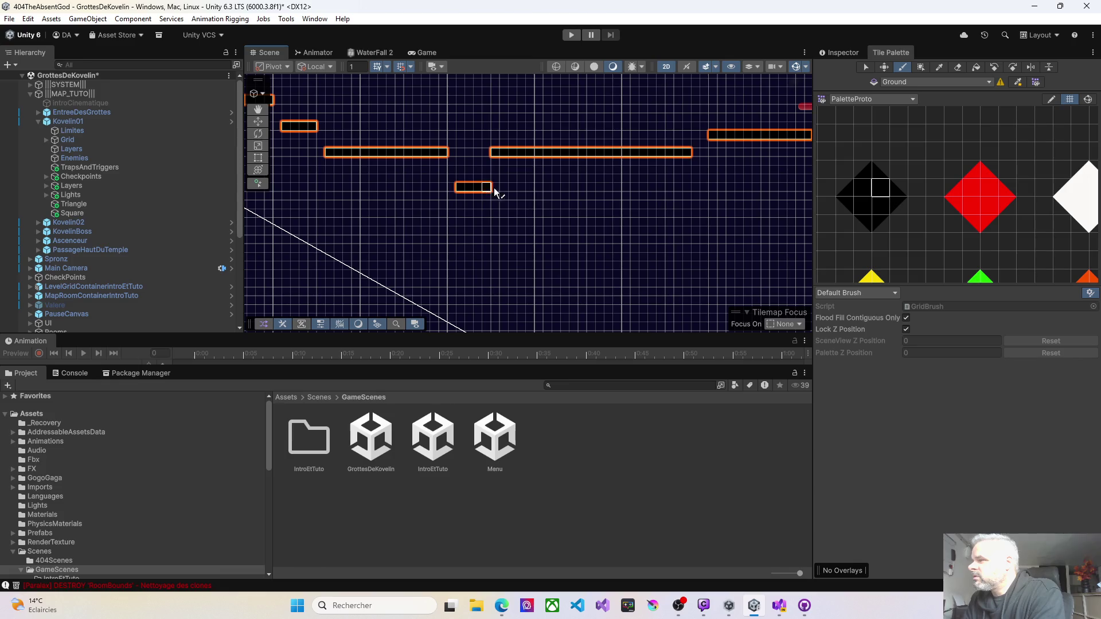
scroll(521, 205, "down", 4)
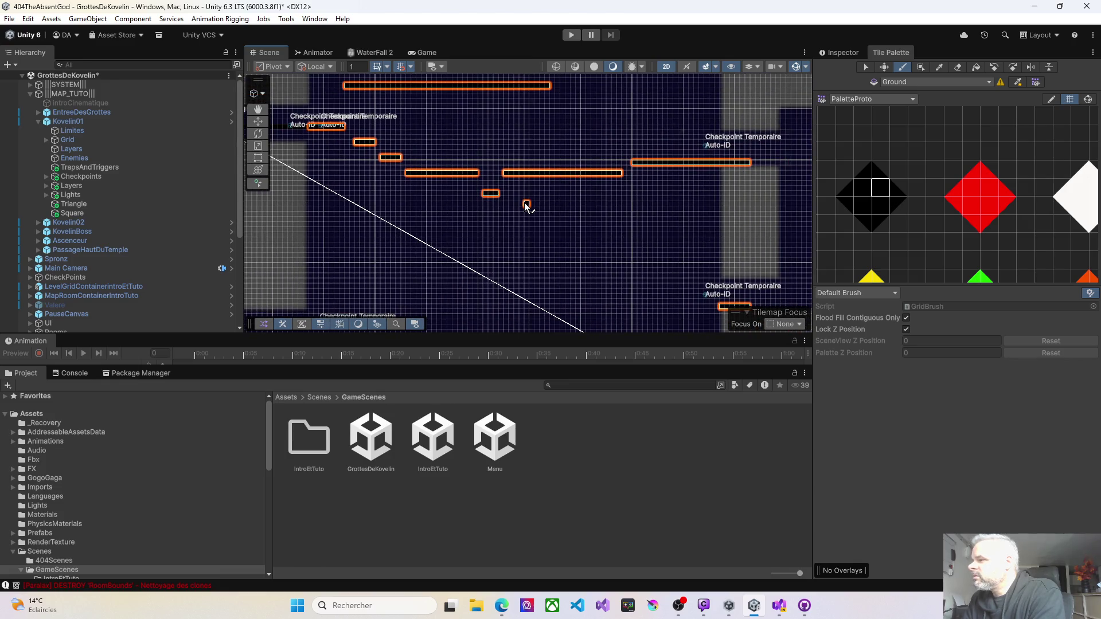
left_click(571, 35)
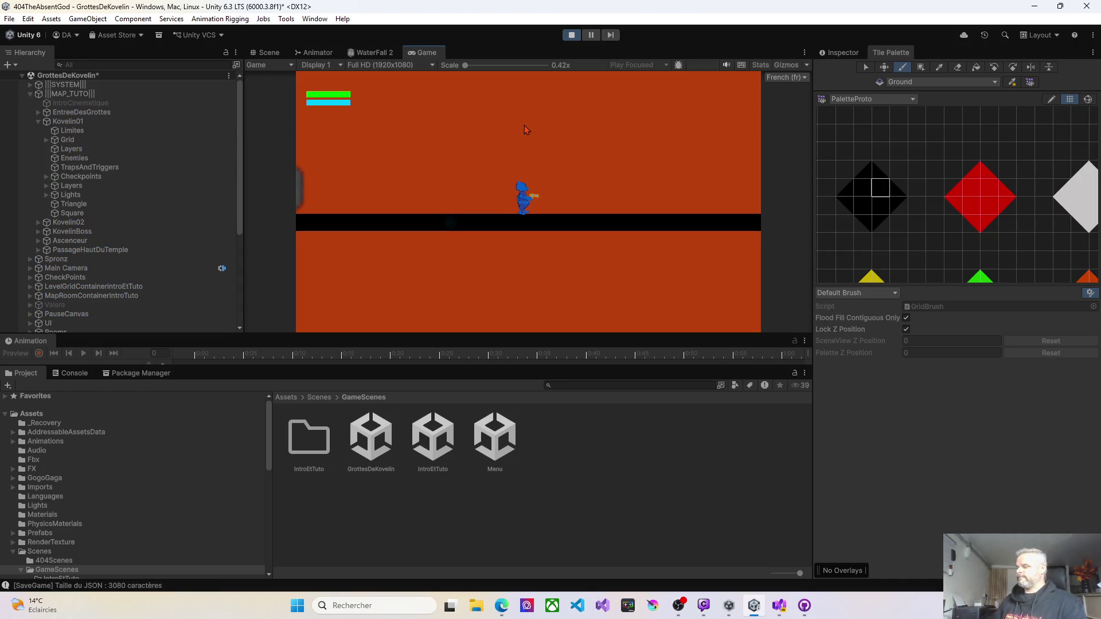
Run the character right past the checkpoint onto the long platform and jump through the gap.
key("d")
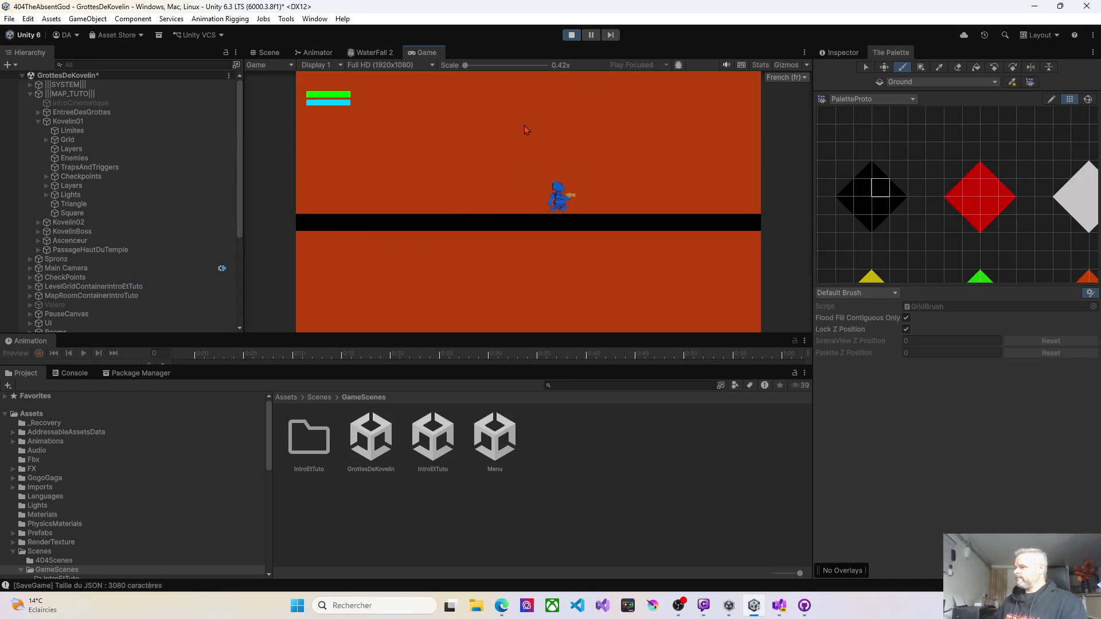
key("d")
key("d")
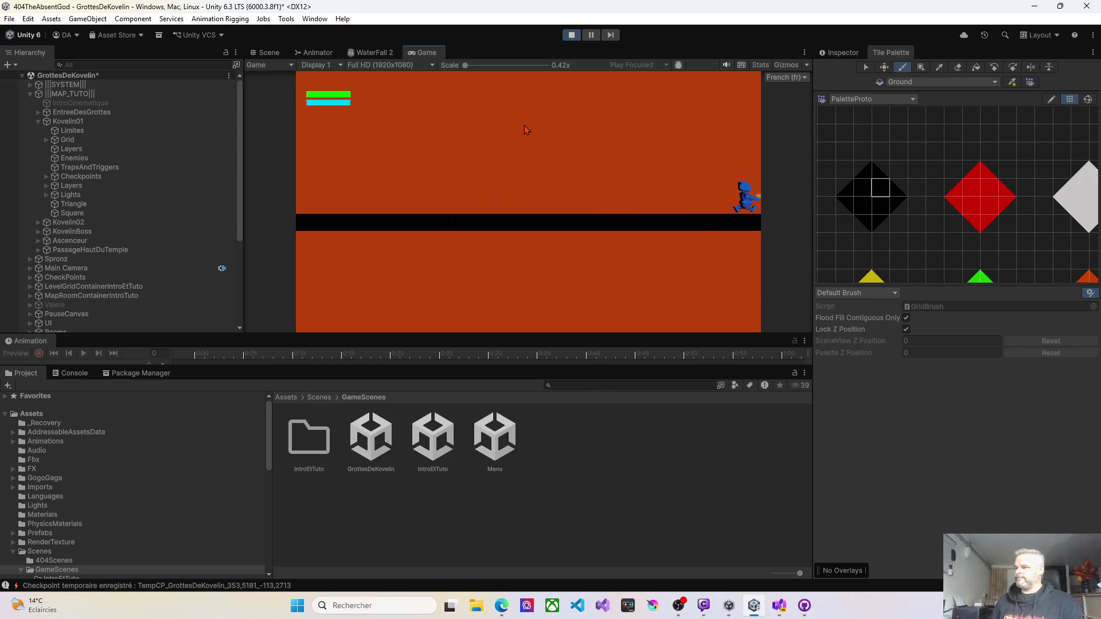
key("d")
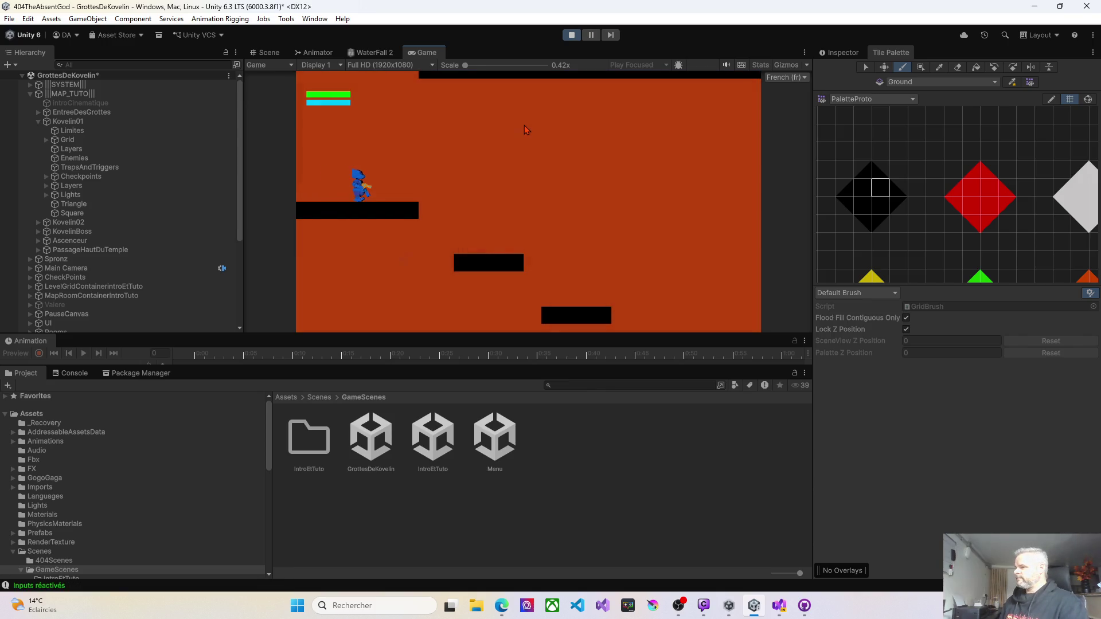
key("space")
key("d")
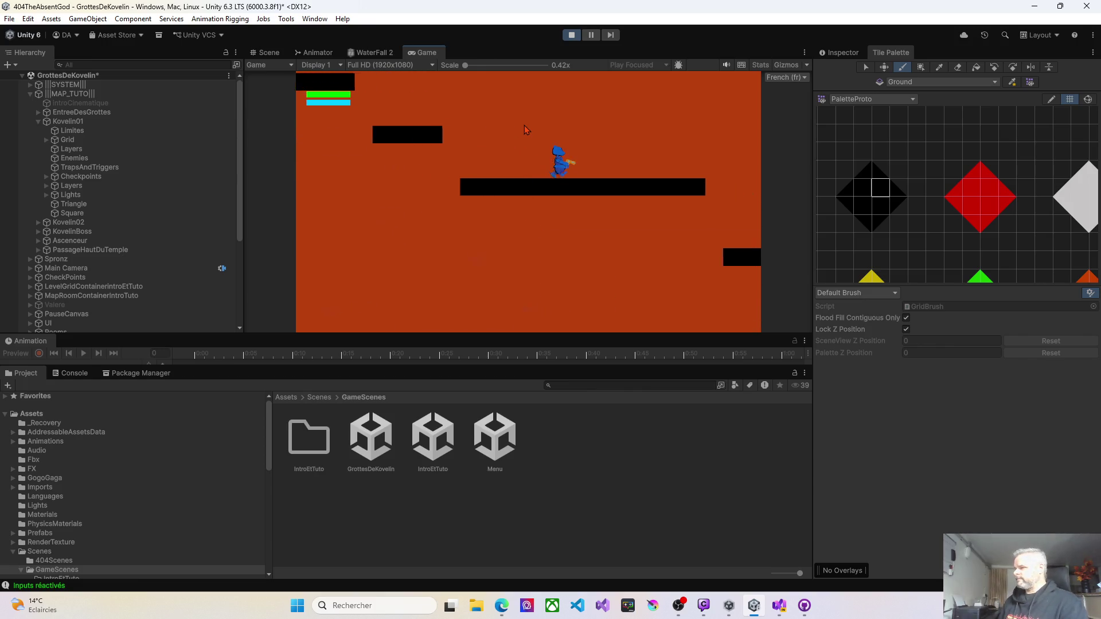
key("d")
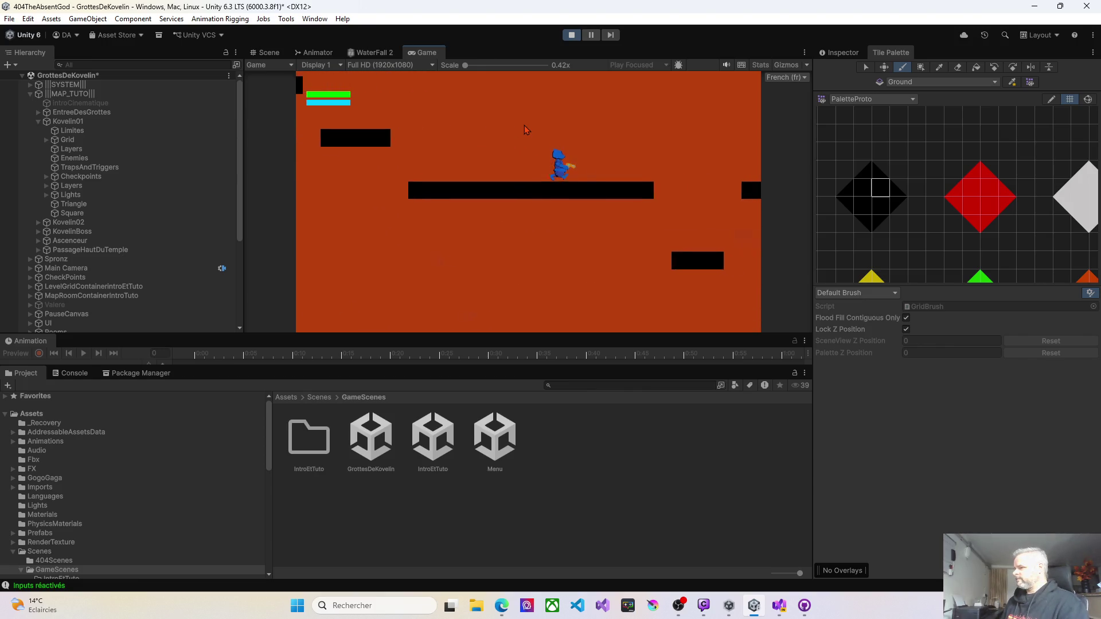
key("space")
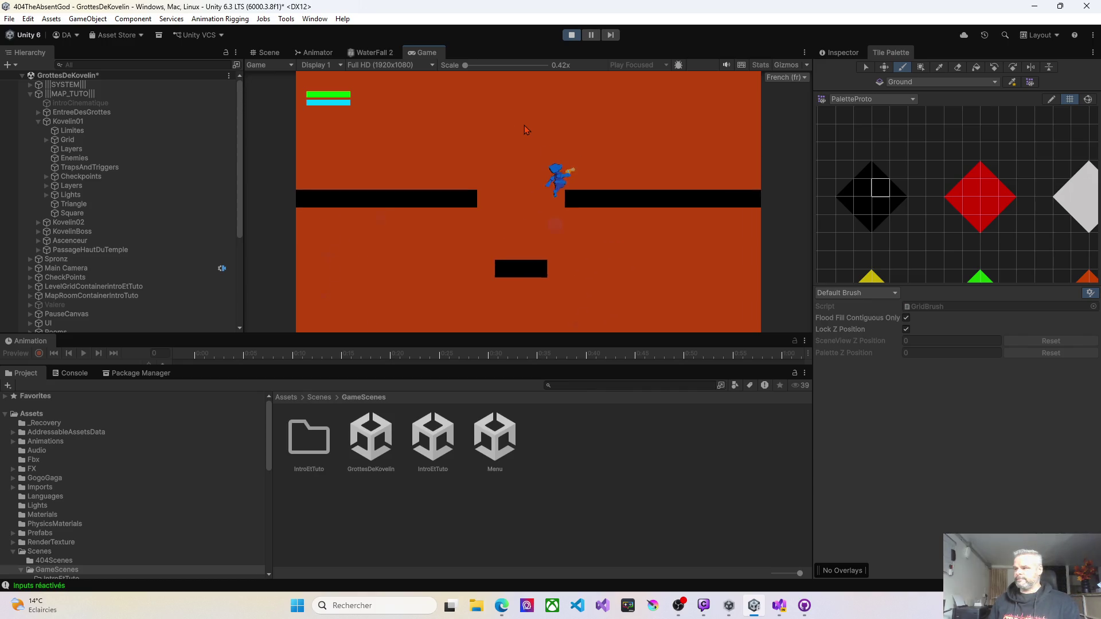
key("q")
key("d")
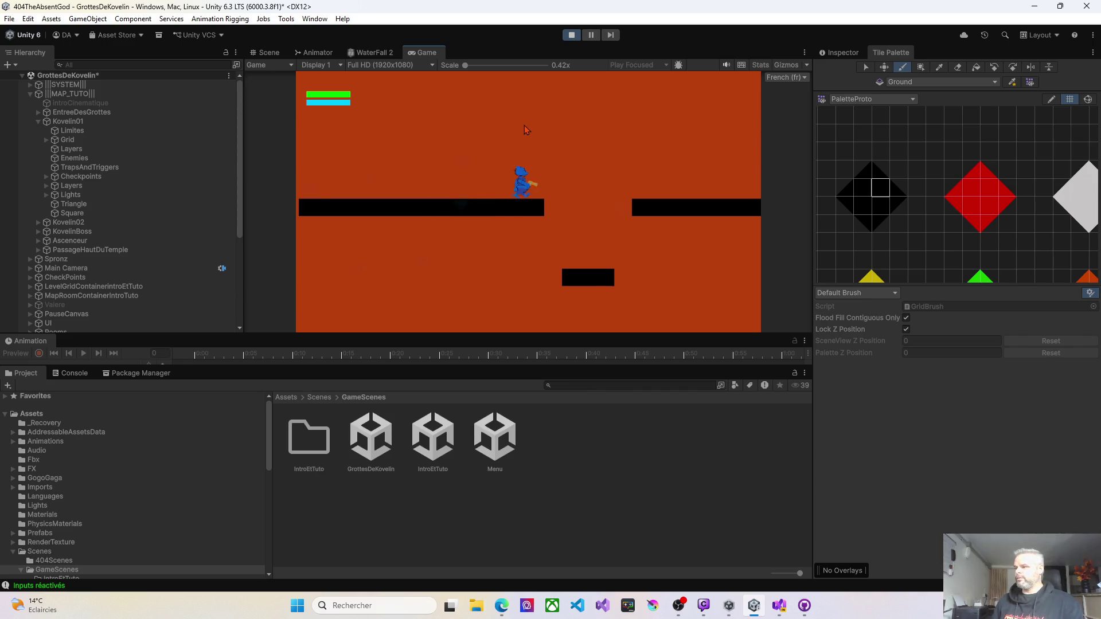
Repeatedly drop through the gap and jump back, ending on the small lower platform.
key("q")
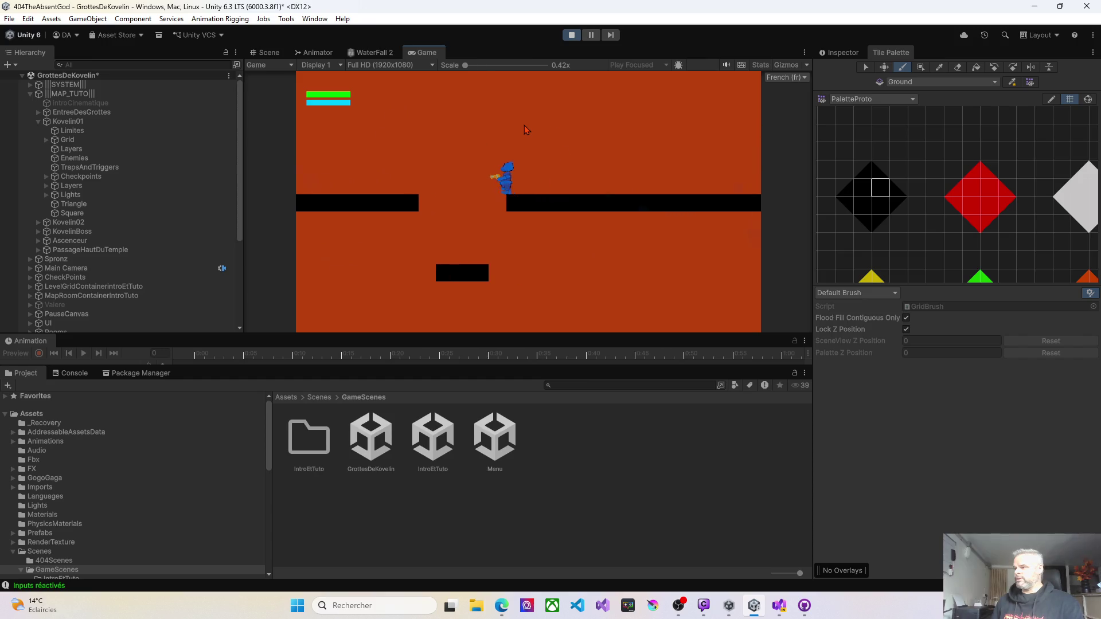
key("space")
key("d")
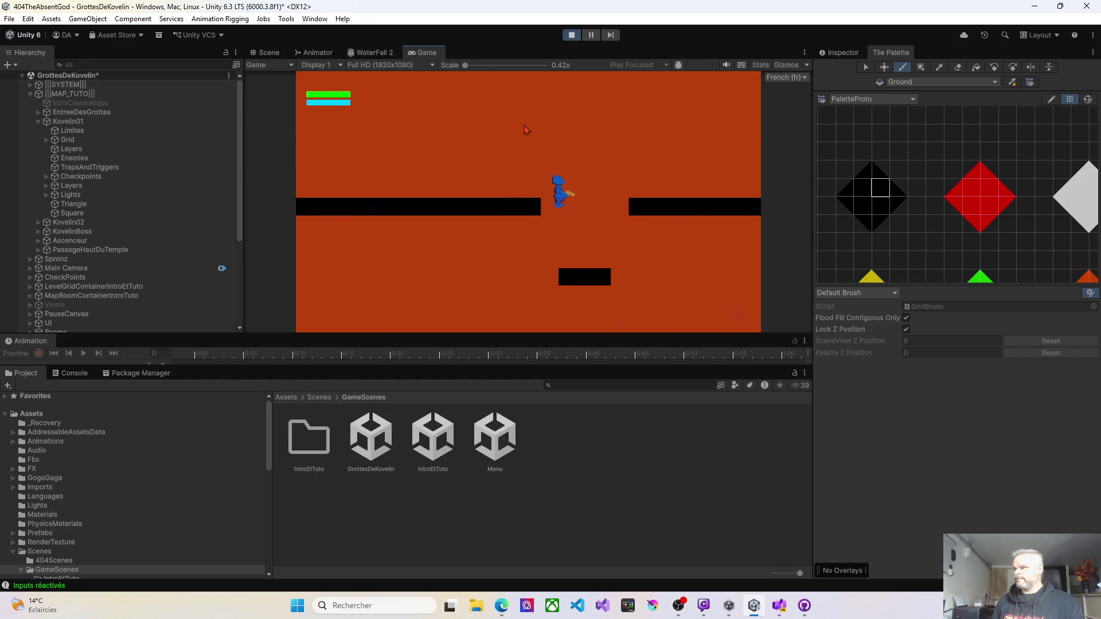
key("space")
key("q")
key("q")
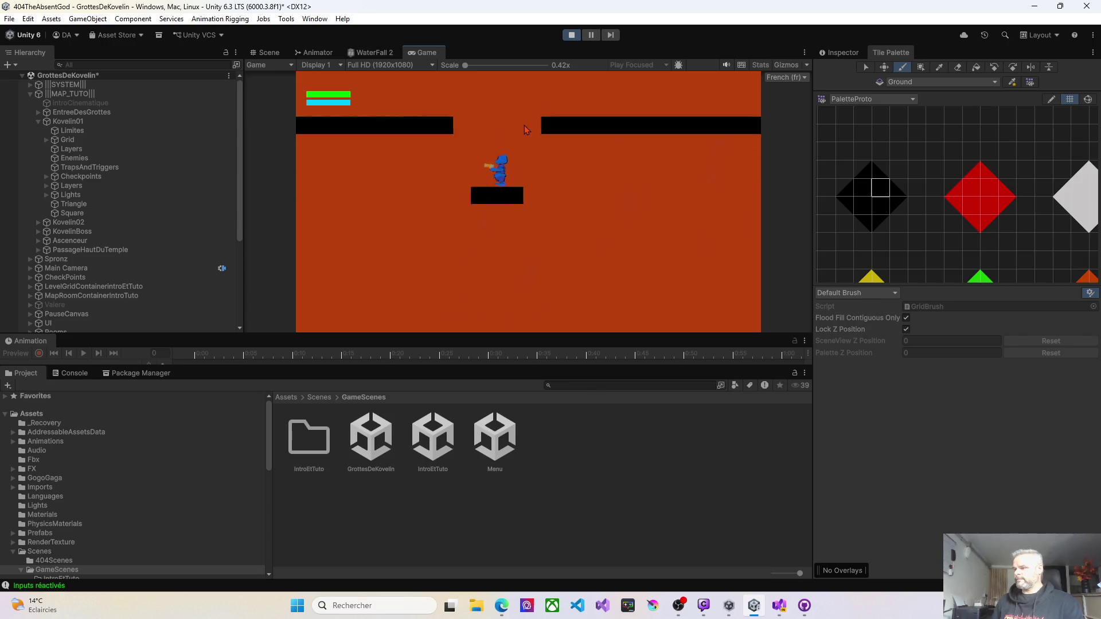
key("space")
key("d")
key("d")
key("space")
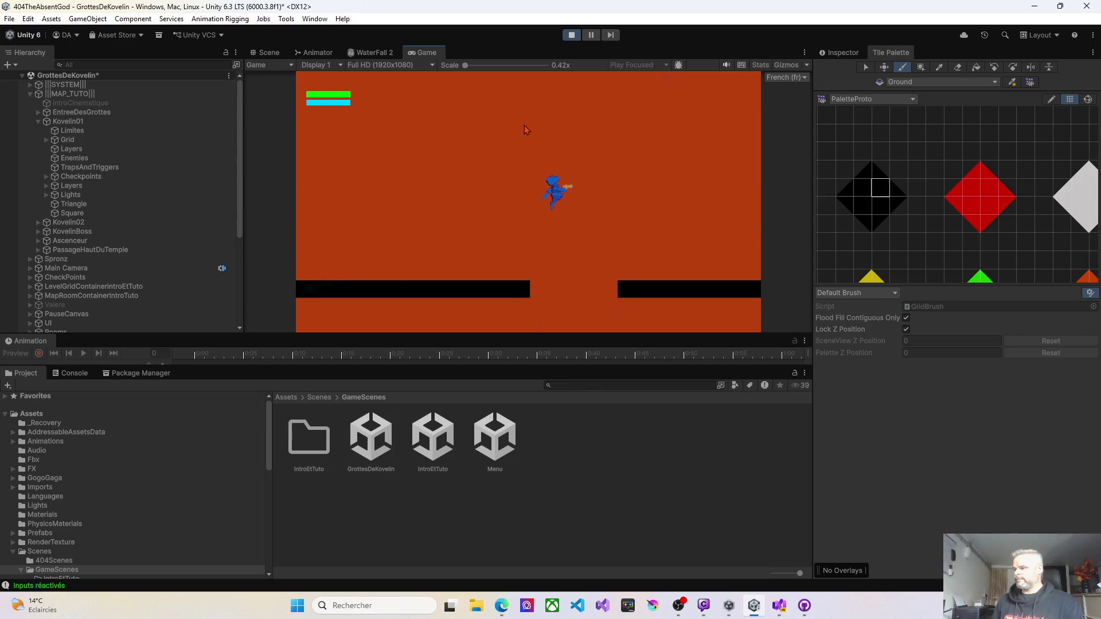
key("space")
key("q")
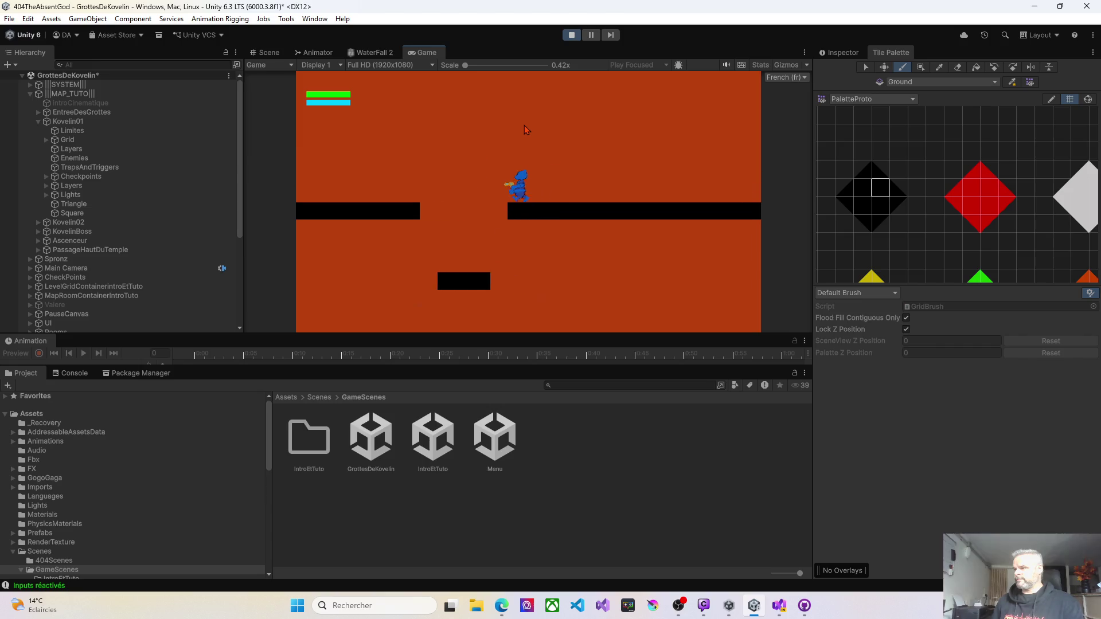
key("d")
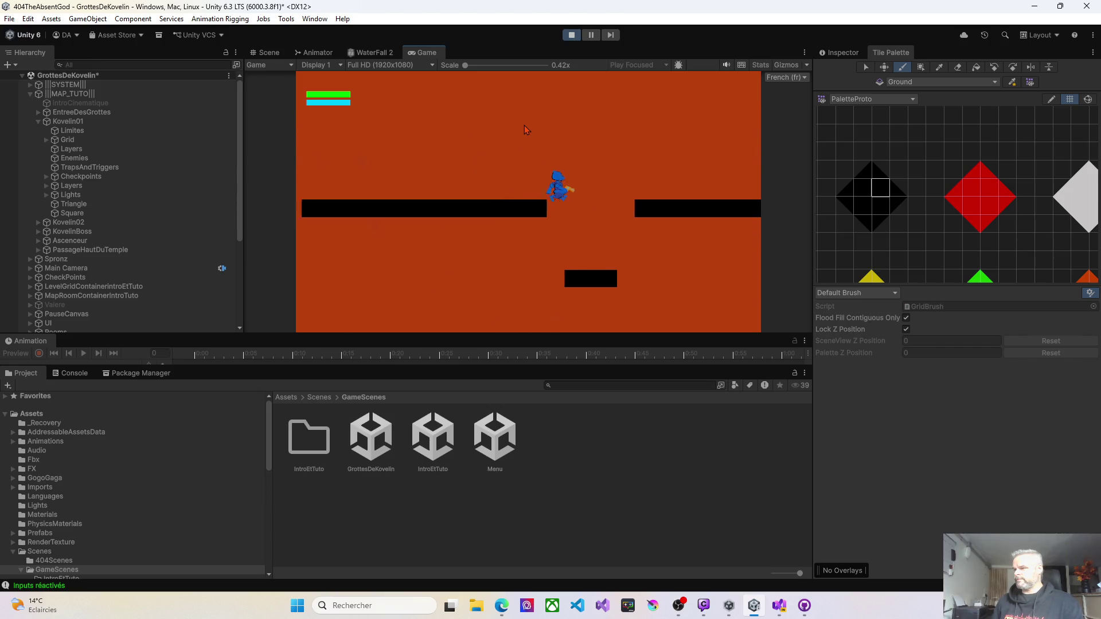
key("space")
key("q")
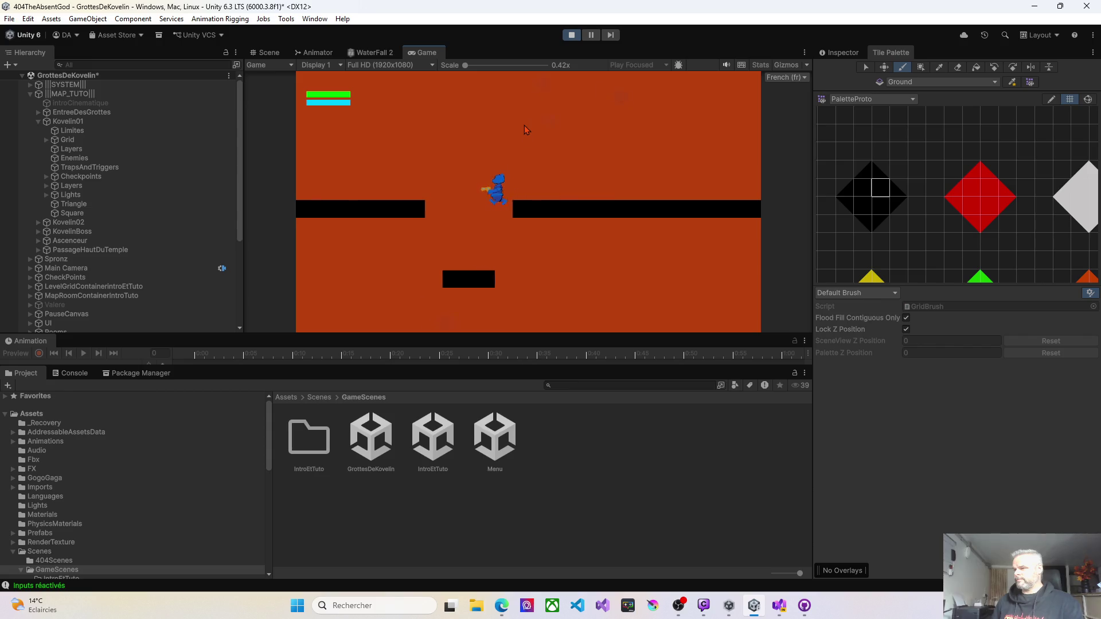
key("space")
key("d")
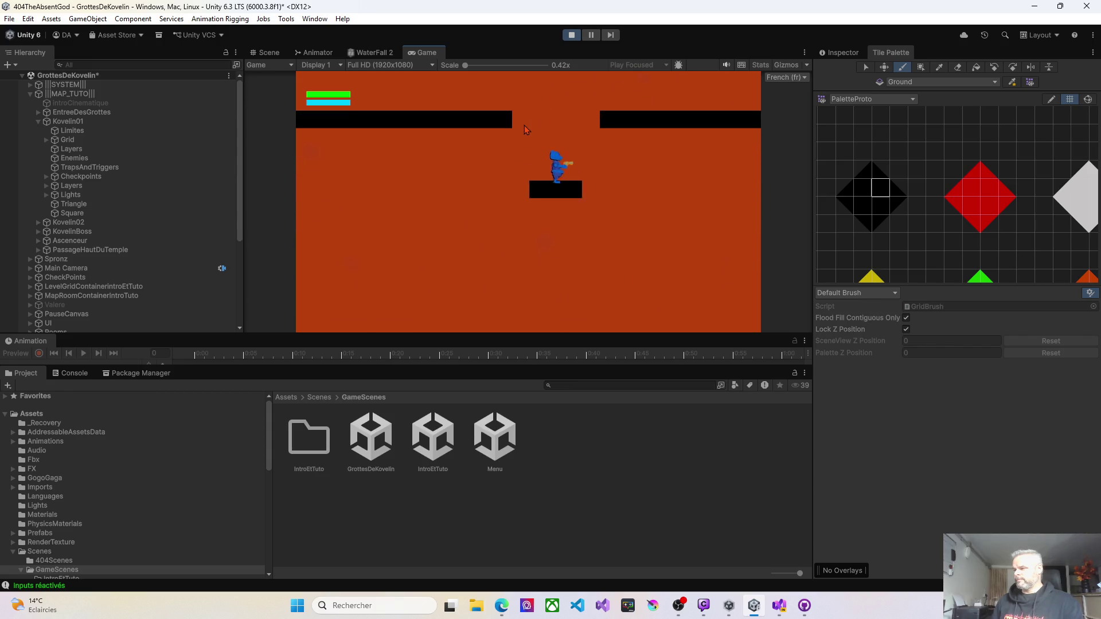
key("q")
key("d")
key("q")
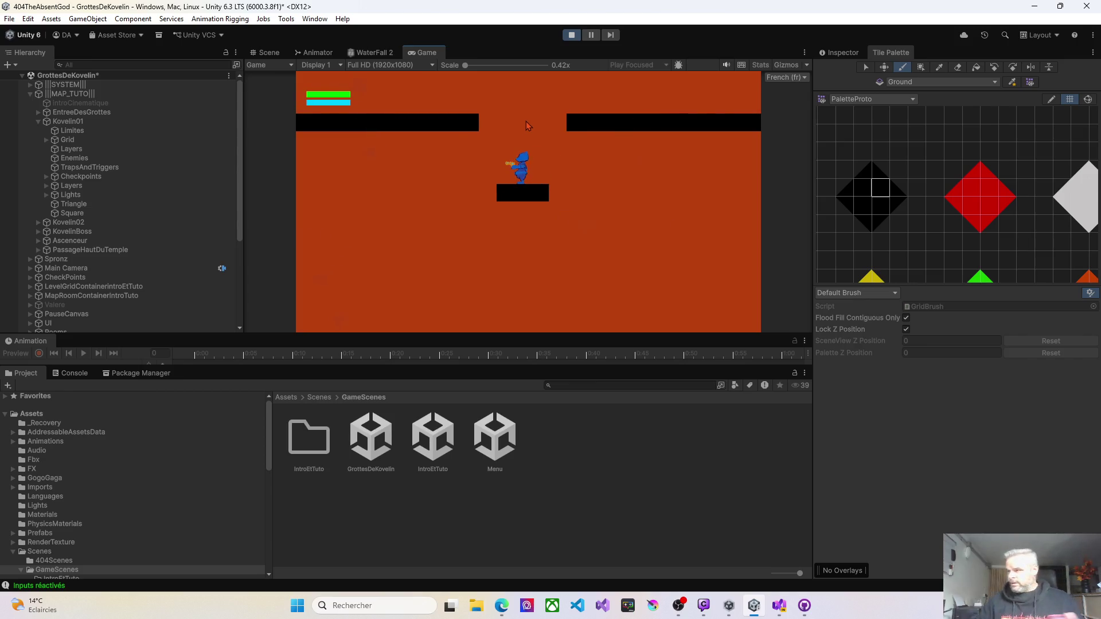
Stop the play test and zoom out over the GrottesDeKovelin level in the Scene view.
left_click(571, 35)
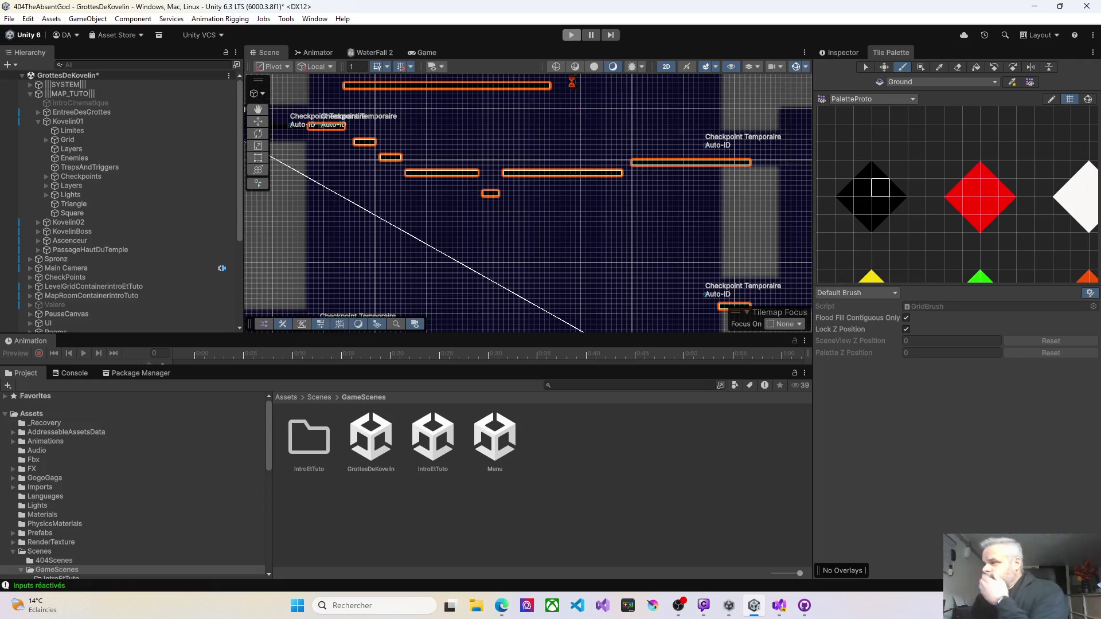
left_click_drag(568, 258, 442, 184)
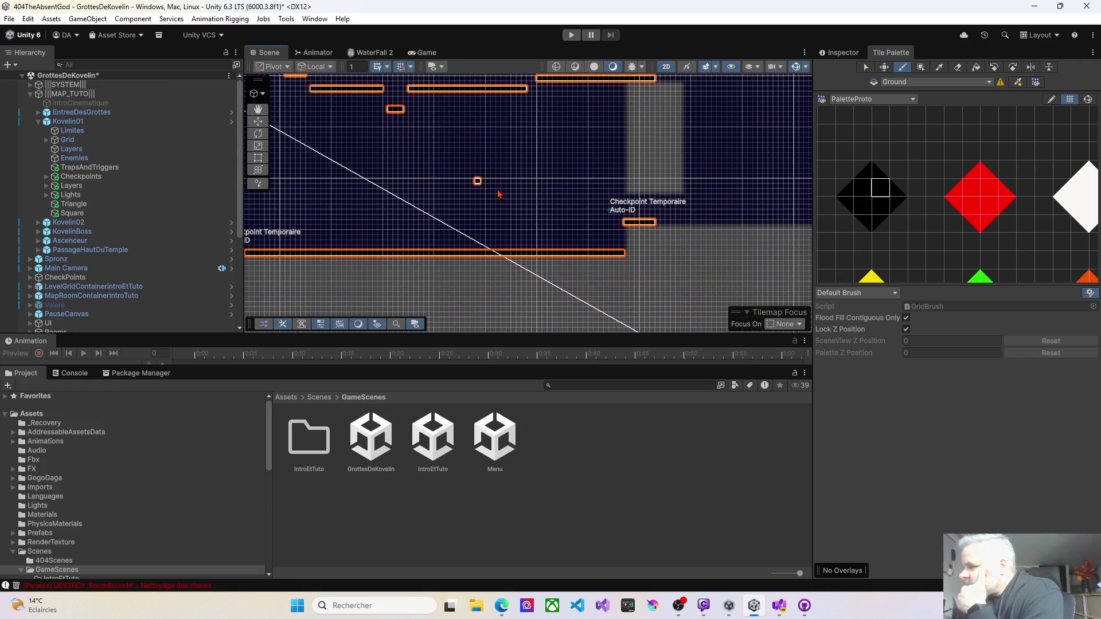
scroll(550, 232, "left", 3)
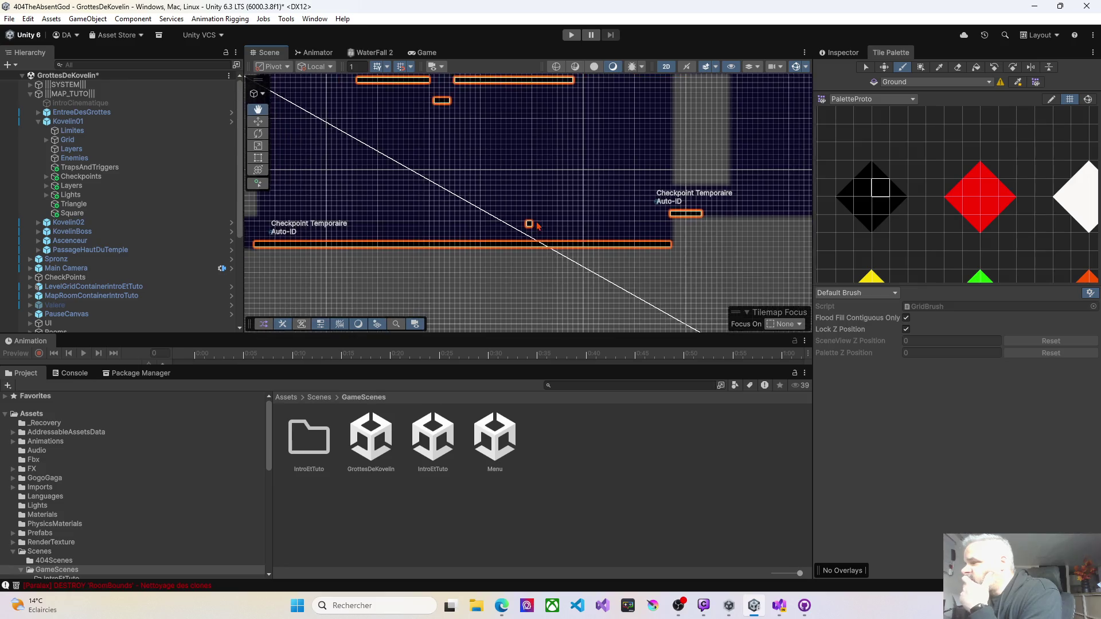
scroll(449, 220, "up", 3)
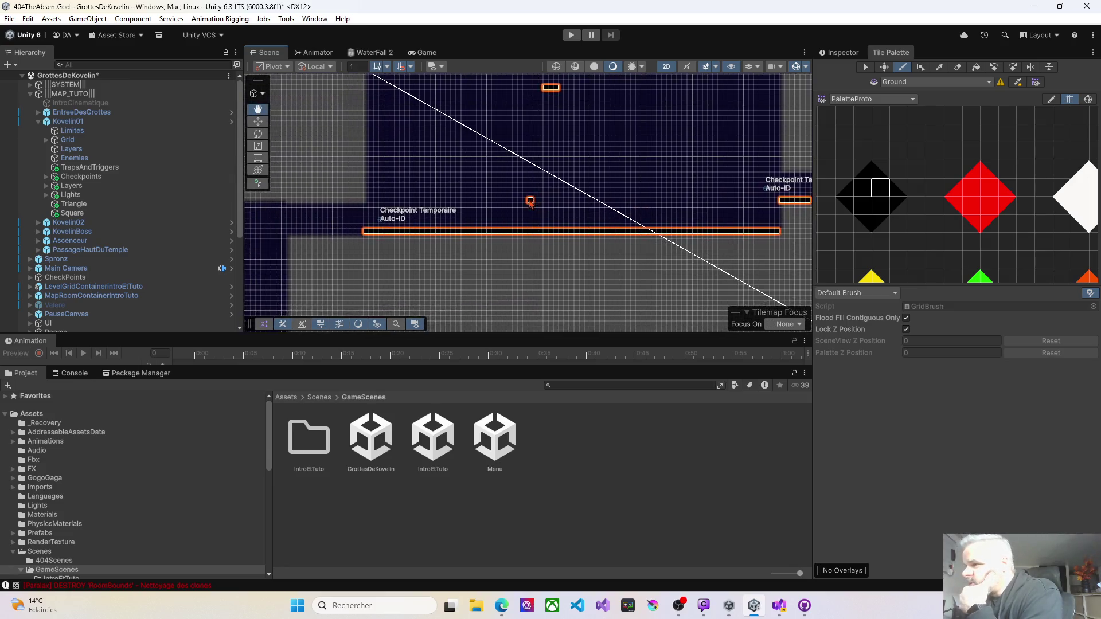
scroll(511, 175, "up", 1)
scroll(514, 175, "up", 4)
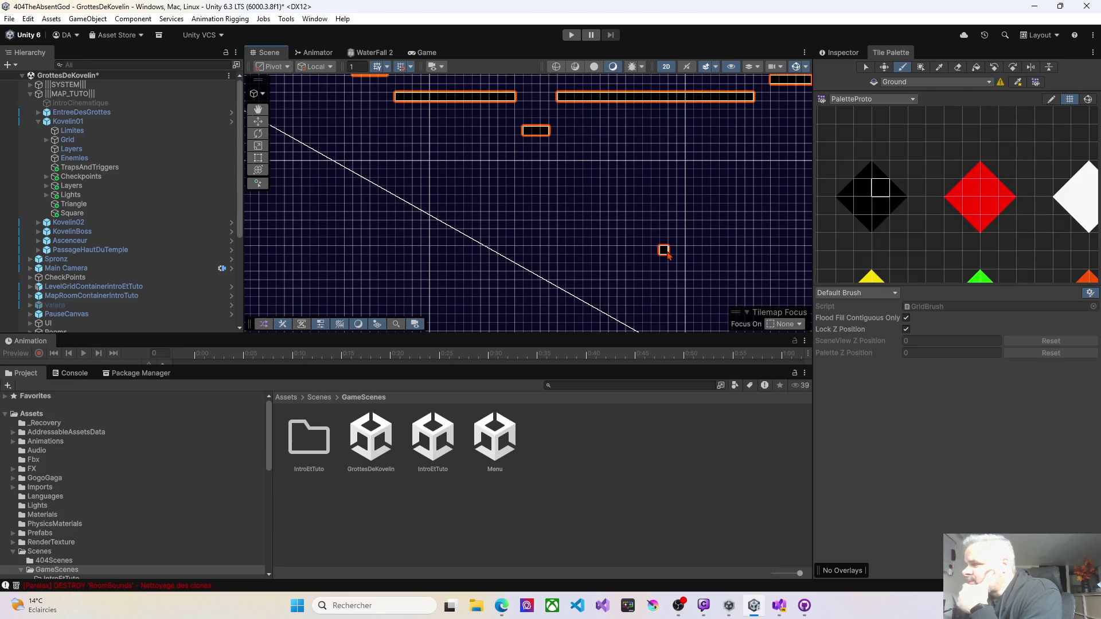
scroll(665, 253, "right", 3)
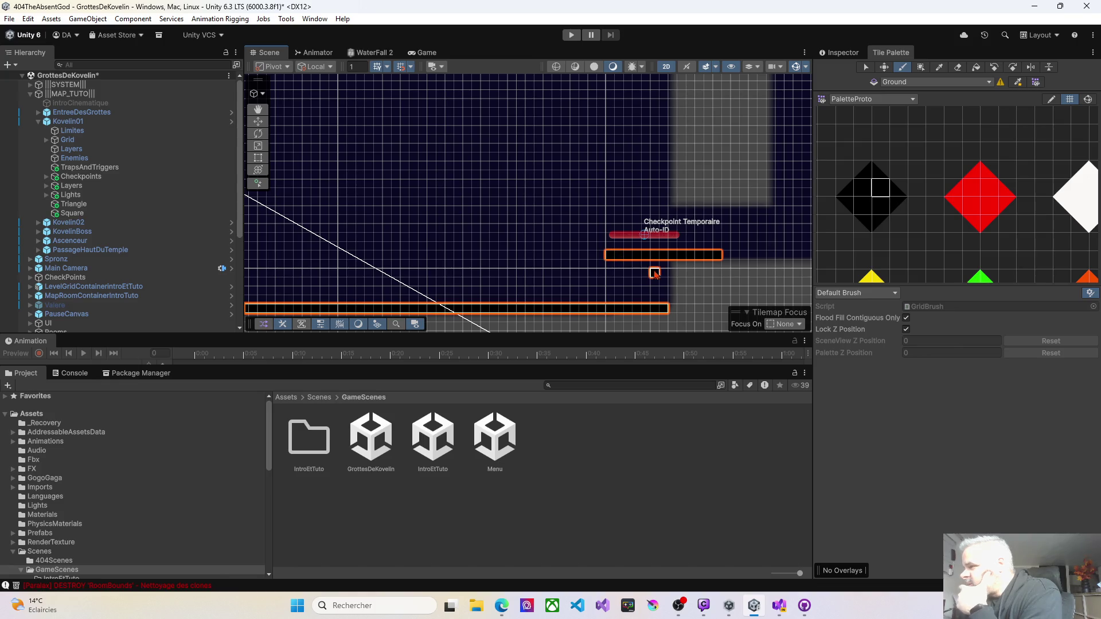
Pan and zoom across the platforms to inspect the top-right checkpoint room.
mouse_move(583, 280)
left_mouse_down()
mouse_move(546, 231)
mouse_move(476, 239)
left_mouse_up()
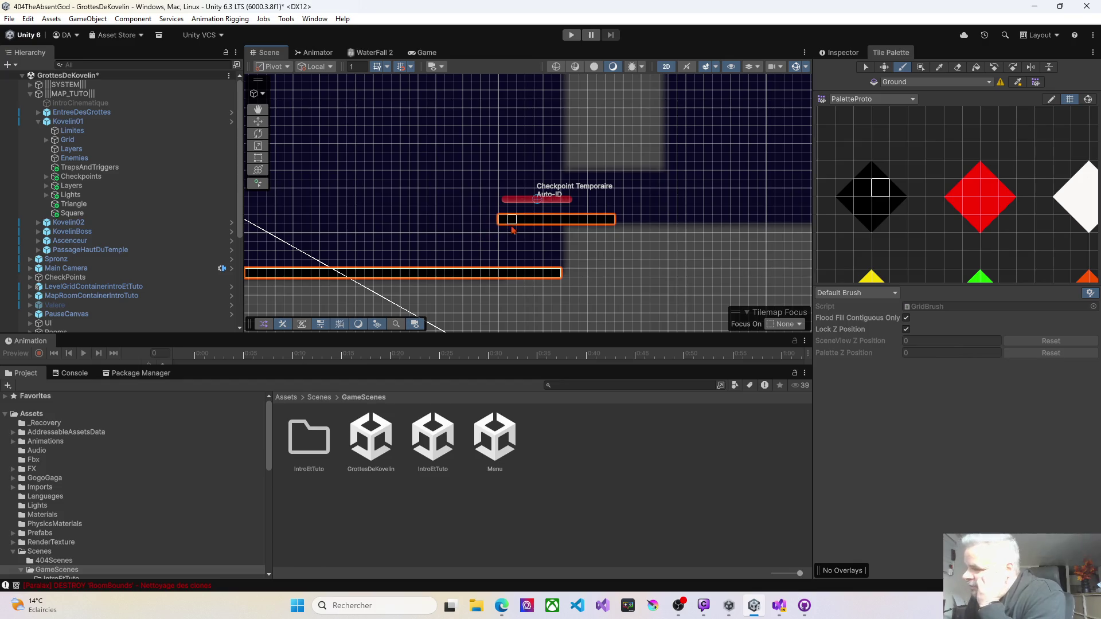
mouse_move(472, 229)
left_mouse_down()
mouse_move(483, 214)
mouse_move(510, 214)
left_mouse_up()
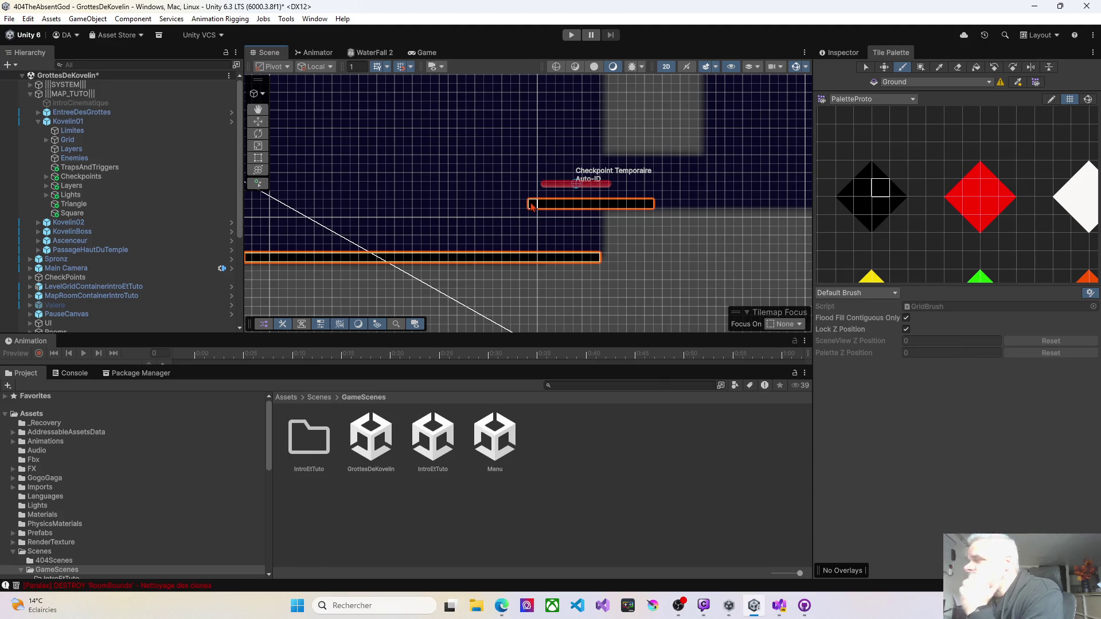
left_click_drag(523, 230, 583, 227)
scroll(583, 225, "down", 2)
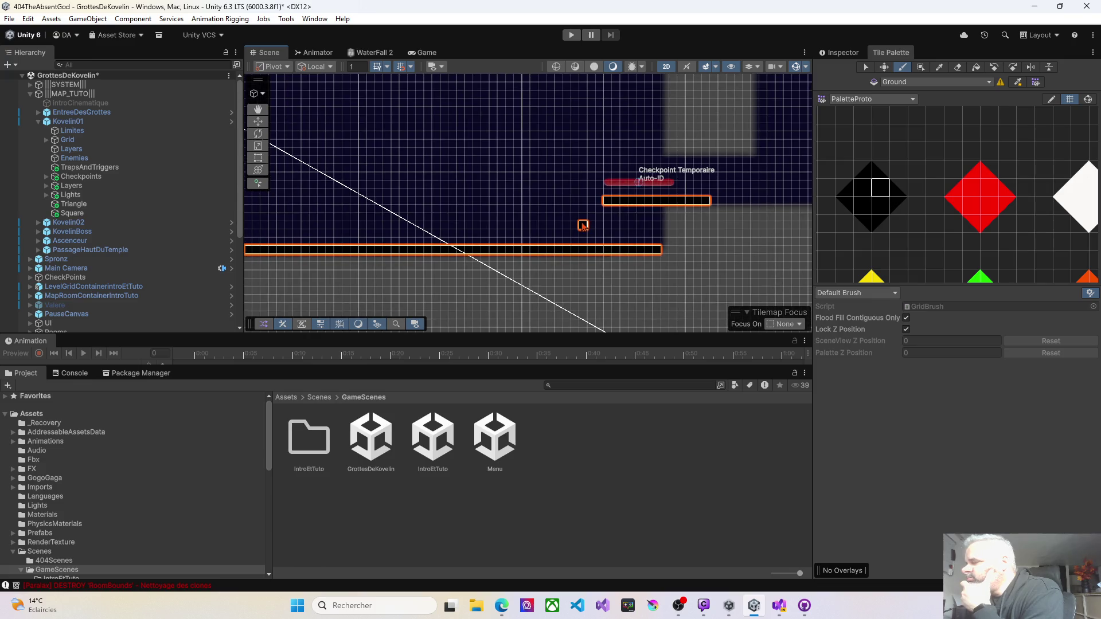
scroll(584, 225, "up", 5)
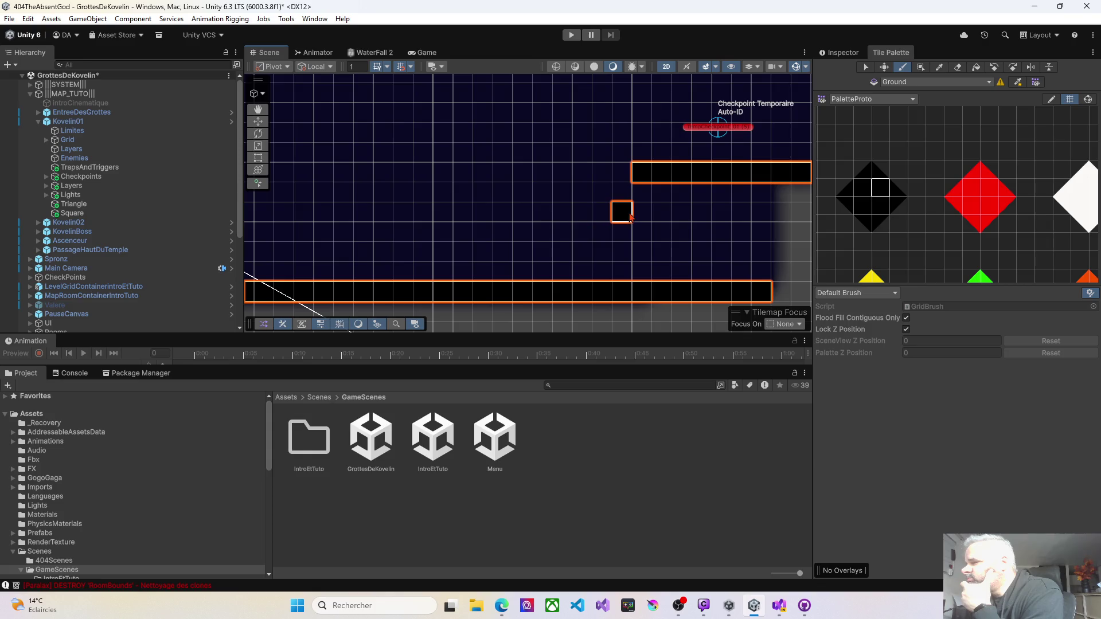
left_click_drag(631, 216, 577, 213)
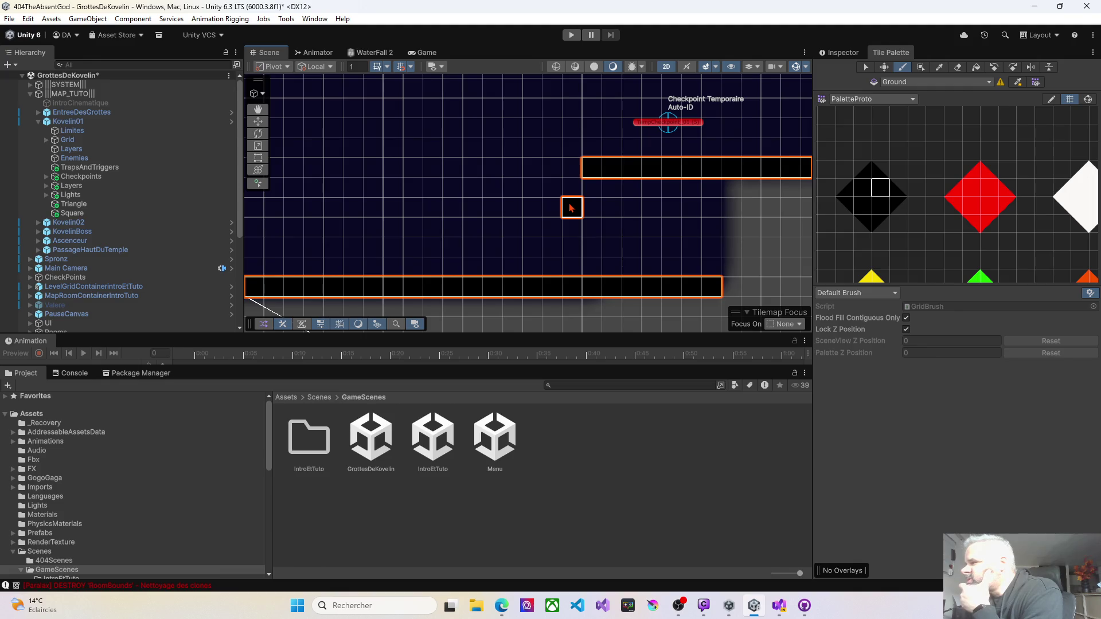
scroll(570, 207, "down", 6)
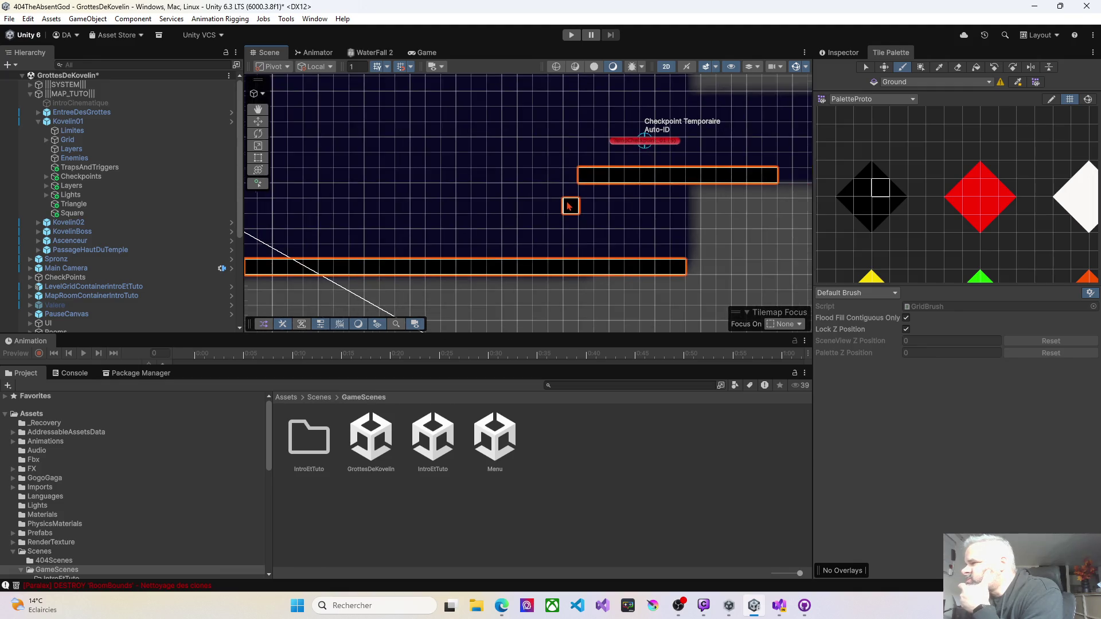
scroll(568, 203, "down", 8)
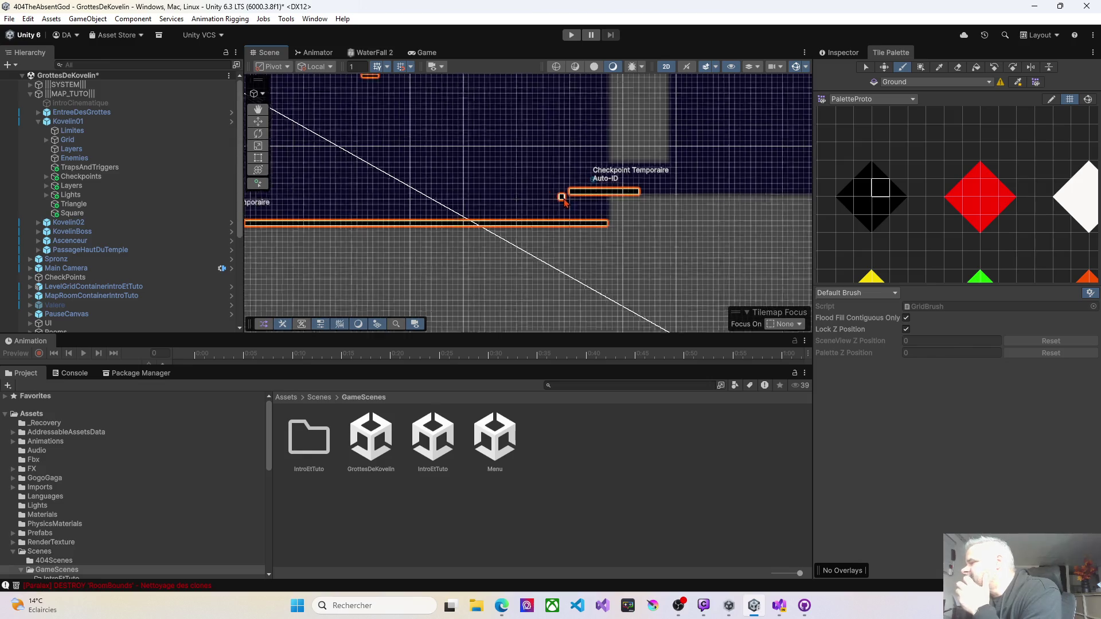
scroll(563, 201, "down", 8)
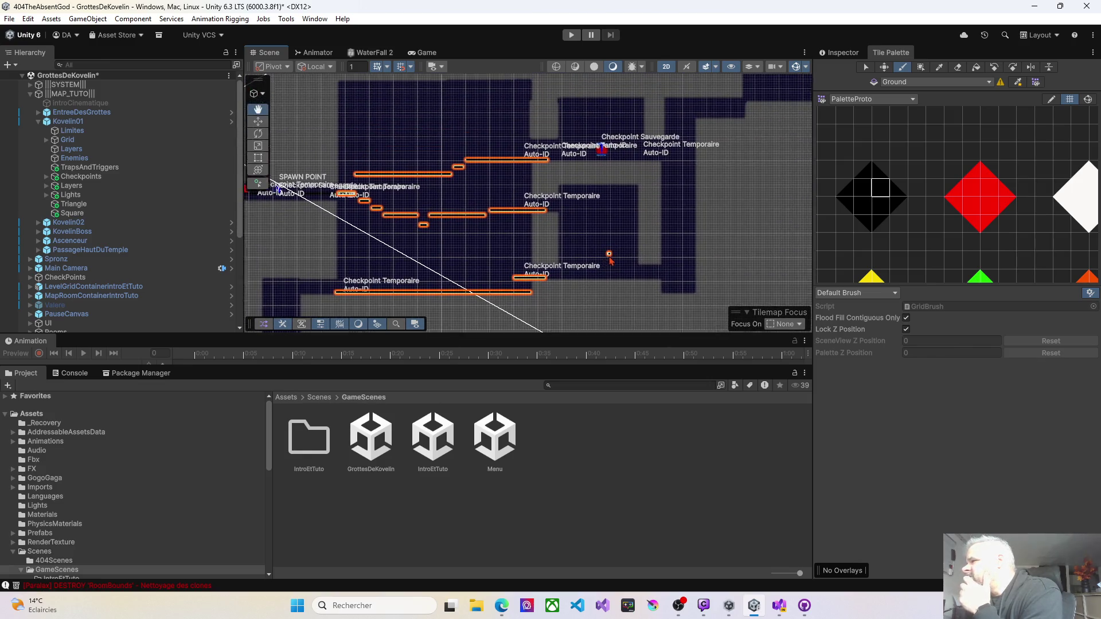
scroll(611, 228, "down", 3)
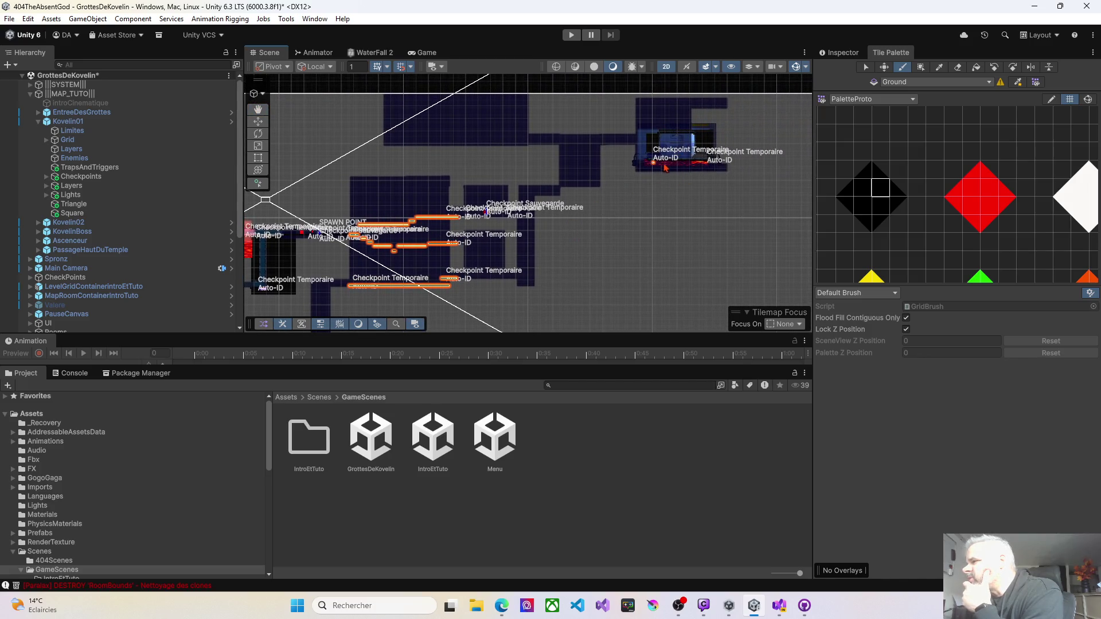
mouse_move(635, 154)
left_mouse_down()
mouse_move(592, 199)
mouse_move(511, 187)
left_mouse_up()
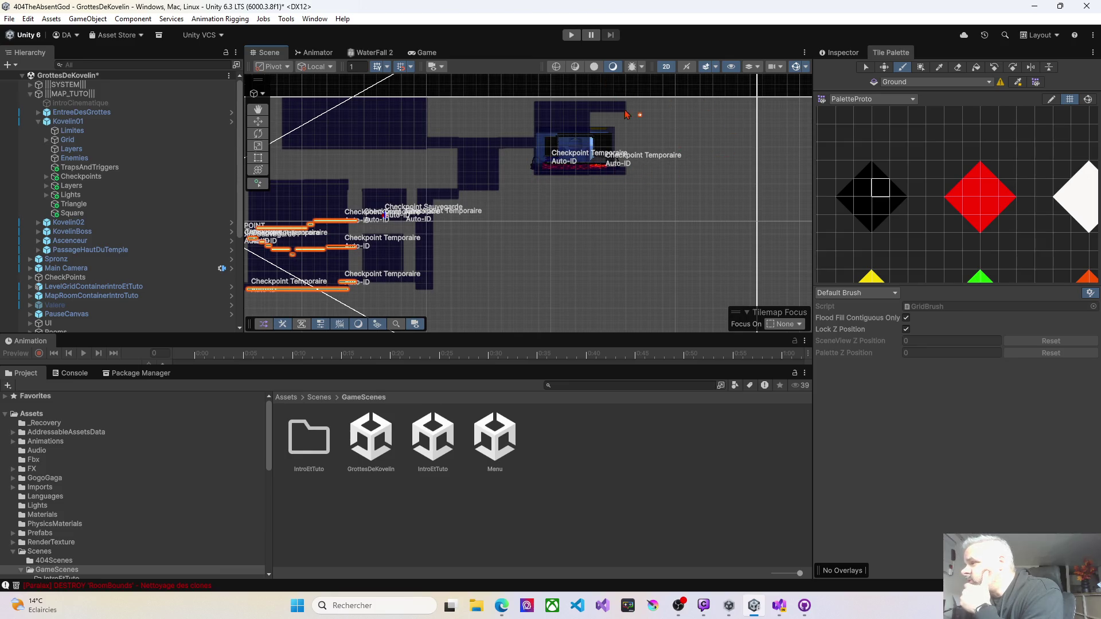
left_click_drag(483, 183, 554, 253)
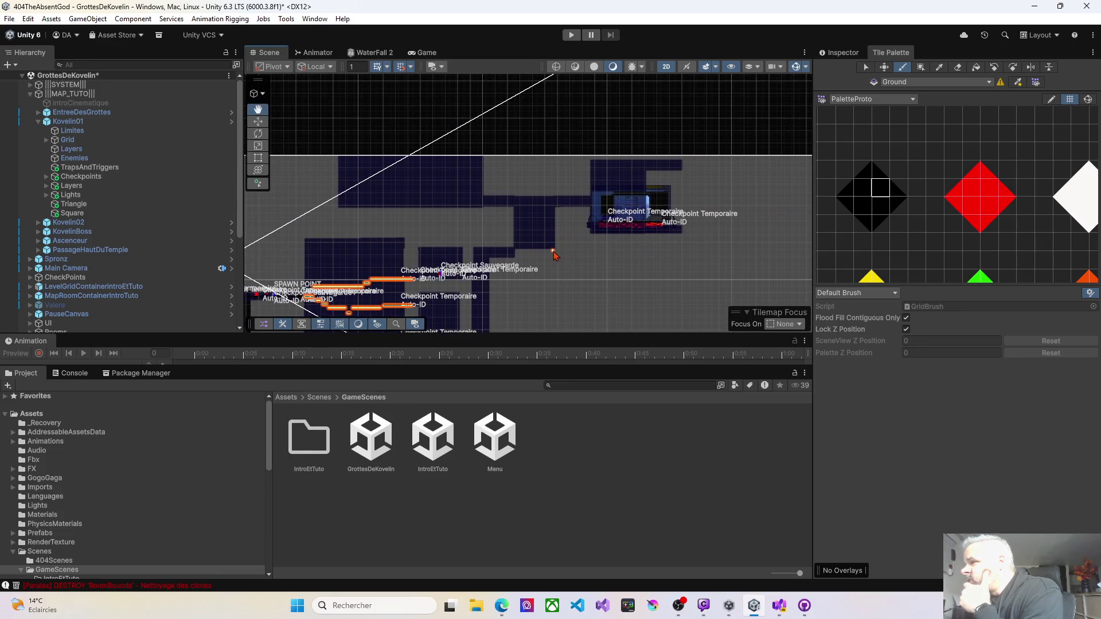
scroll(635, 261, "up", 5)
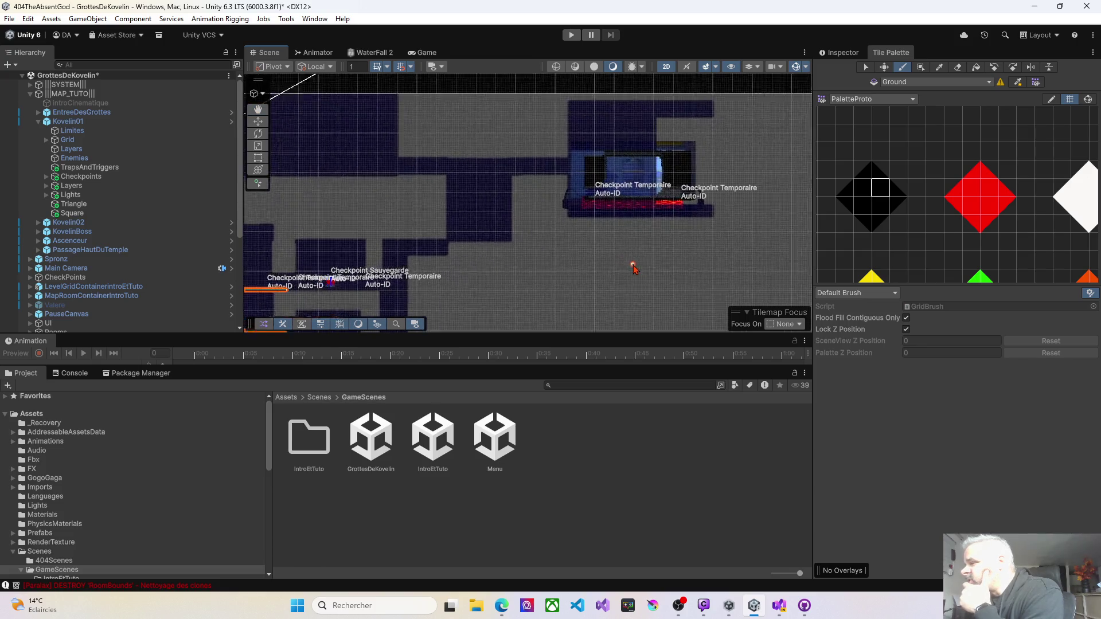
left_click_drag(634, 254, 593, 197)
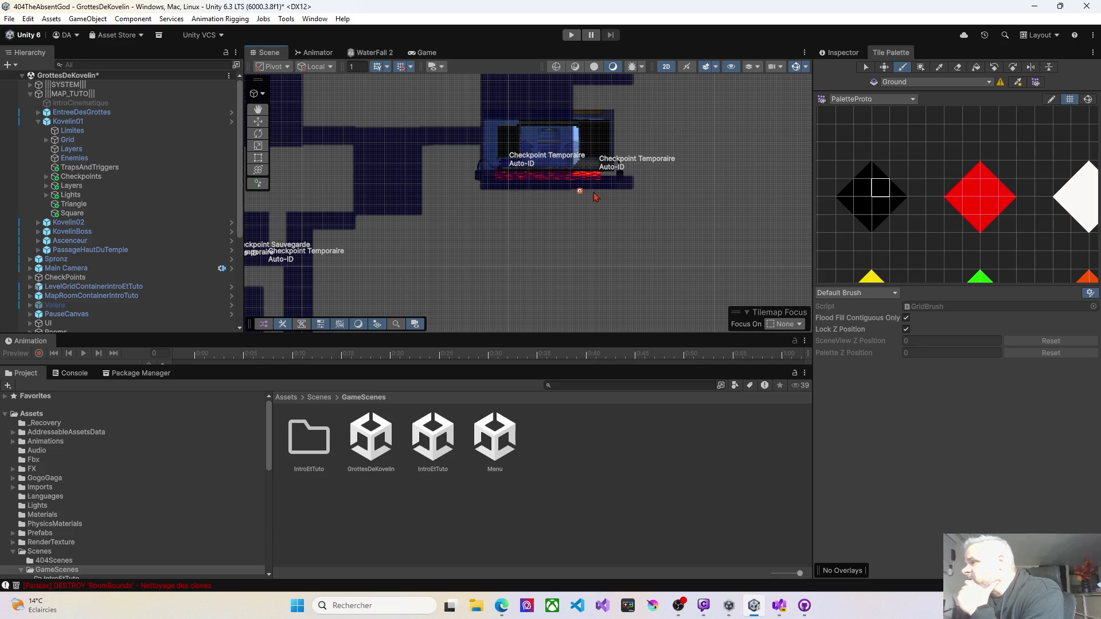
scroll(571, 166, "down", 3)
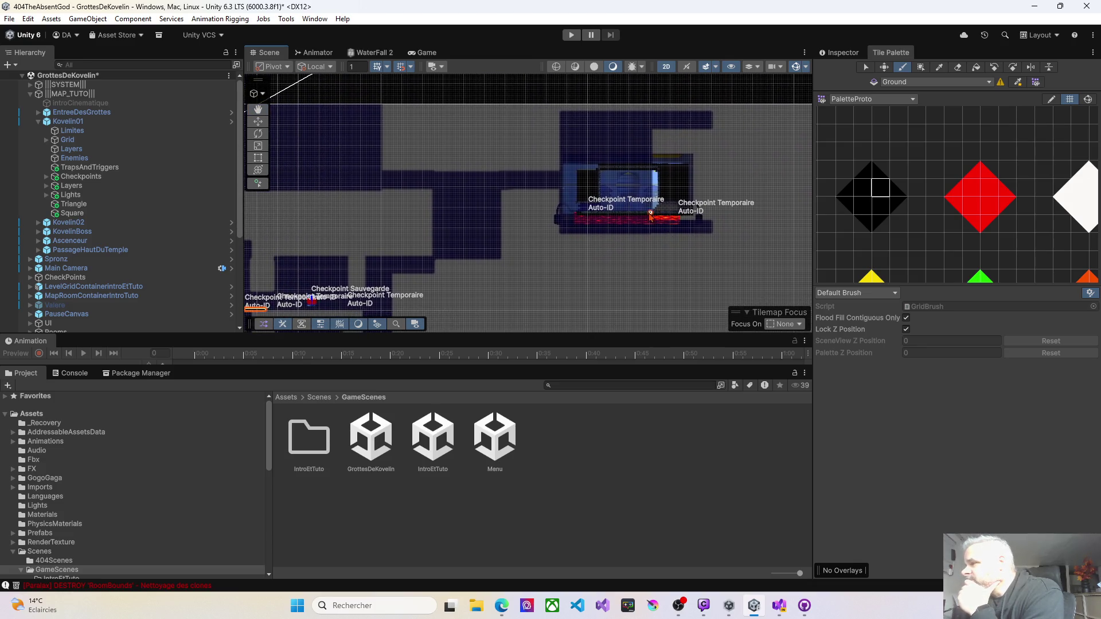
scroll(543, 250, "up", 3)
scroll(544, 250, "down", 3)
scroll(586, 228, "up", 3)
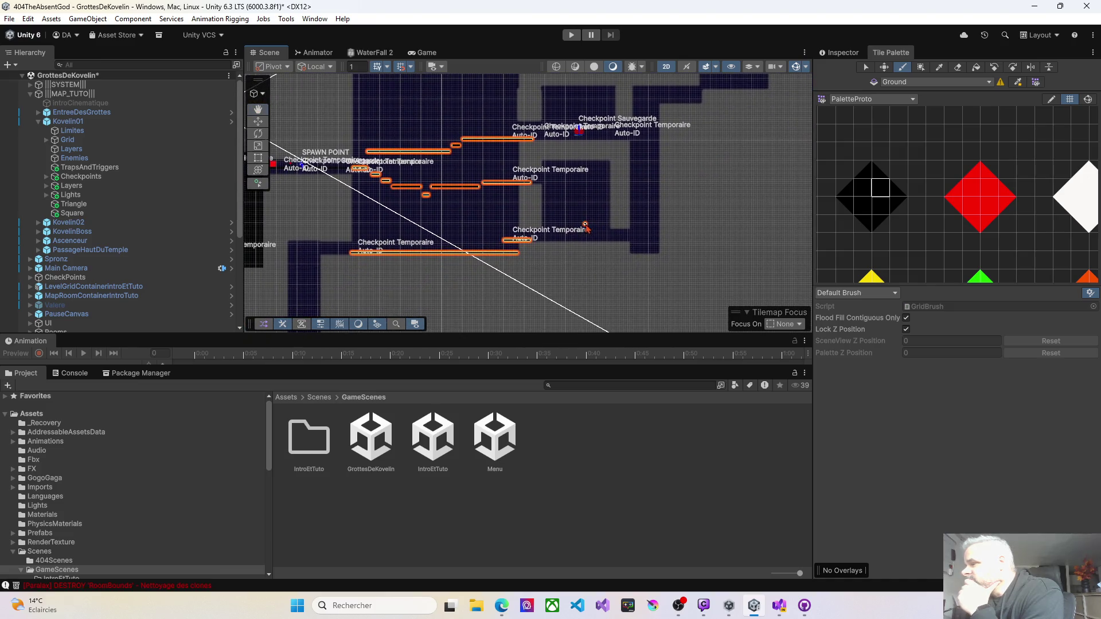
scroll(552, 246, "down", 3)
scroll(519, 250, "up", 3)
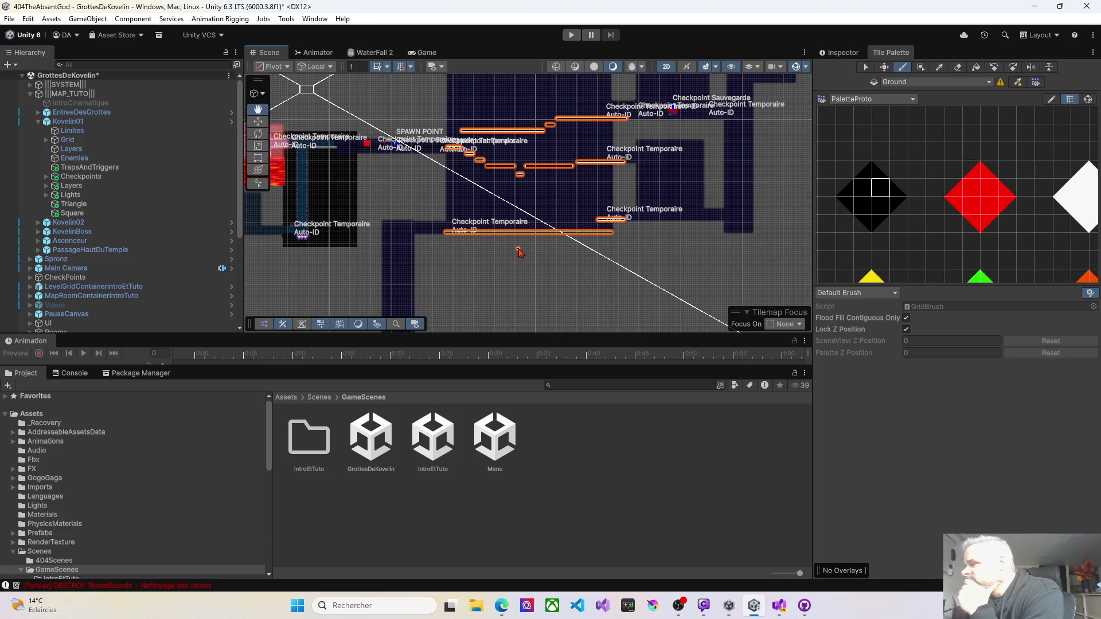
scroll(518, 250, "down", 3)
scroll(522, 310, "up", 5)
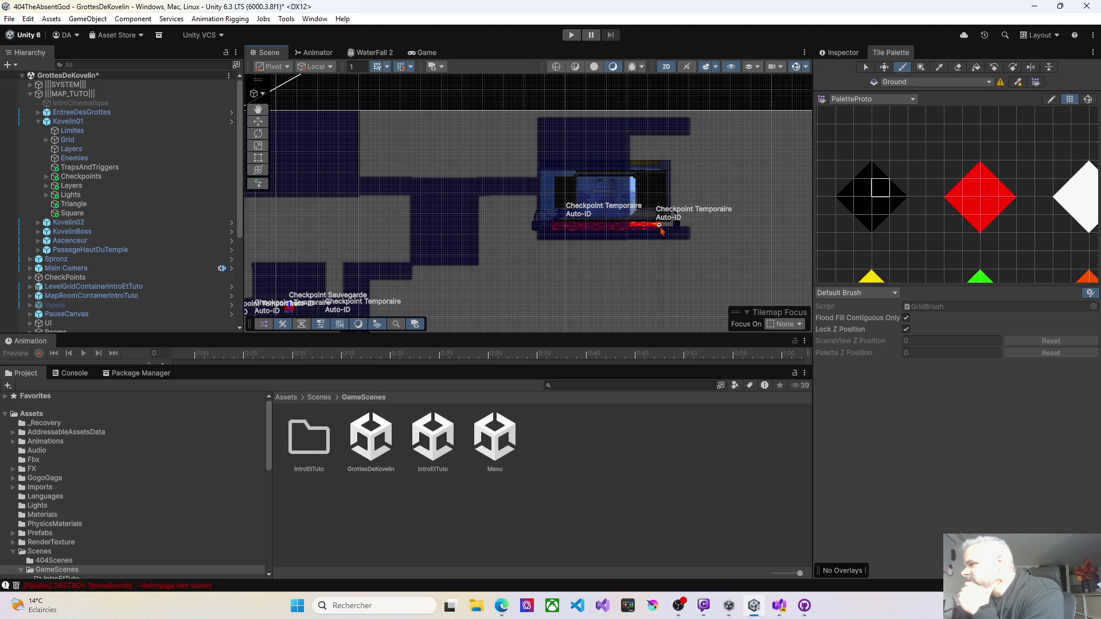
scroll(561, 266, "down", 5)
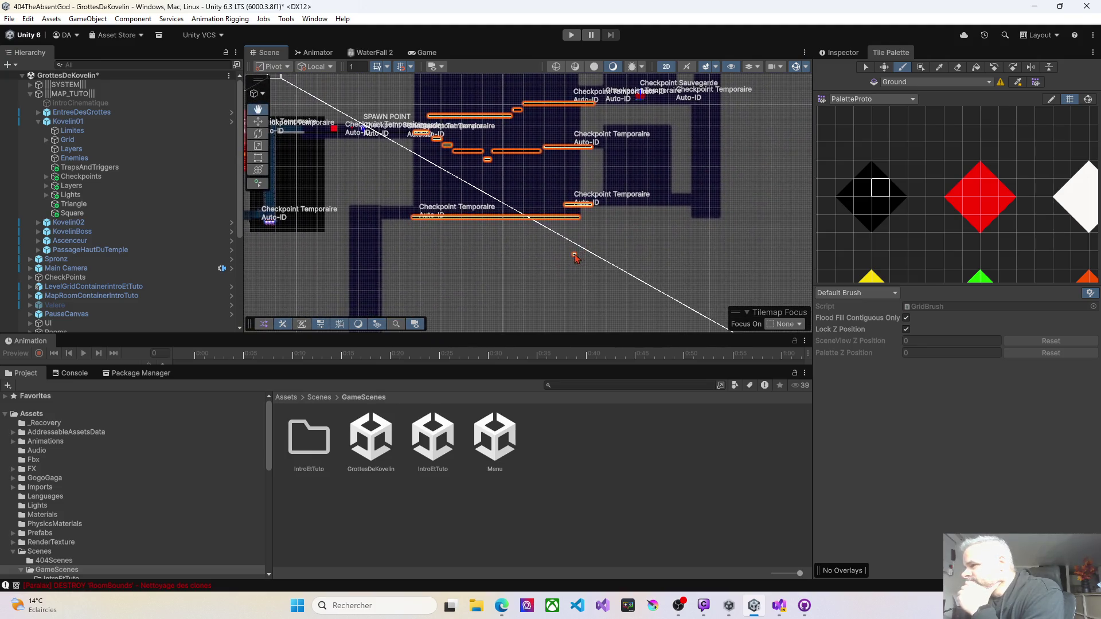
Zoom in on the small cave platform and widen it with extra ground tiles.
scroll(403, 243, "up", 2)
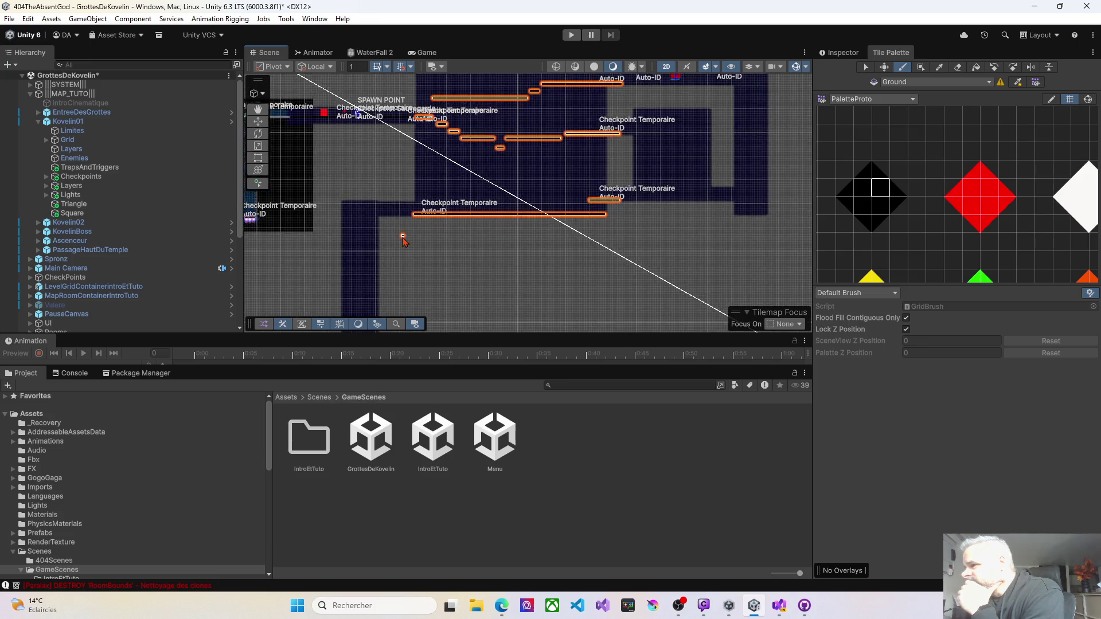
scroll(492, 257, "up", 6)
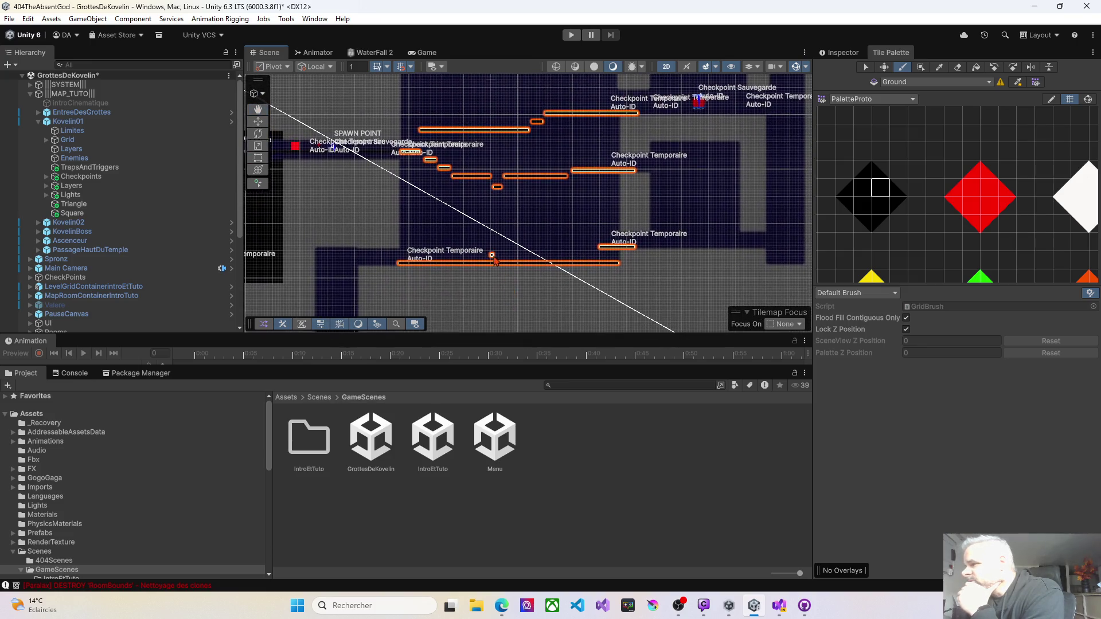
scroll(494, 260, "up", 2)
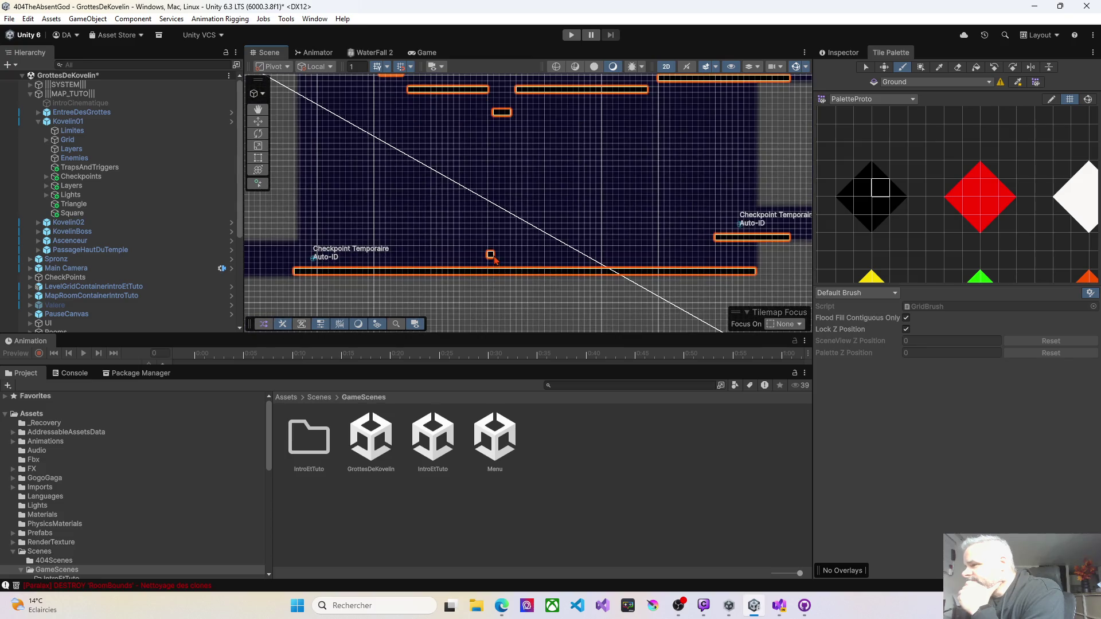
scroll(475, 195, "up", 2)
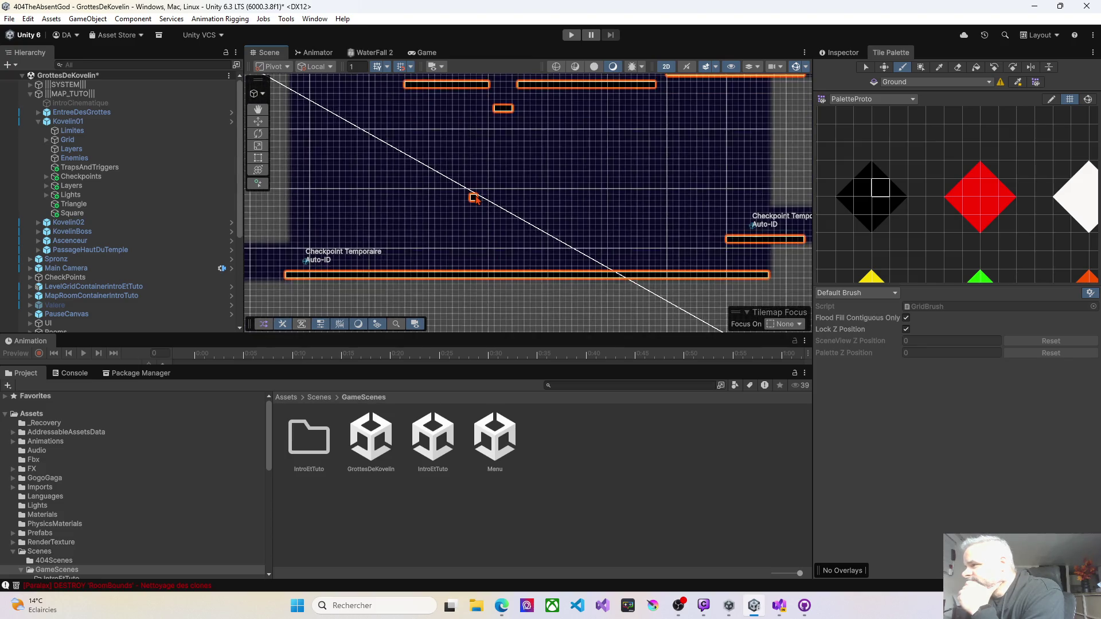
left_click_drag(482, 197, 519, 242)
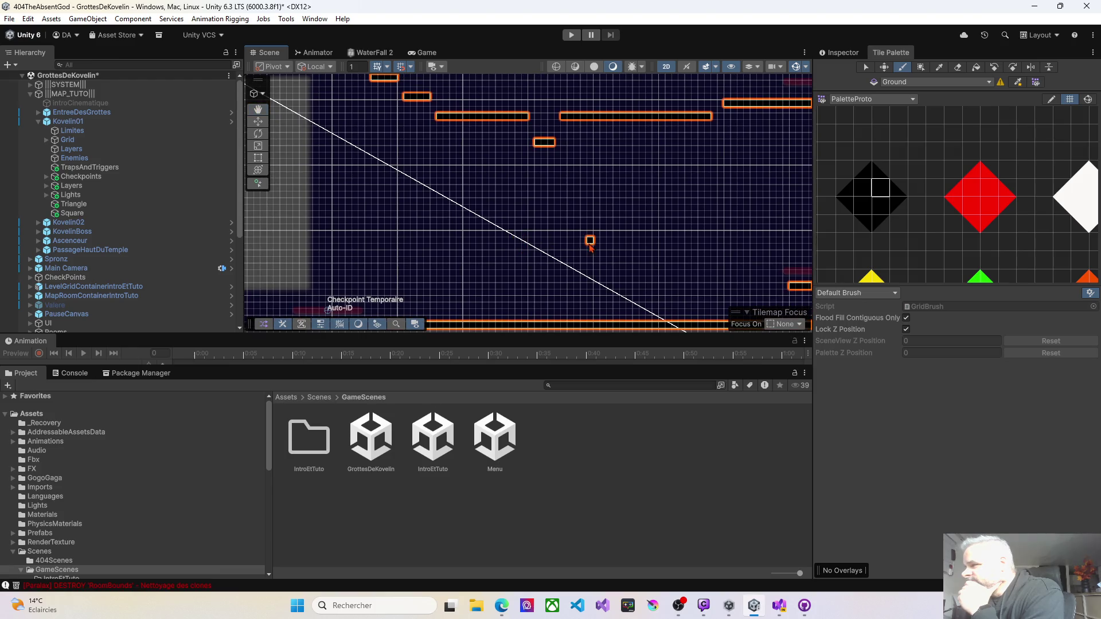
mouse_move(590, 242)
left_mouse_down()
mouse_move(487, 214)
mouse_move(573, 231)
left_mouse_up()
scroll(546, 224, "up", 2)
scroll(561, 227, "up", 2)
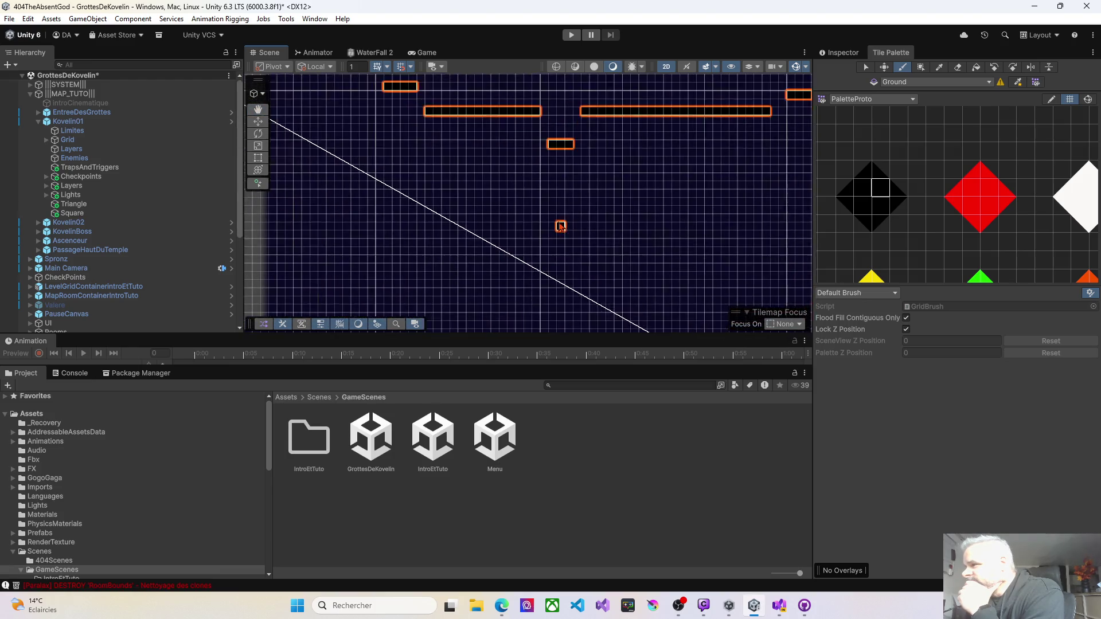
scroll(561, 226, "up", 2)
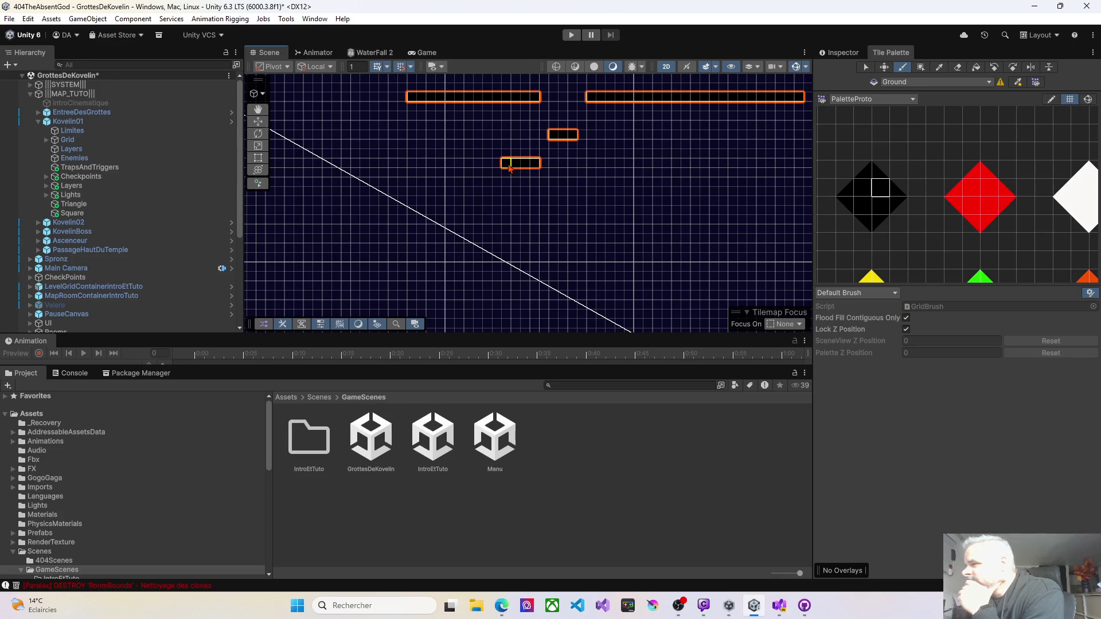
mouse_move(510, 167)
left_mouse_down()
mouse_move(397, 168)
mouse_move(518, 198)
mouse_move(572, 179)
left_mouse_up()
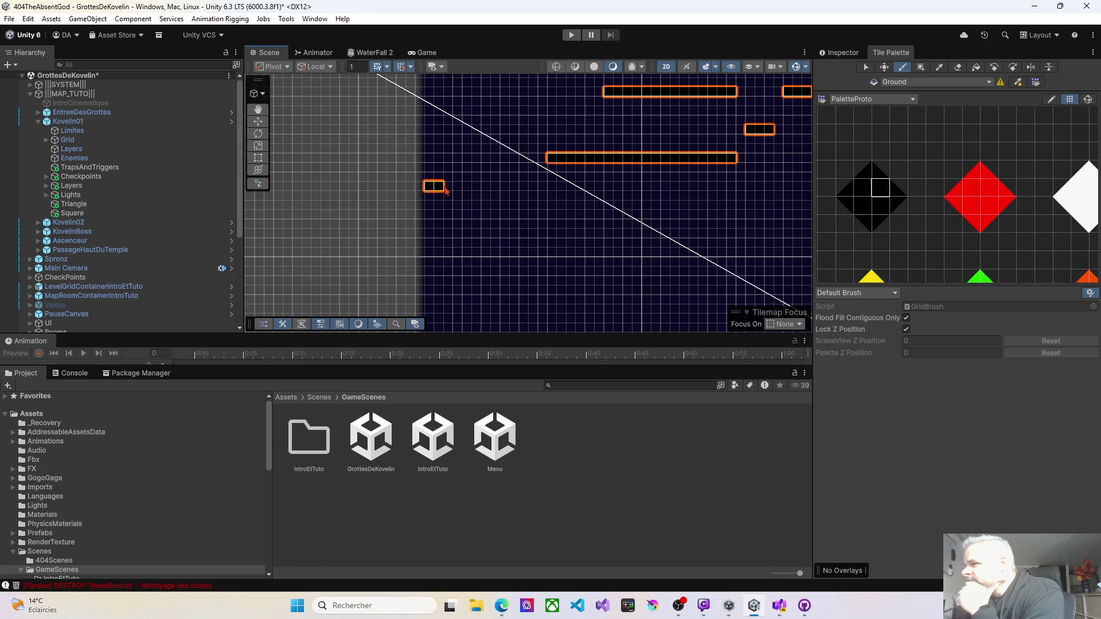
Paint a new short ground platform in the gap and start playtesting.
left_click_drag(446, 191, 498, 191)
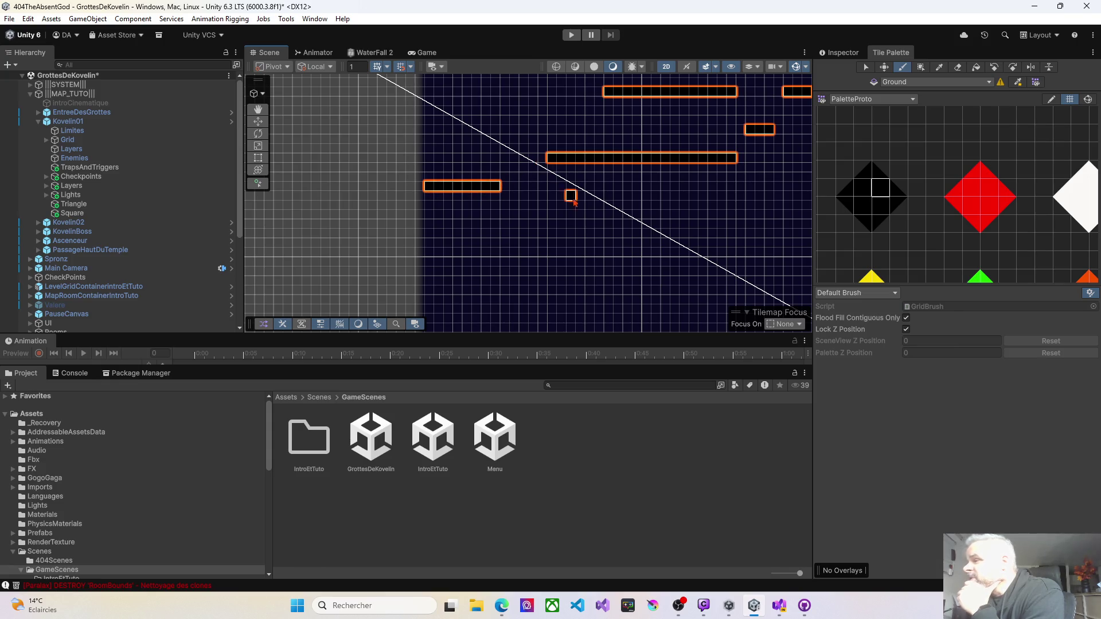
scroll(590, 221, "down", 3)
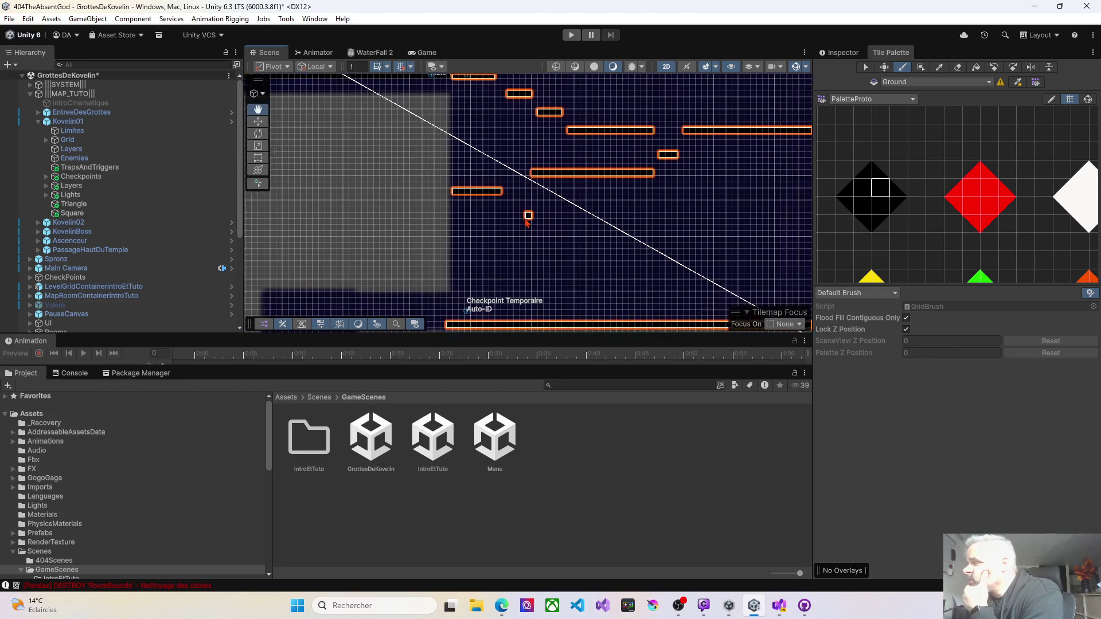
left_click(572, 36)
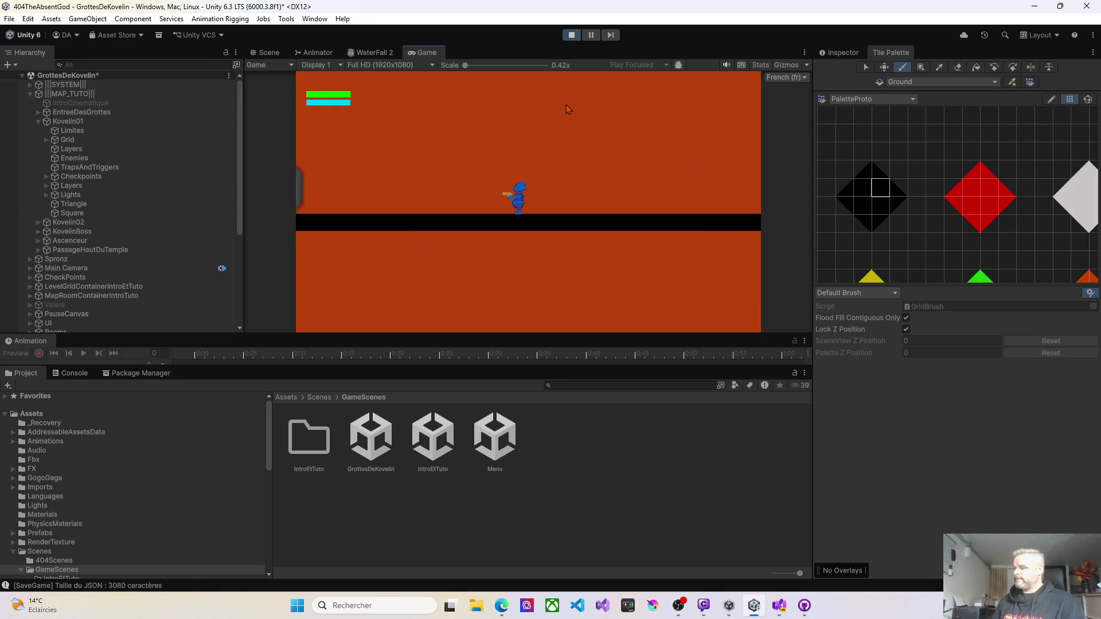
Run the character right through the rooms, dropping onto the long platform.
key("d")
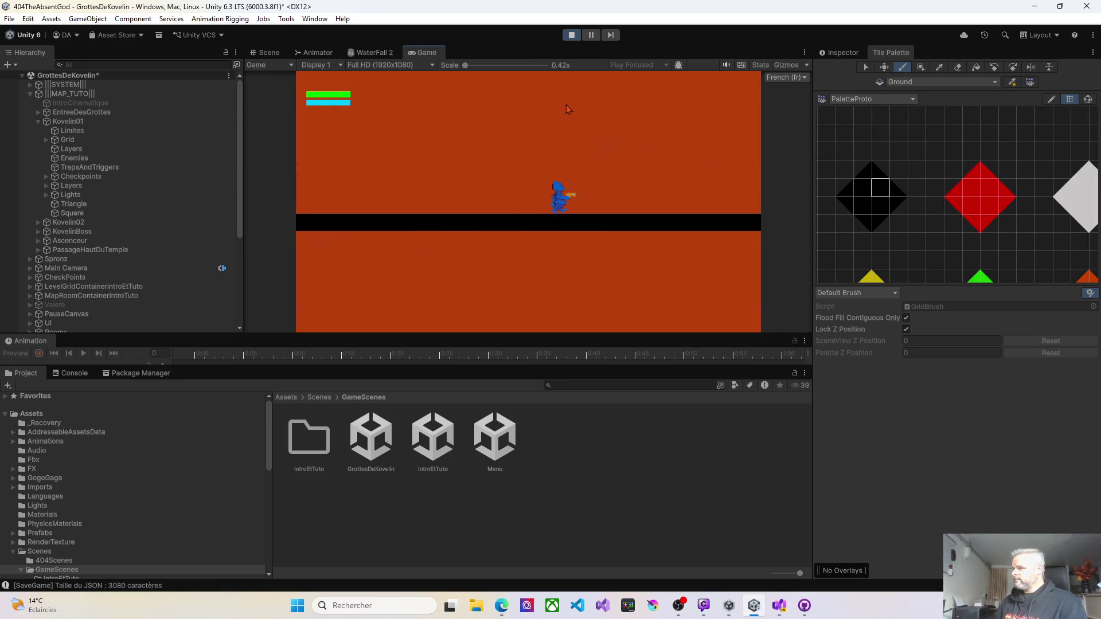
key("d")
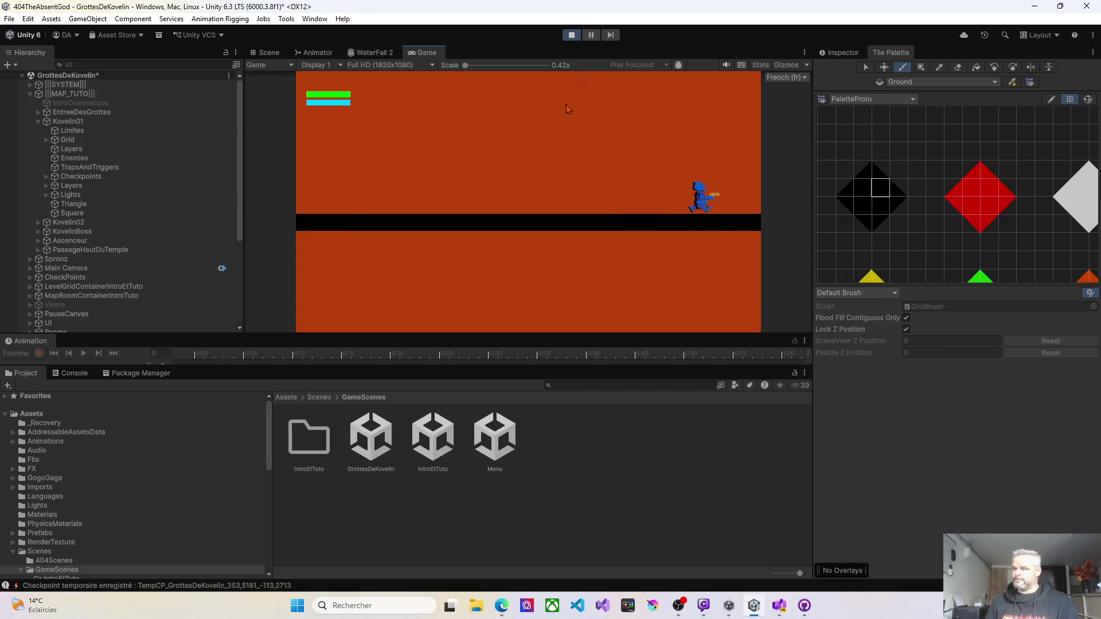
key("d")
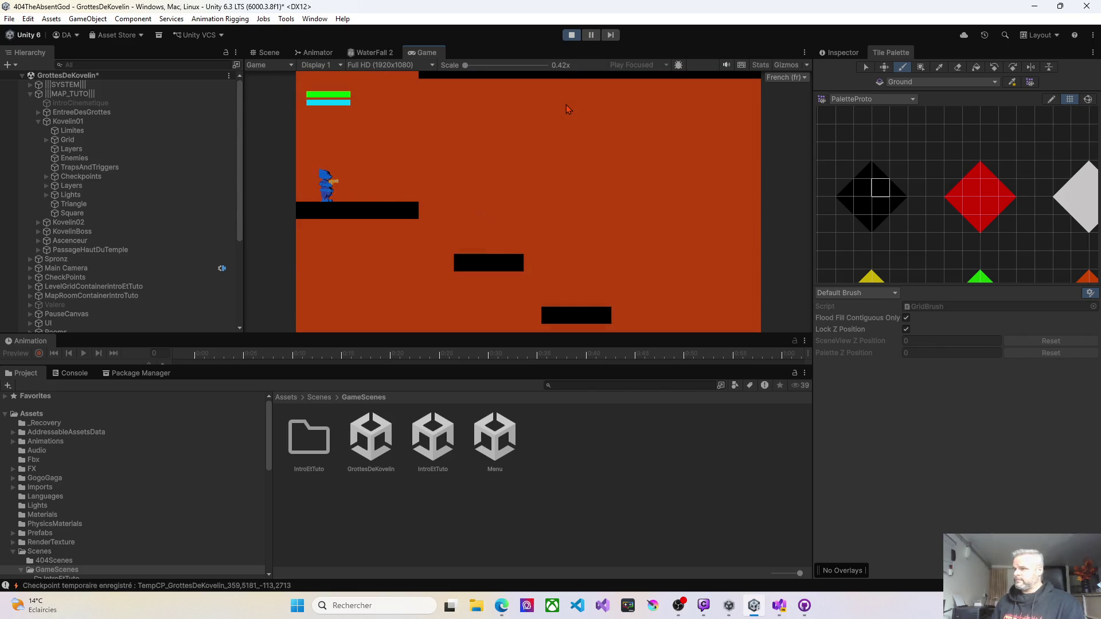
key("d")
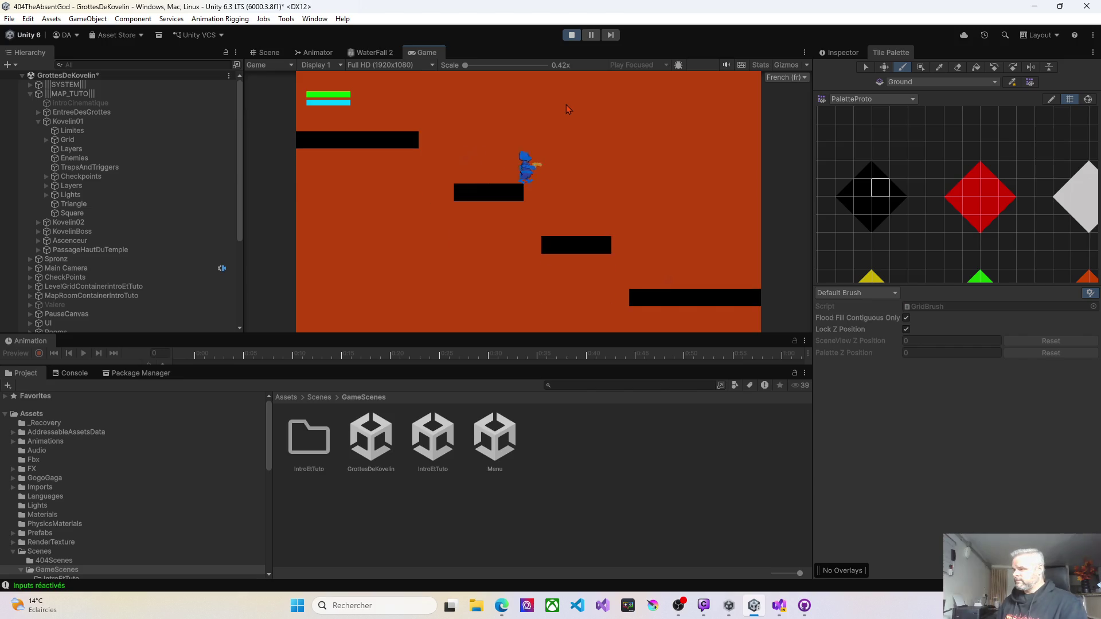
key("d")
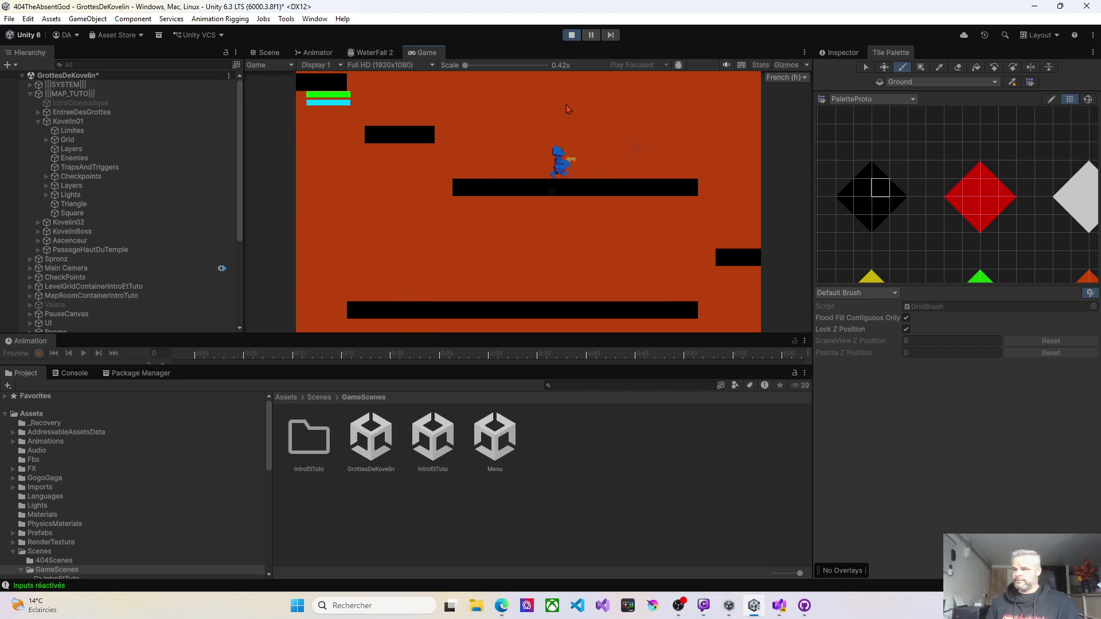
key("d")
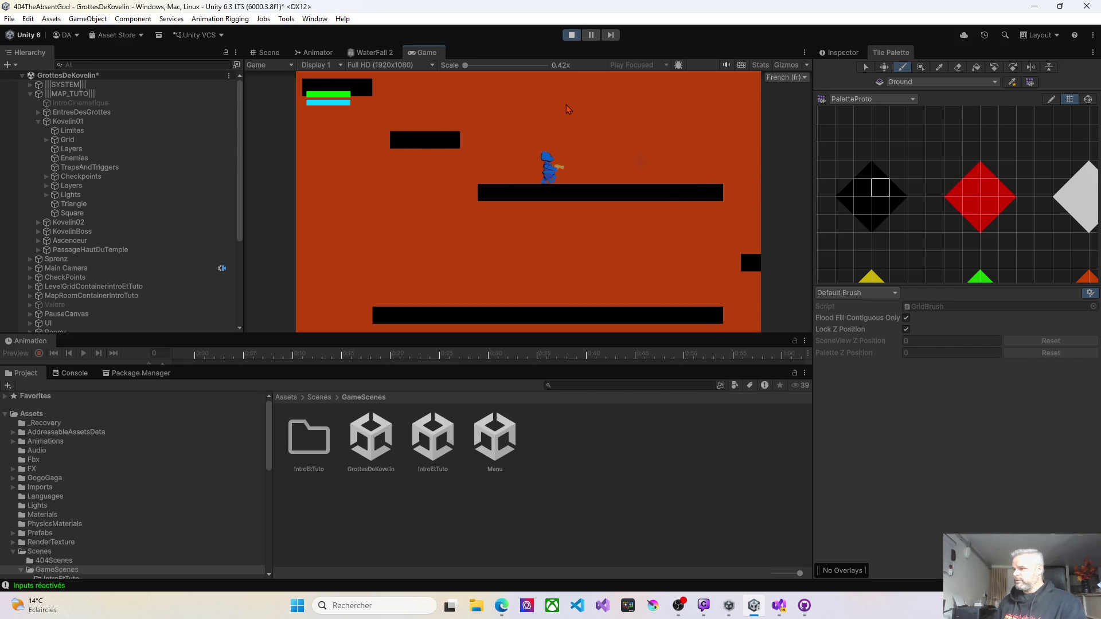
key("d")
key("a")
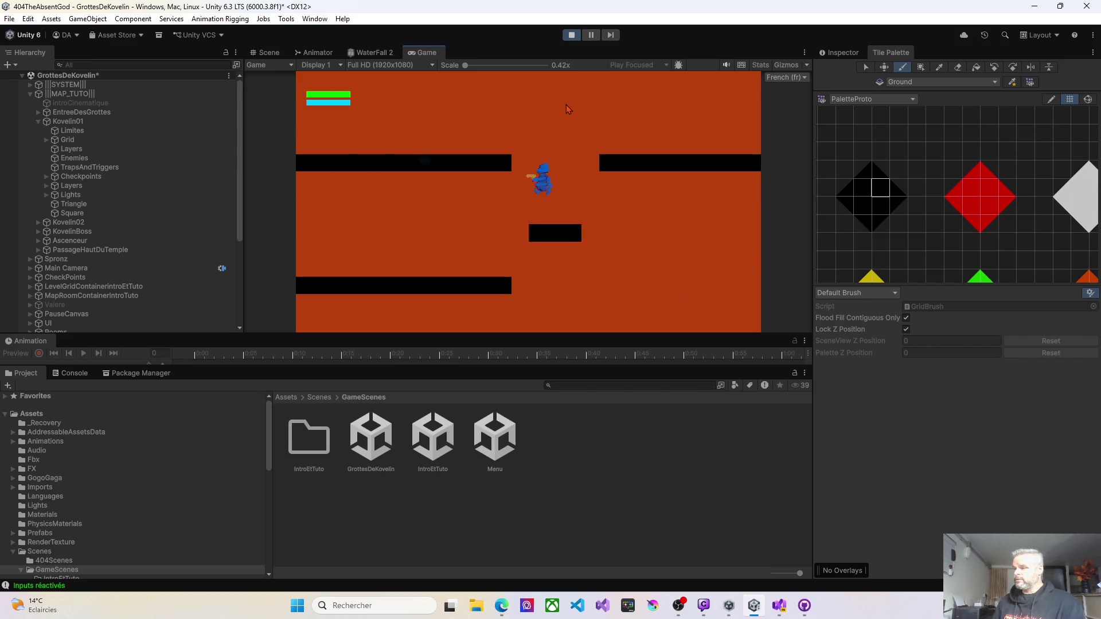
key("a")
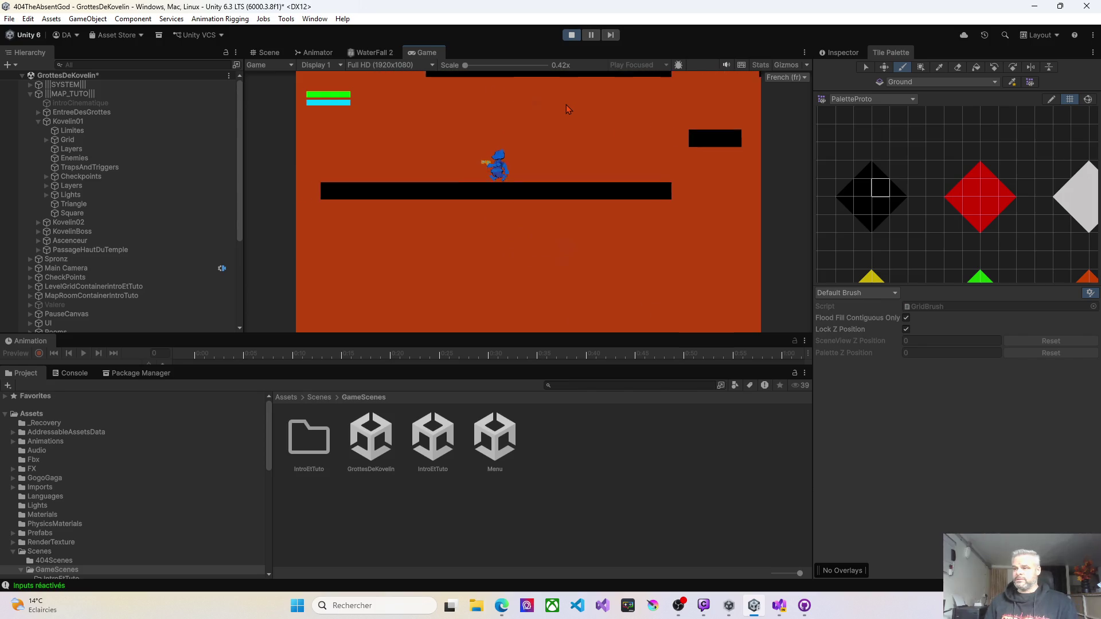
key("d")
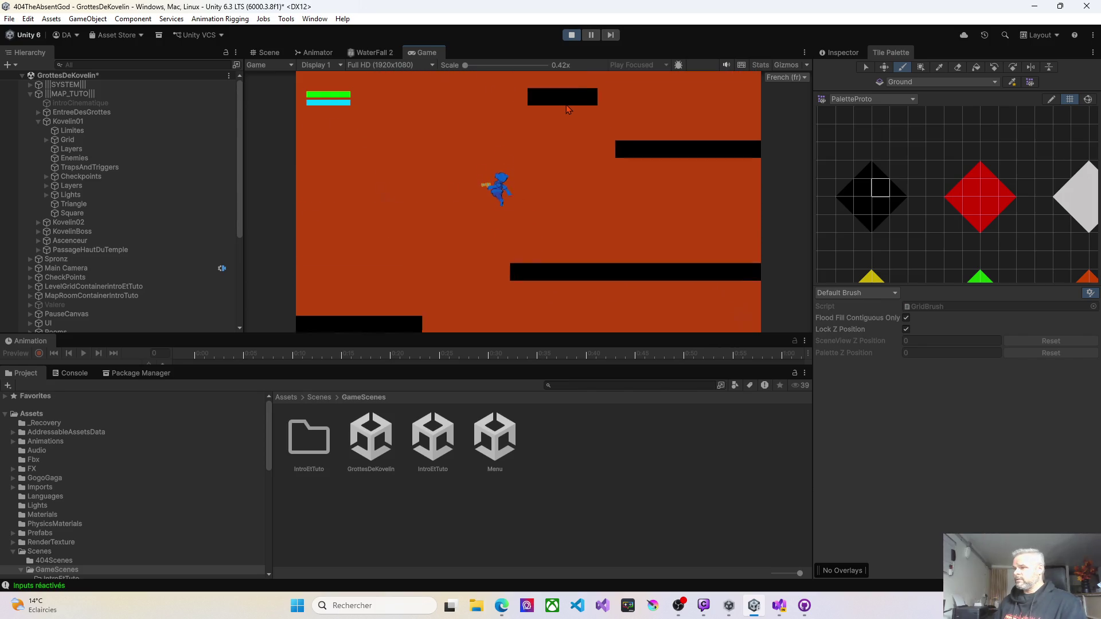
Jump back and forth between the new short ledge and the long platform, then stop playtesting.
key("a")
key("space")
key("d")
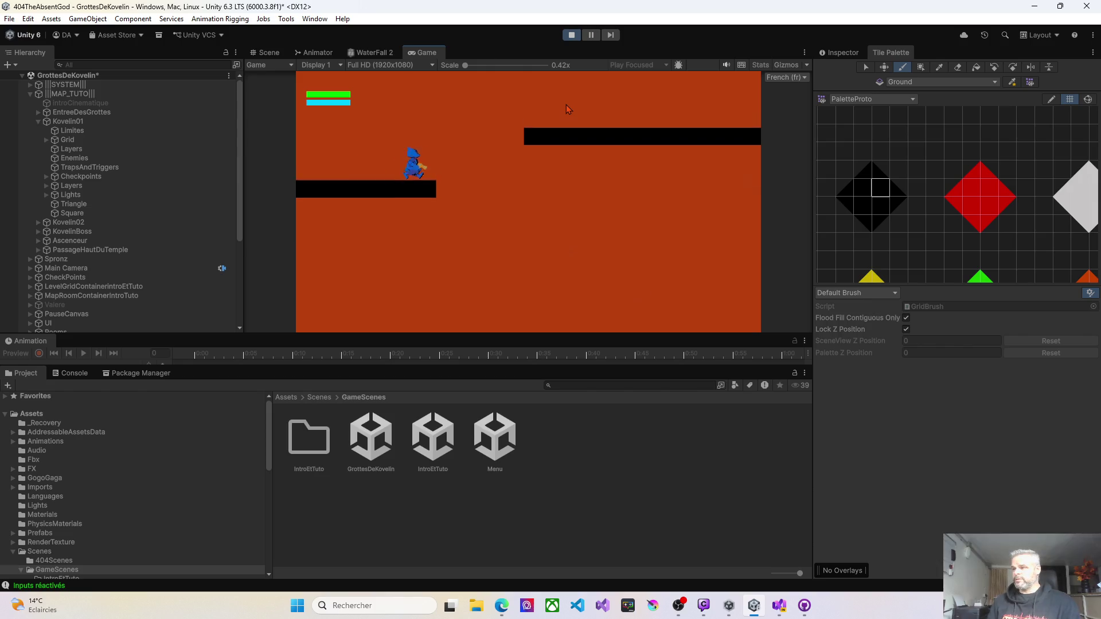
key("space")
key("a")
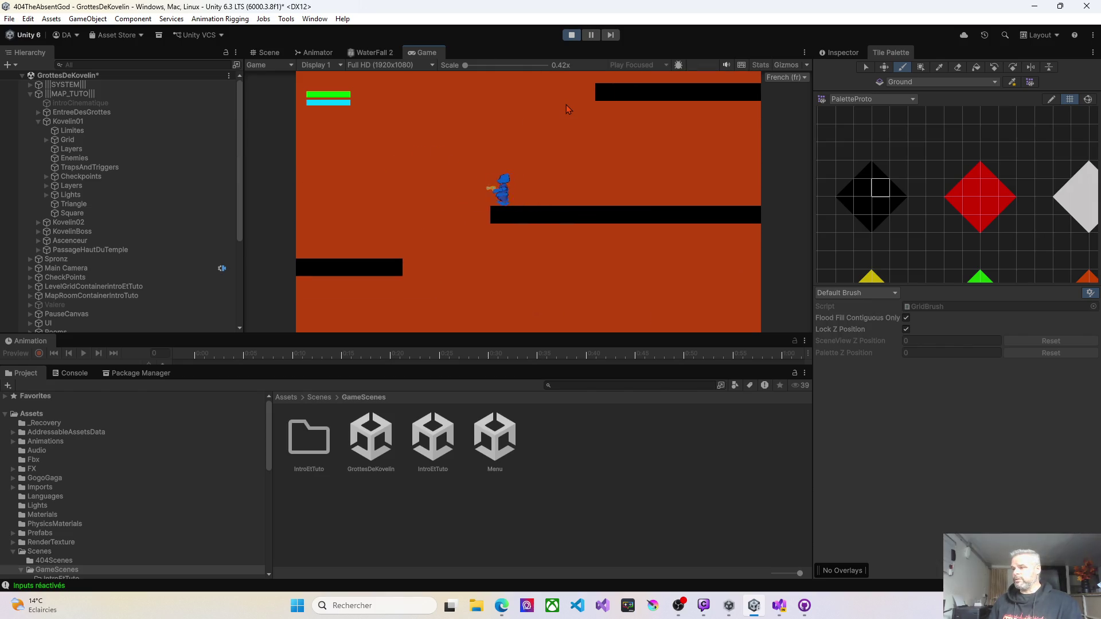
key("space")
key("d")
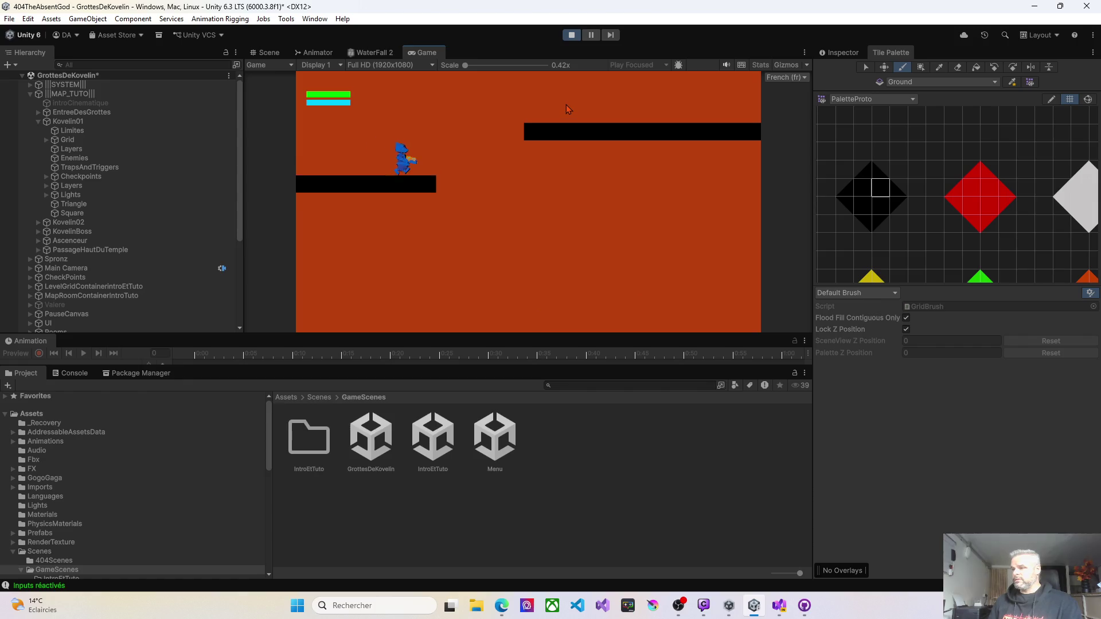
key("space")
key("a")
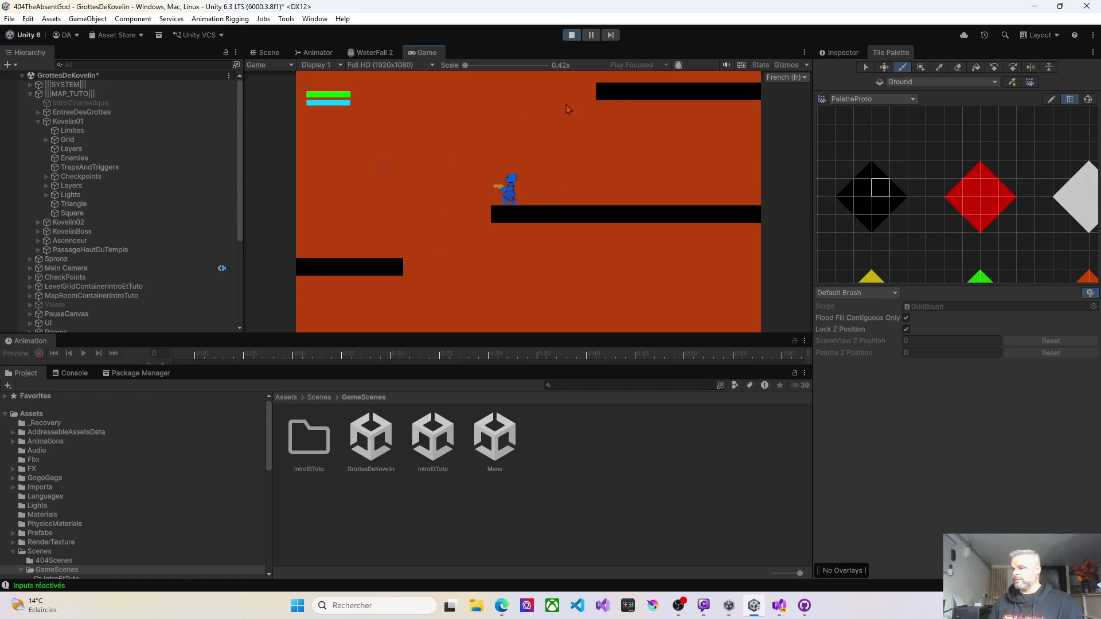
key("space")
key("d")
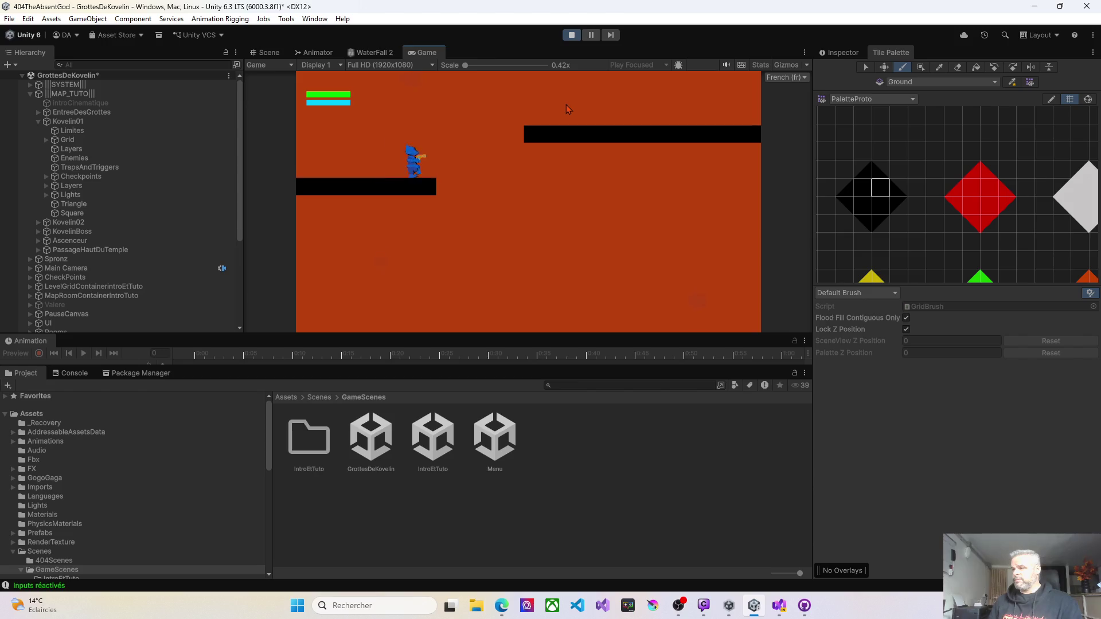
left_click(571, 36)
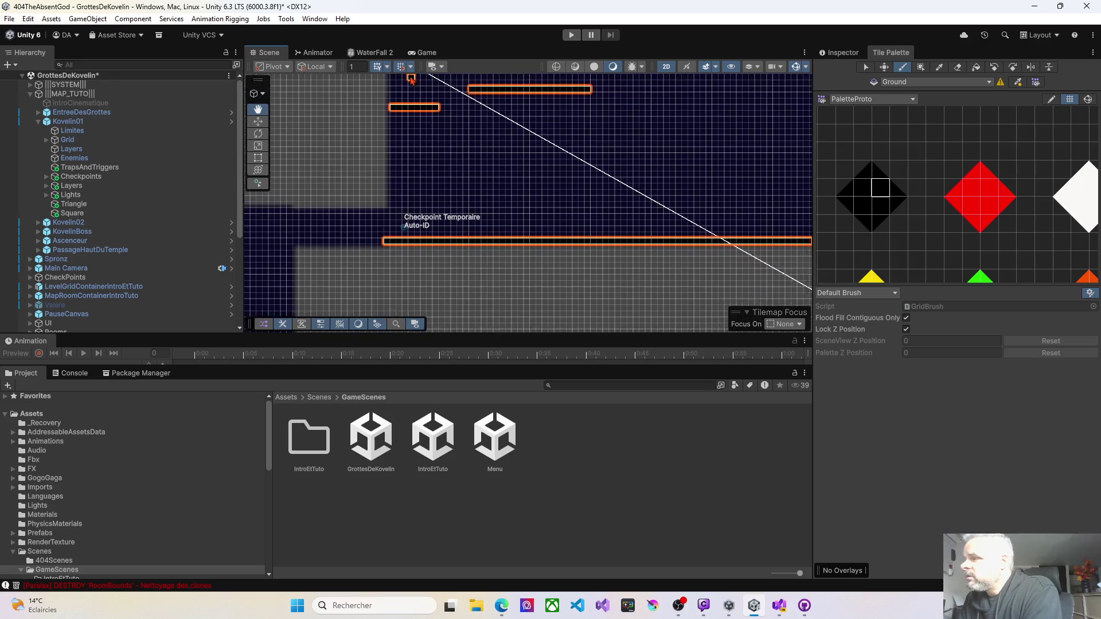
Extend the platform right, erase the stray lower step, and fill the gap into one continuous ledge.
scroll(411, 133, "up", 3)
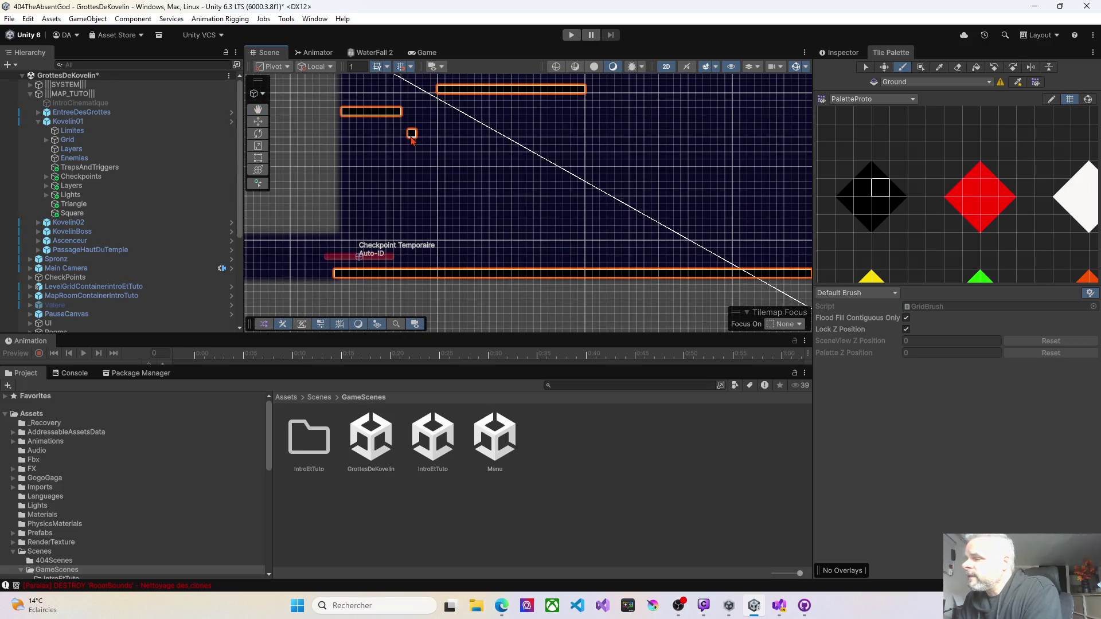
scroll(412, 137, "up", 2)
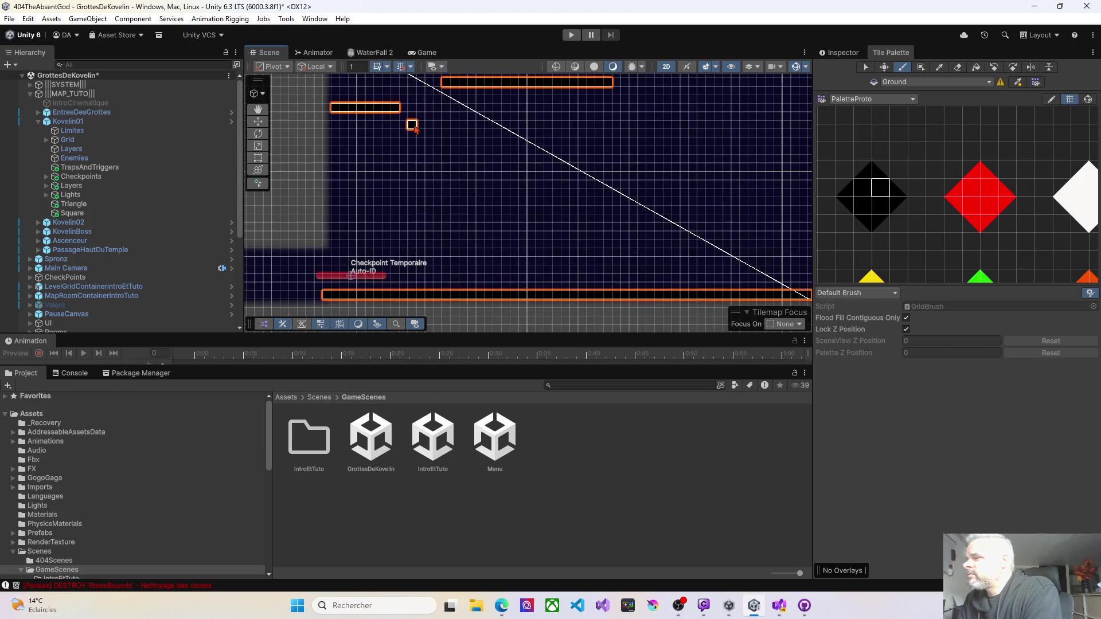
scroll(415, 127, "up", 1)
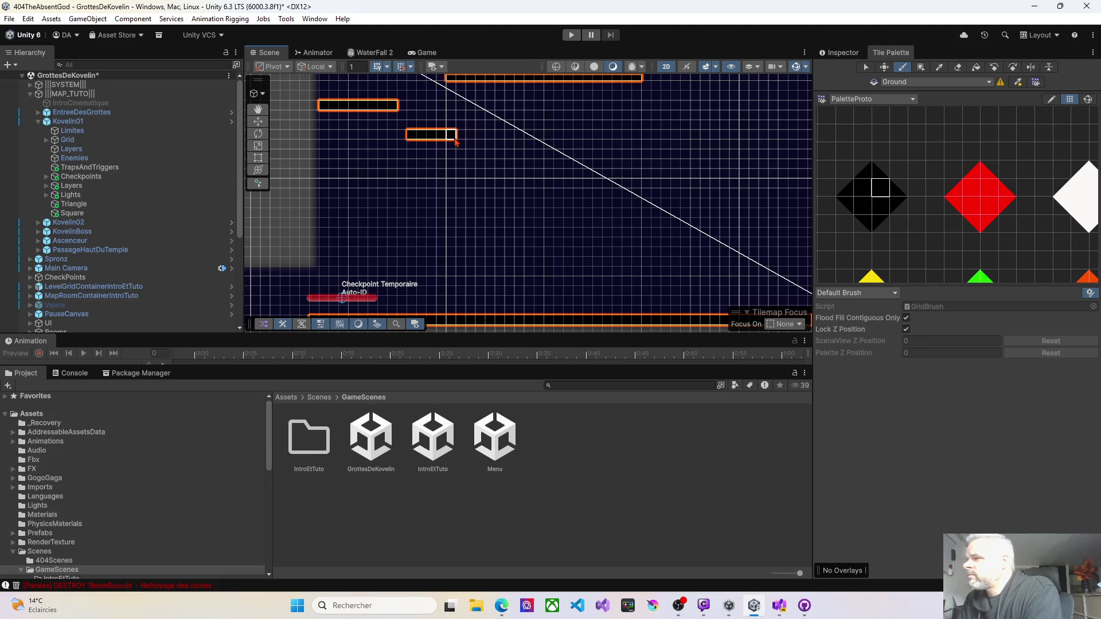
left_click_drag(454, 140, 512, 141)
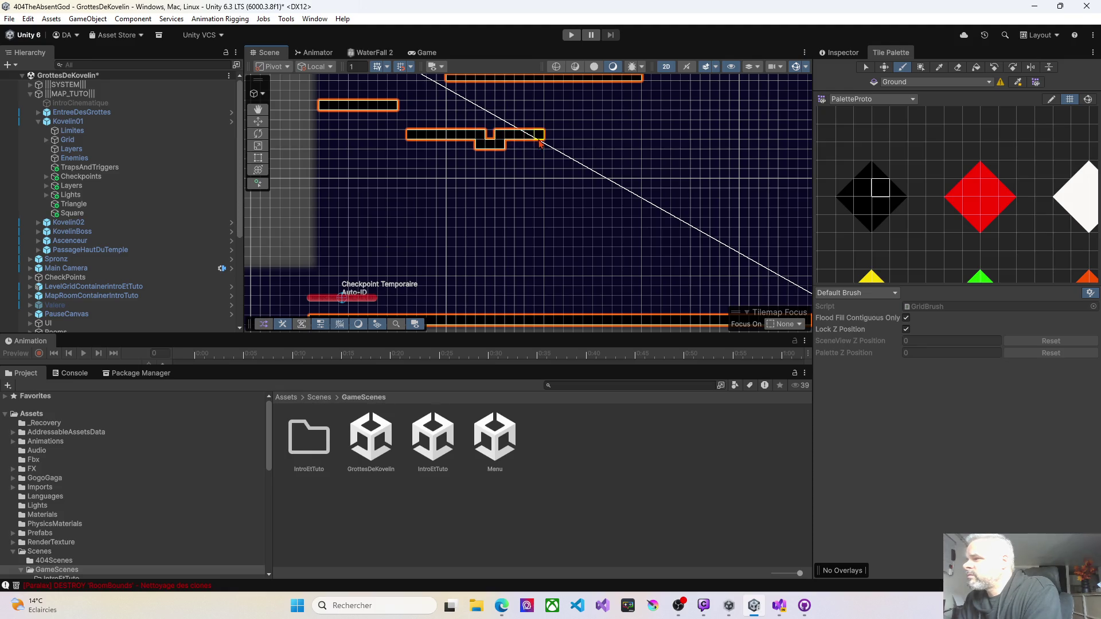
left_click(957, 67)
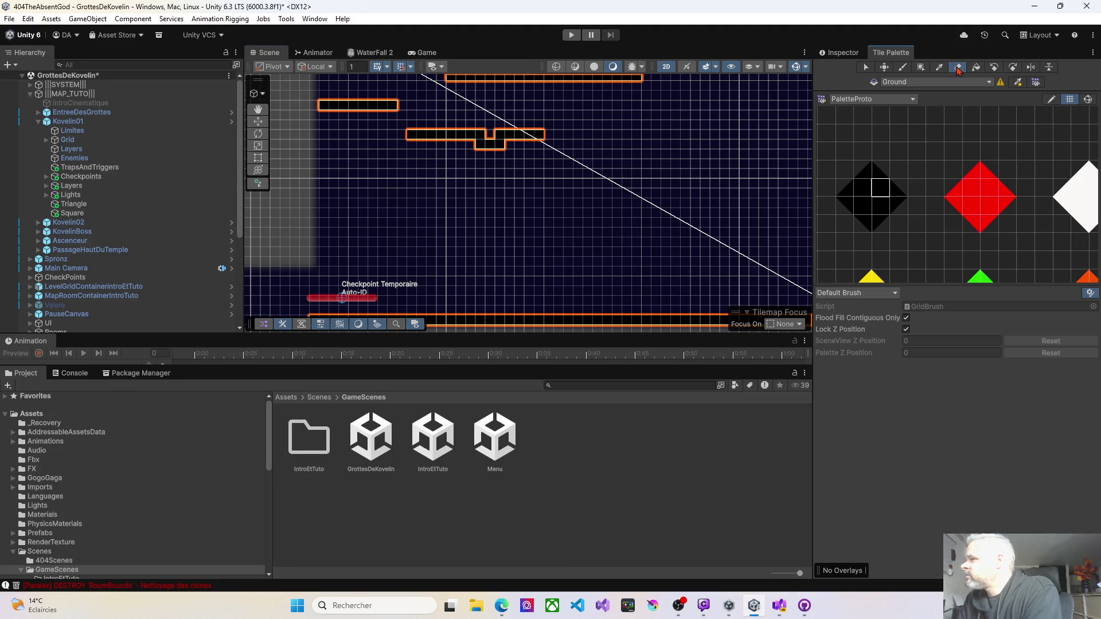
left_click_drag(473, 150, 493, 154)
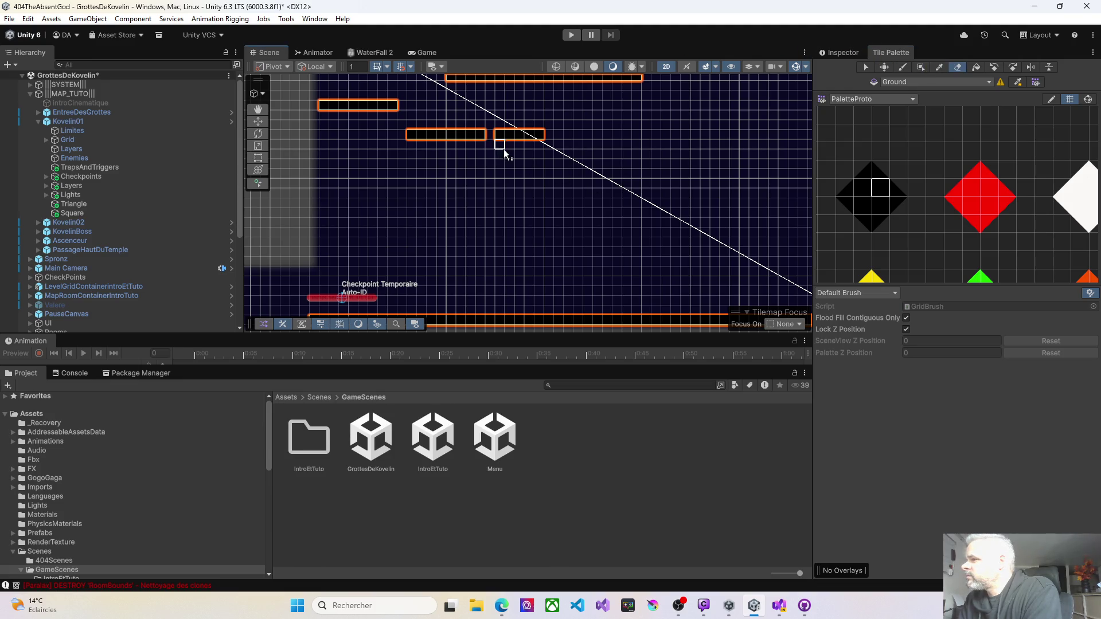
left_click(901, 69)
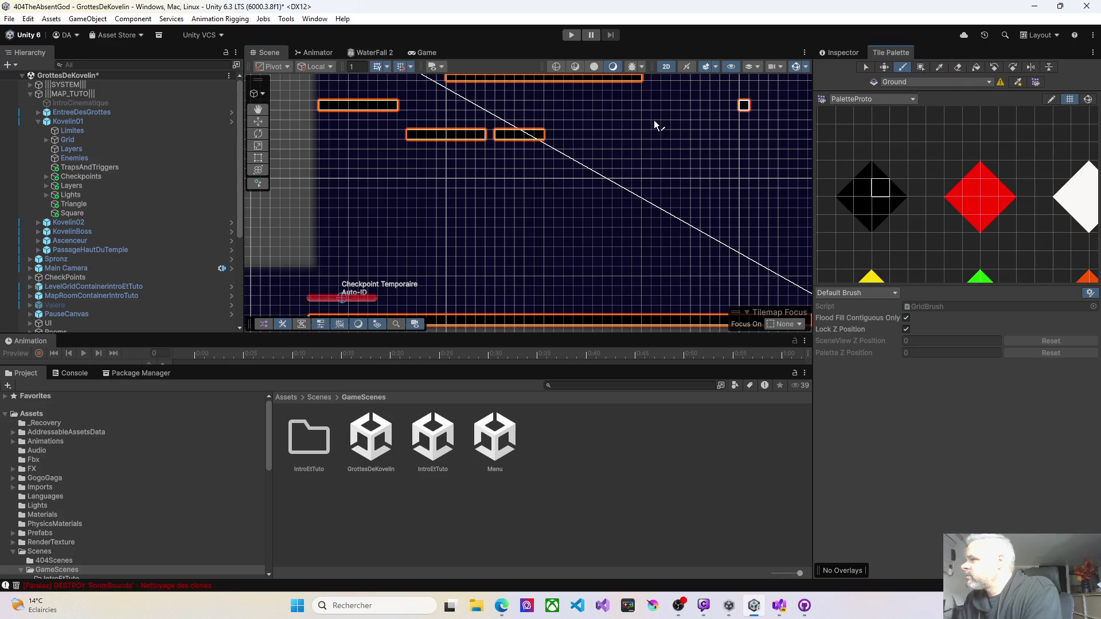
left_click(491, 134)
scroll(592, 208, "down", 2)
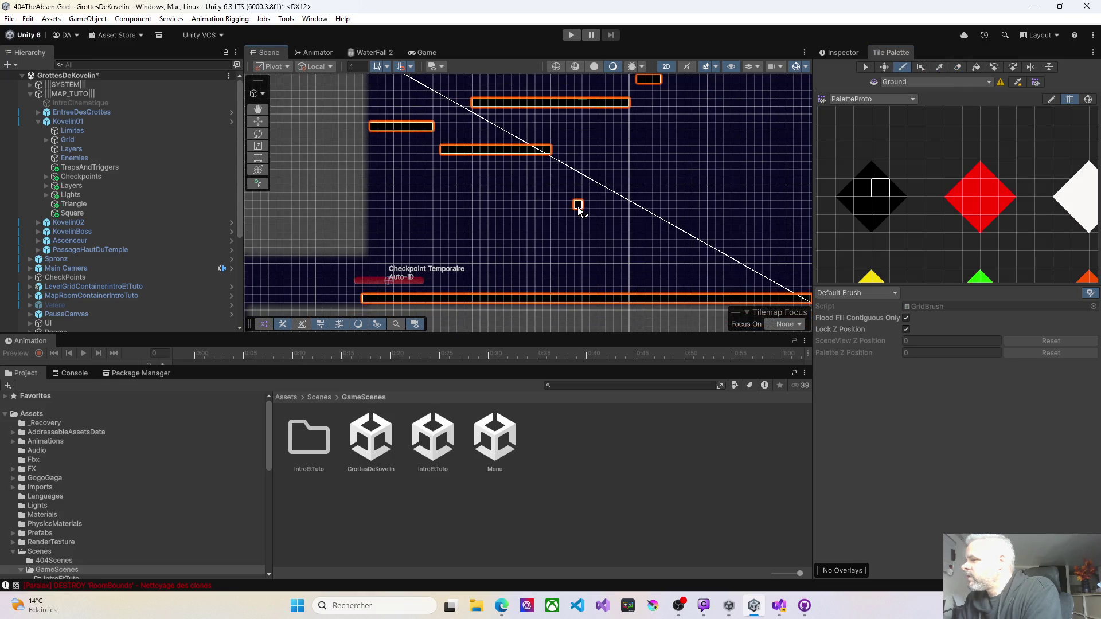
scroll(547, 184, "up", 1)
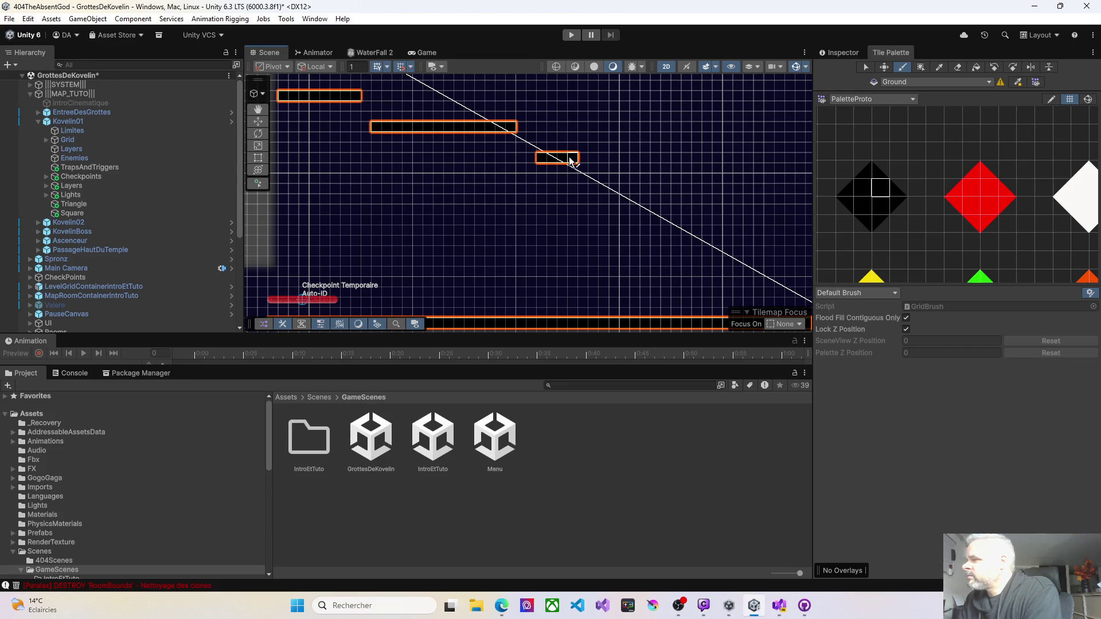
Paint a three-tile-wide ledge beside the middle platform near the checkpoint.
mouse_move(565, 202)
left_mouse_down()
mouse_move(480, 199)
mouse_move(466, 180)
left_mouse_up()
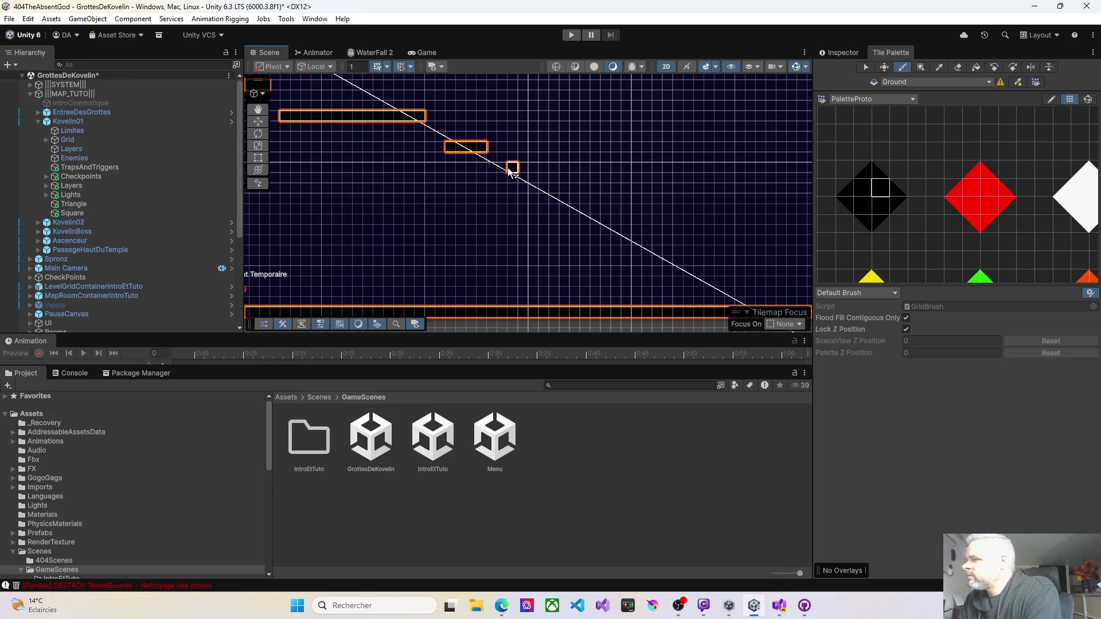
mouse_move(344, 156)
left_mouse_down()
mouse_move(592, 181)
mouse_move(514, 145)
mouse_move(550, 126)
left_mouse_up()
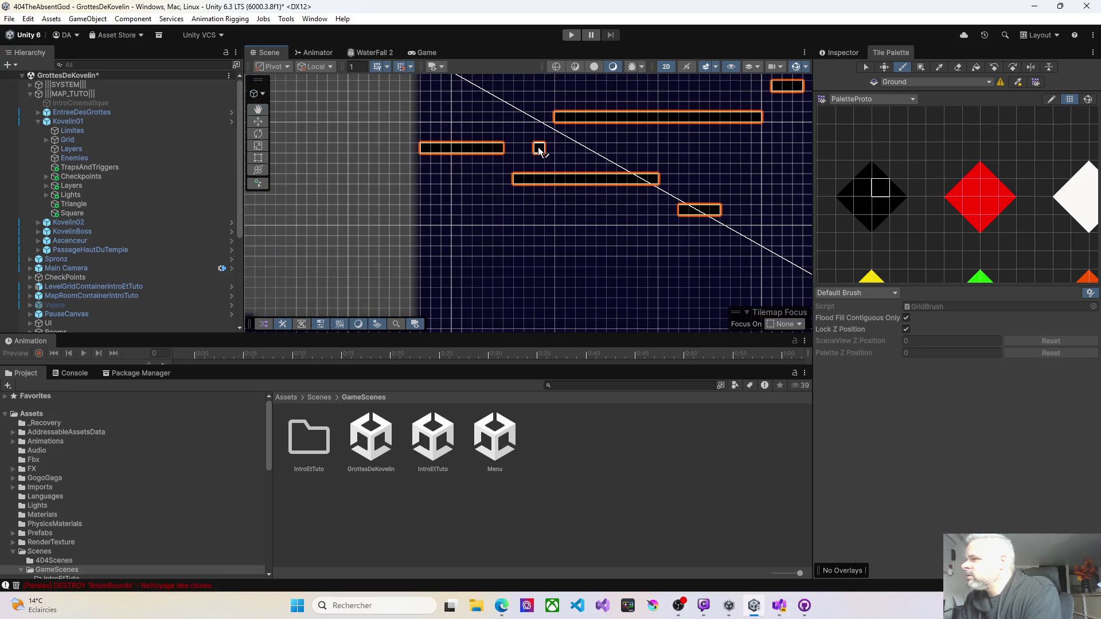
left_click_drag(579, 197, 393, 148)
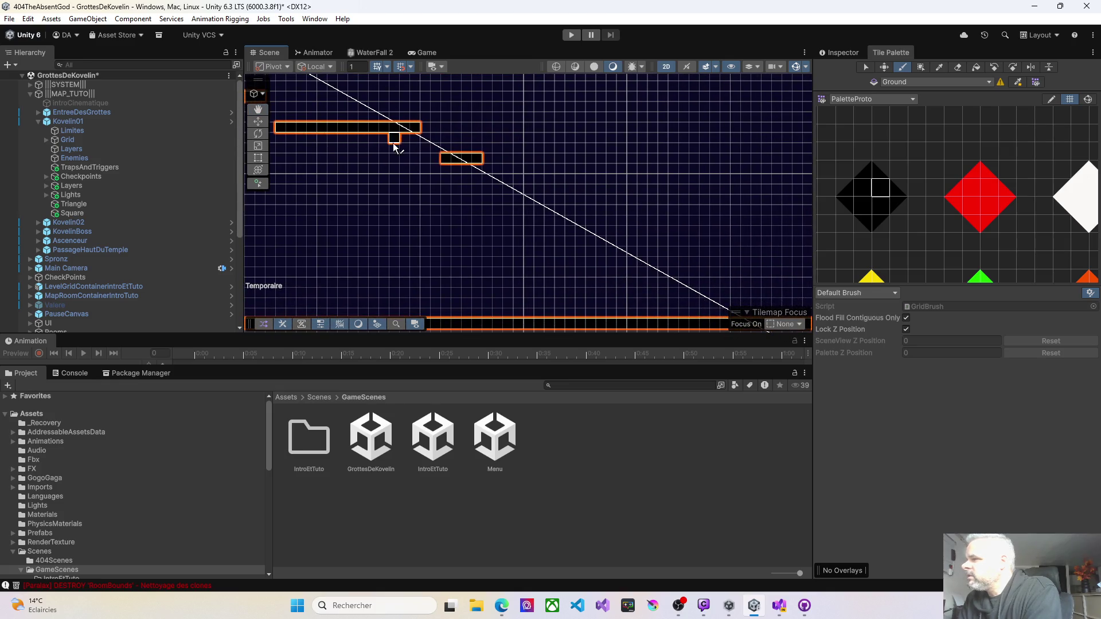
left_click_drag(484, 178, 463, 139)
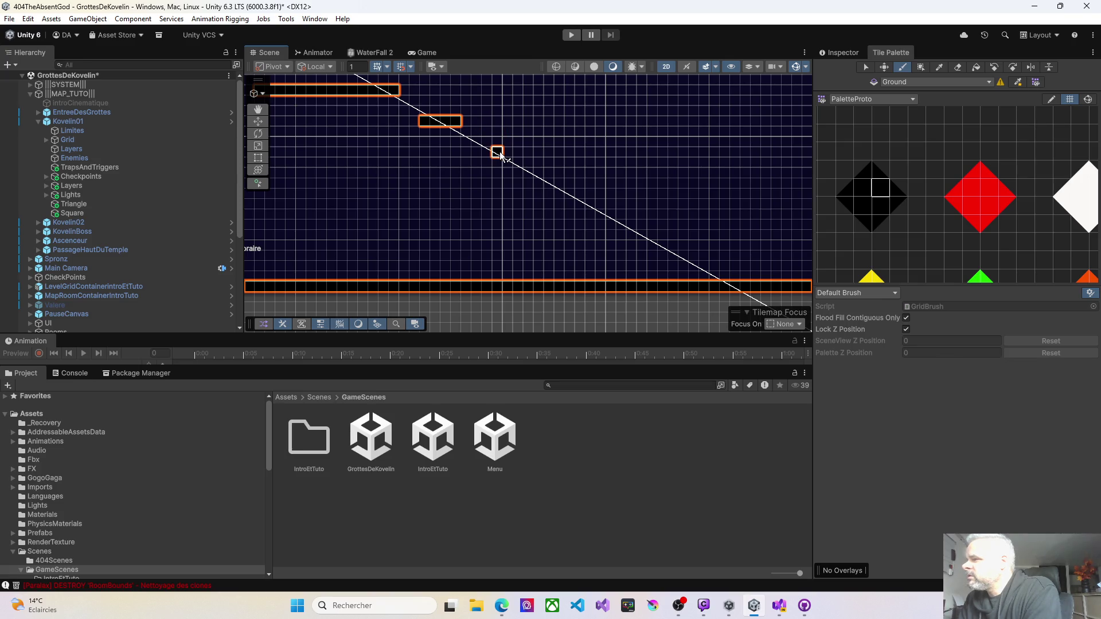
left_click_drag(500, 154, 545, 167)
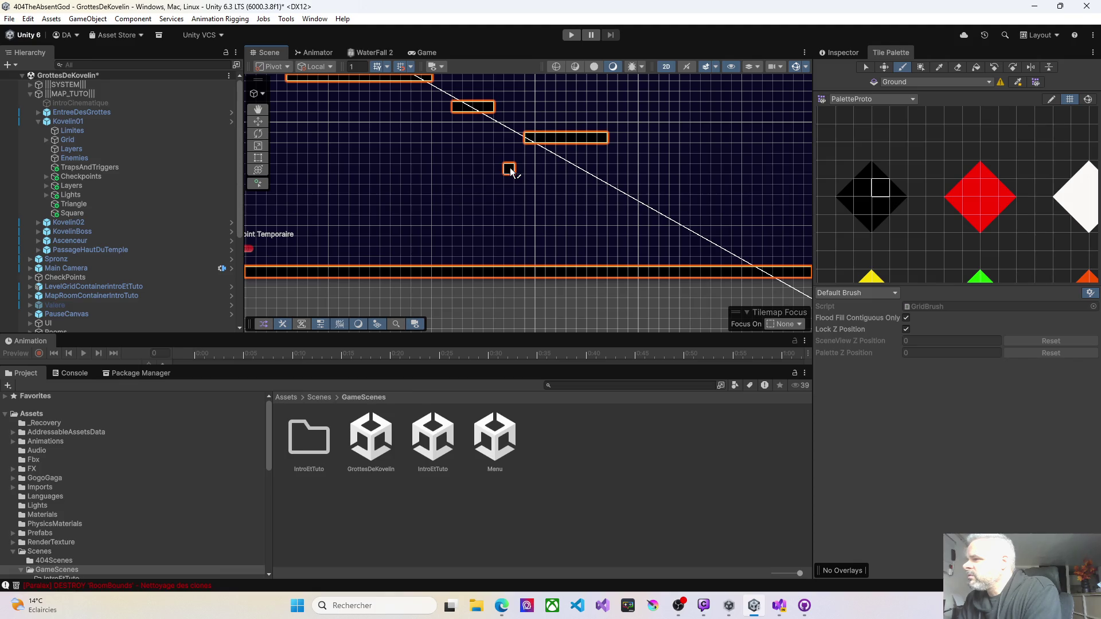
Paint a four-tile Ground ledge and a longer Ground row near the Checkpoint Temporaire marker.
mouse_move(489, 172)
left_mouse_down()
mouse_move(376, 172)
mouse_move(513, 188)
left_mouse_up()
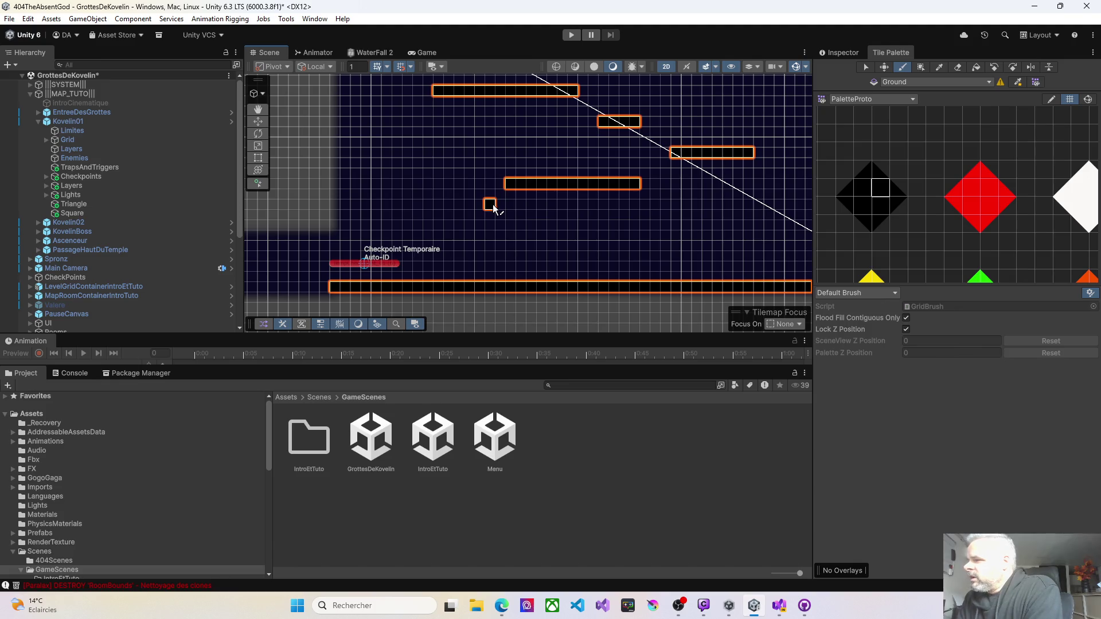
left_click_drag(502, 205, 528, 182)
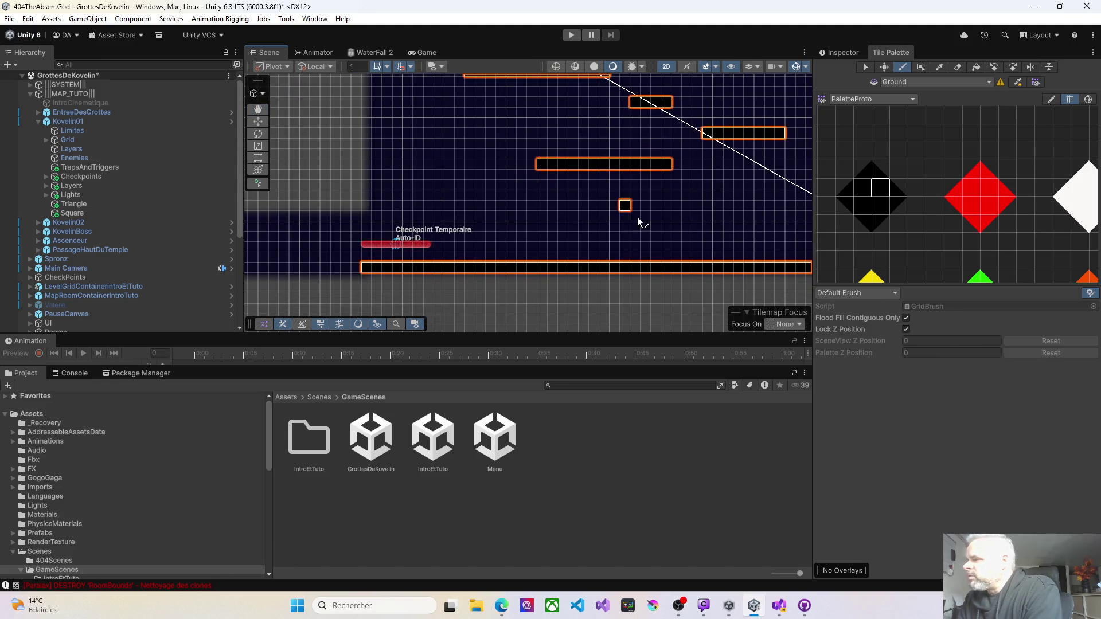
mouse_move(627, 211)
left_mouse_down()
mouse_move(528, 221)
mouse_move(423, 214)
mouse_move(597, 189)
left_mouse_up()
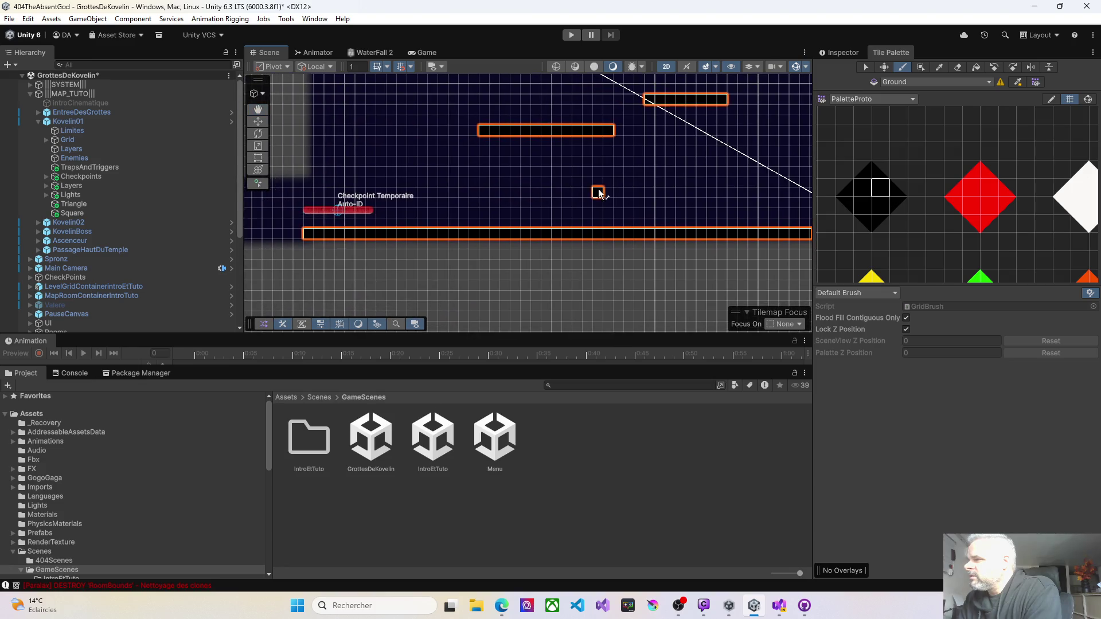
mouse_move(432, 172)
left_mouse_down()
mouse_move(522, 178)
mouse_move(504, 173)
left_mouse_up()
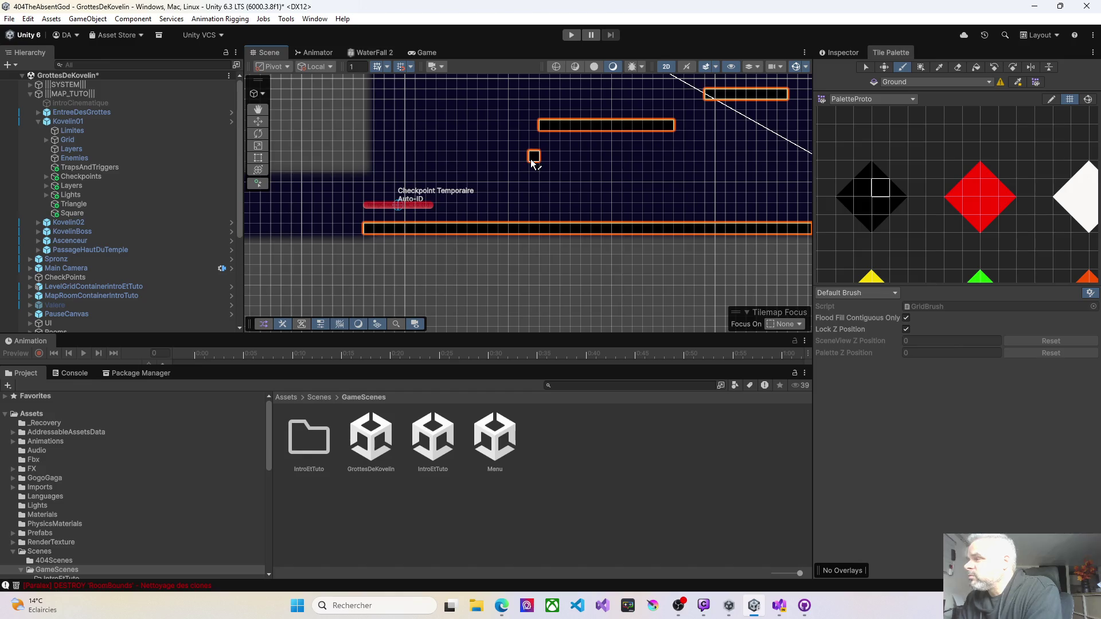
scroll(565, 163, "up", 2)
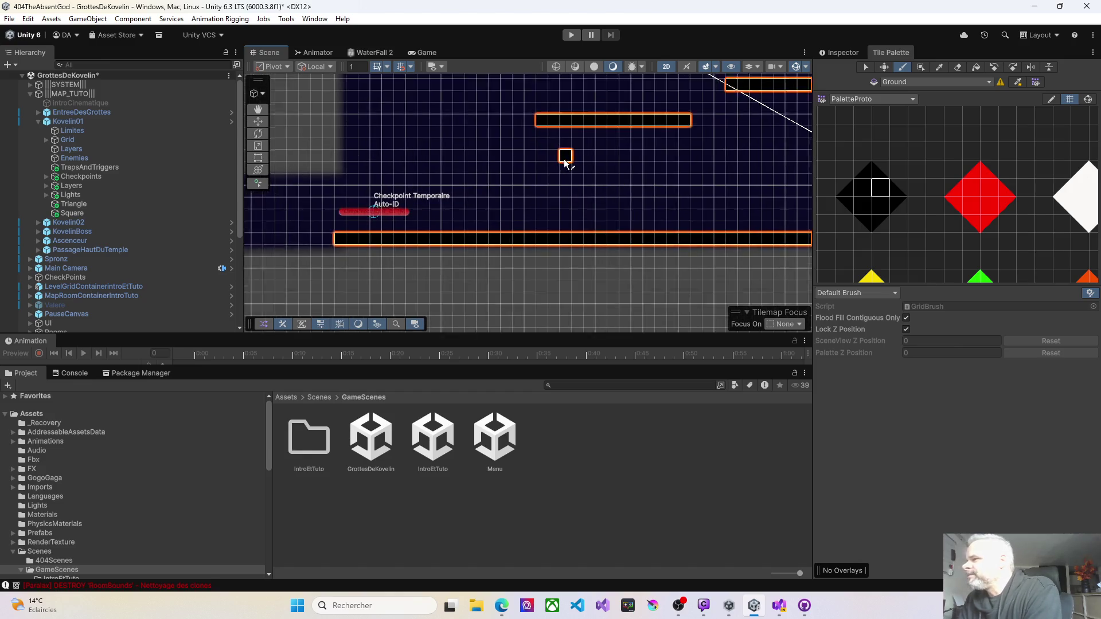
scroll(565, 162, "up", 2)
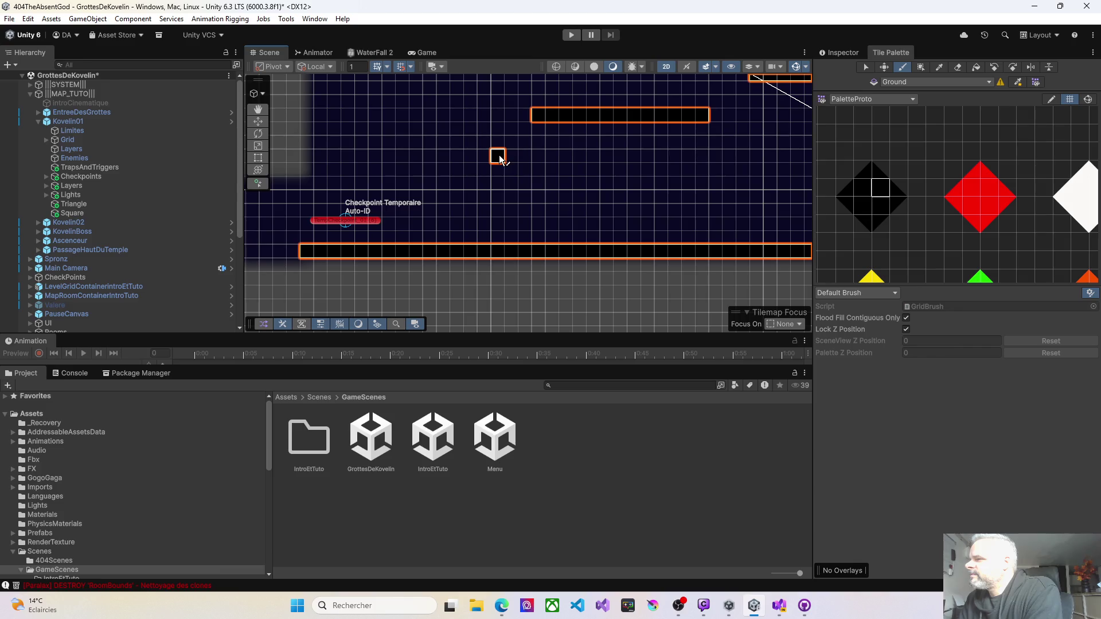
left_click_drag(469, 163, 391, 164)
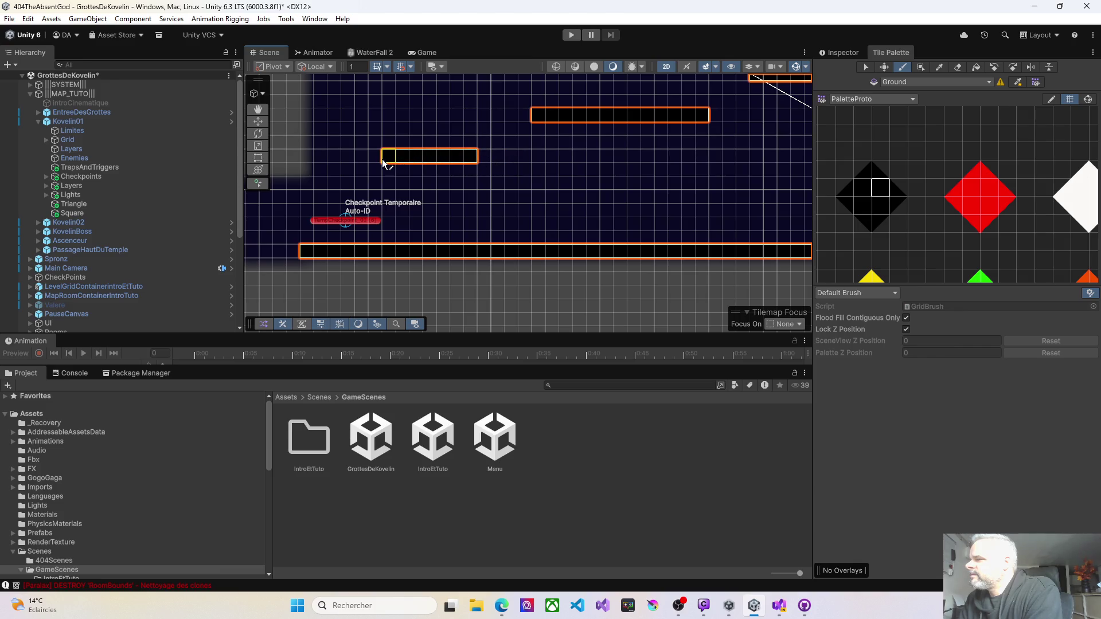
left_click_drag(384, 163, 323, 163)
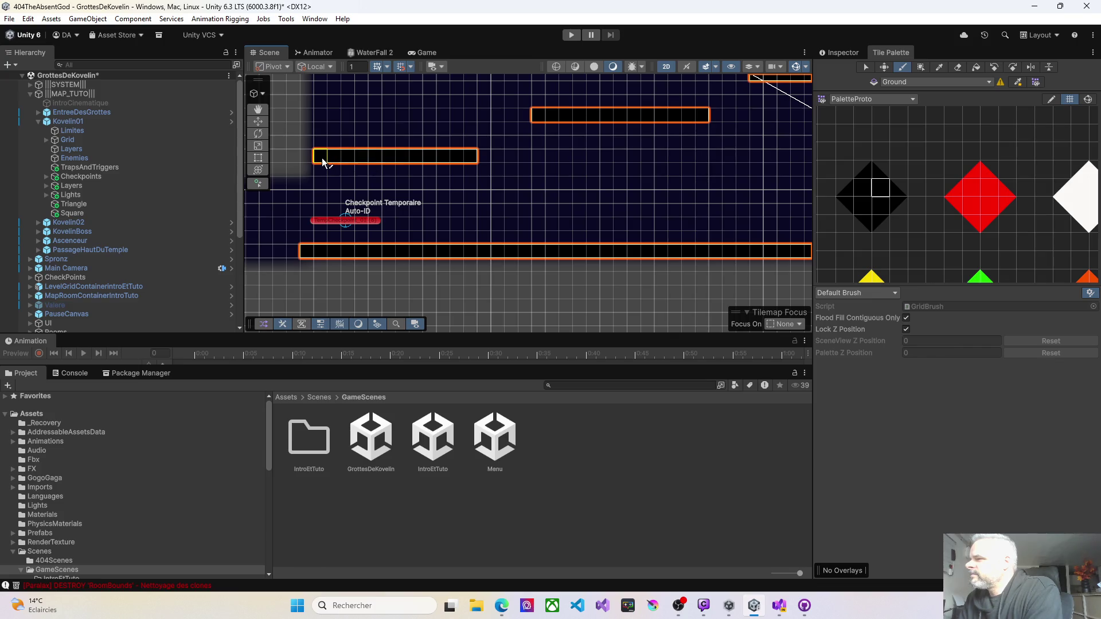
Paint a short Ground platform below the upper ledges, then start Play mode.
scroll(321, 159, "down", 3)
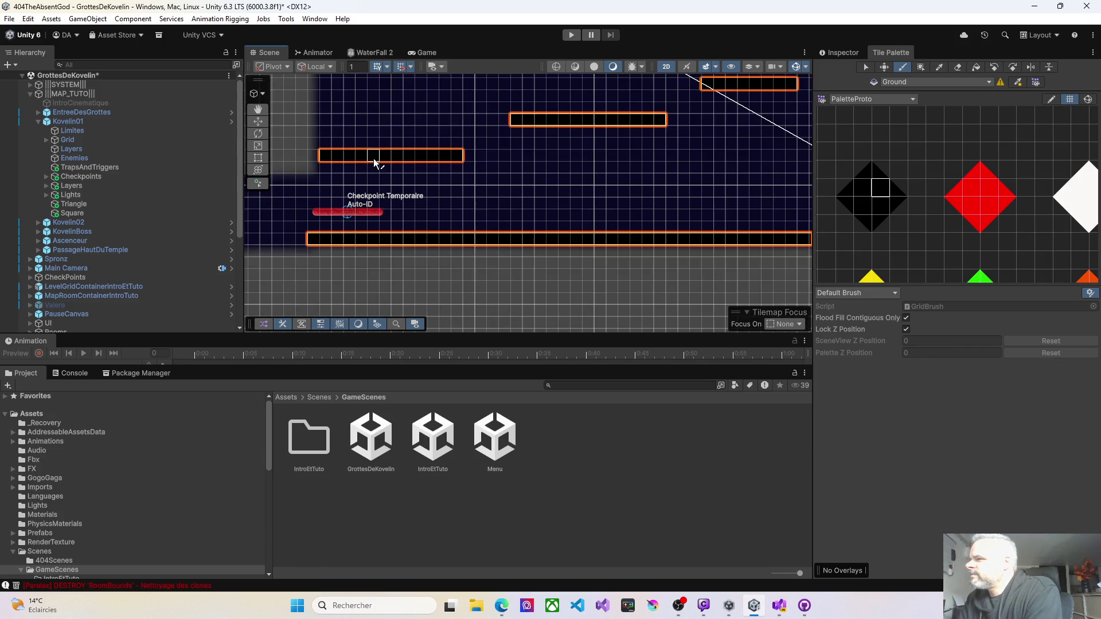
scroll(450, 163, "up", 5)
scroll(457, 167, "up", 1)
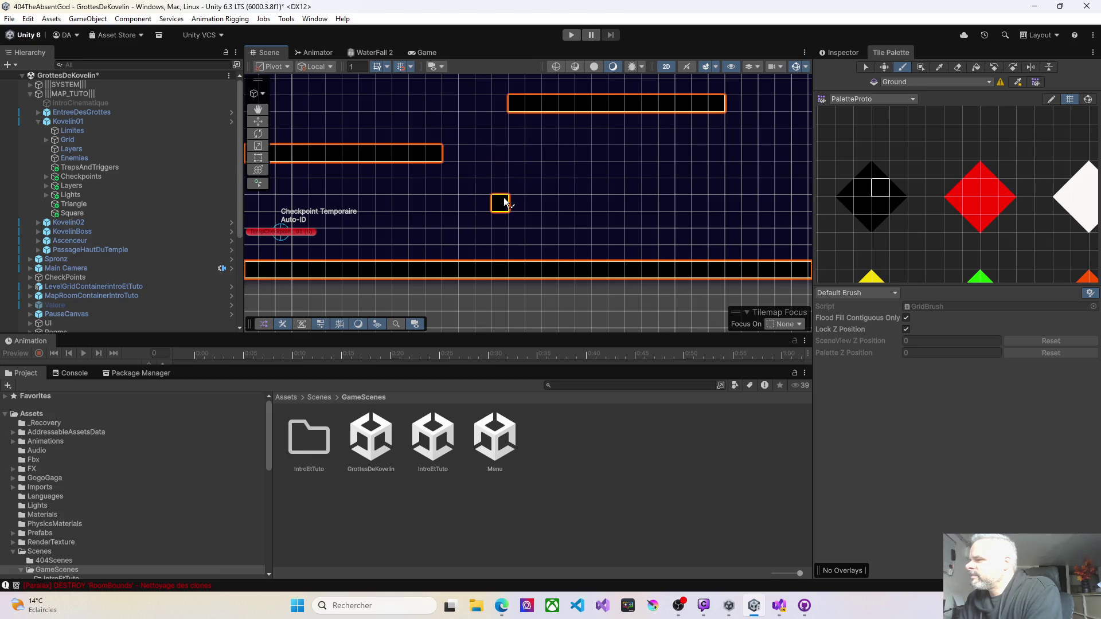
left_click_drag(504, 202, 551, 204)
scroll(573, 235, "down", 1)
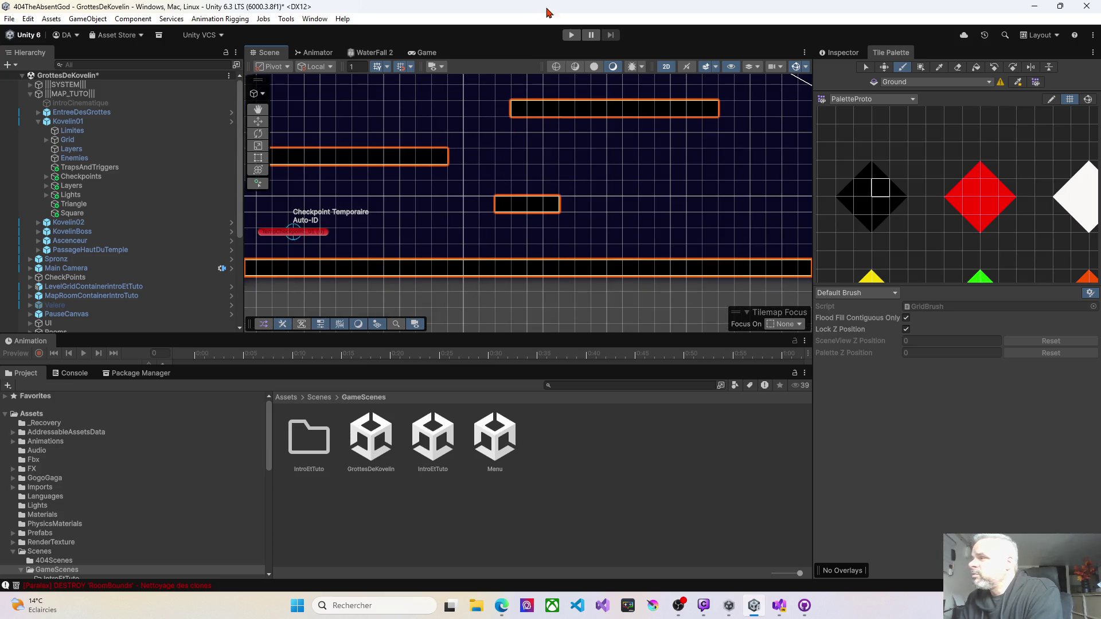
left_click(571, 35)
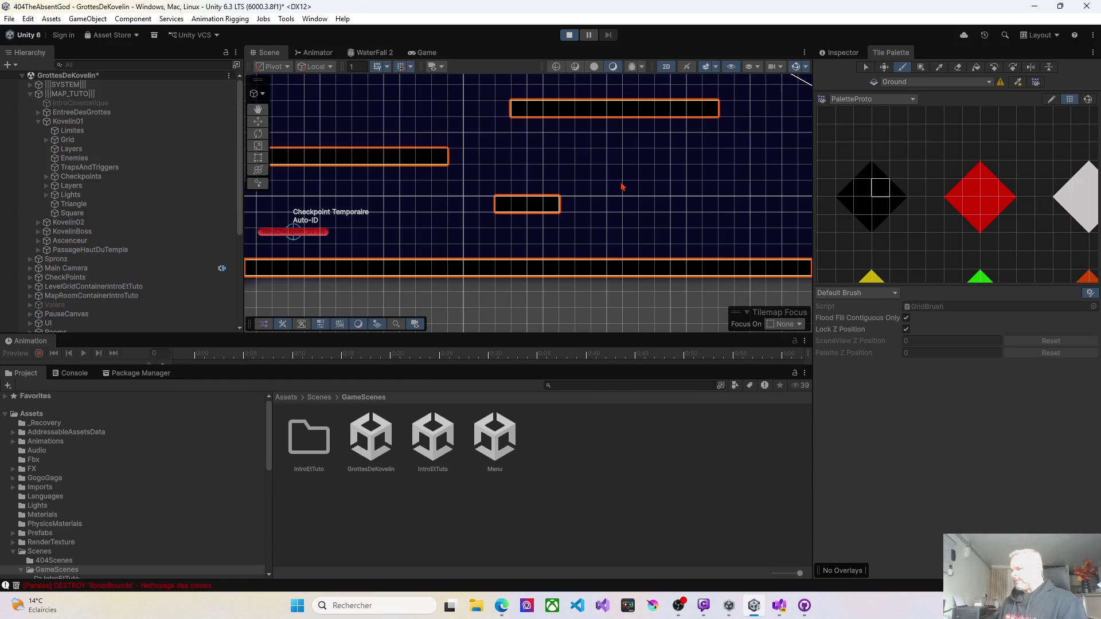
Run the character right across the floor, jumping and dropping between the room's platforms.
key("Right")
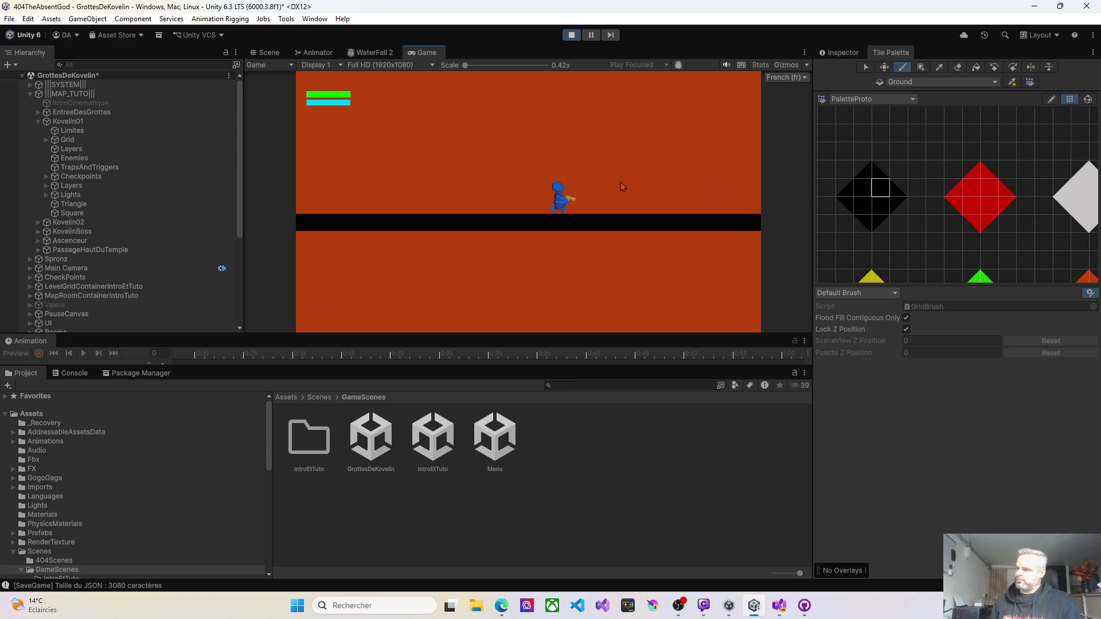
key("Right")
key("Right")
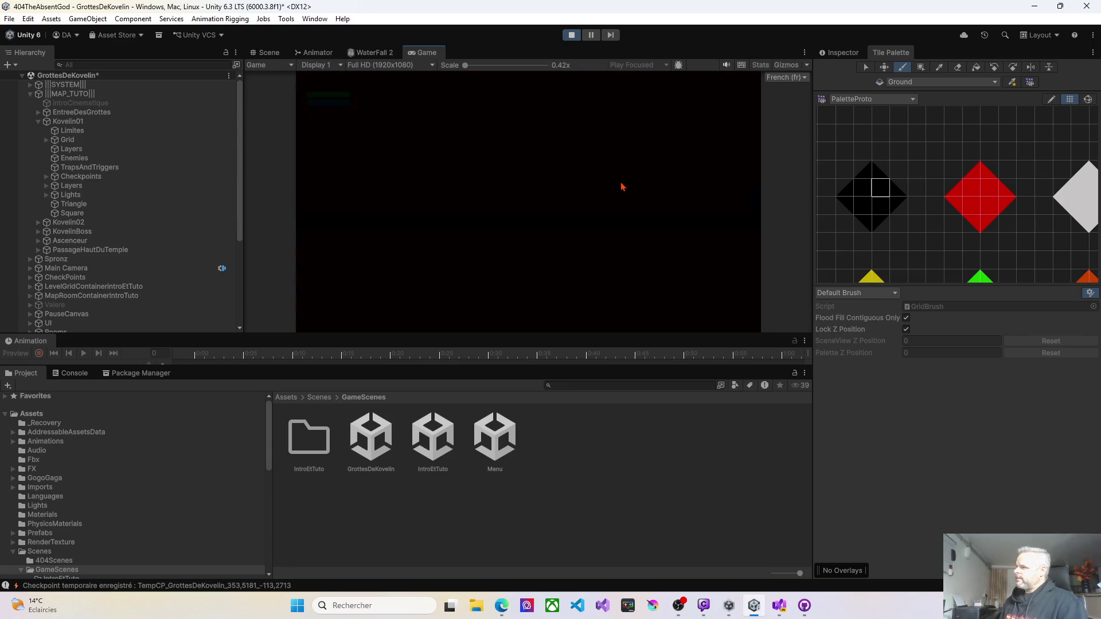
key("Right")
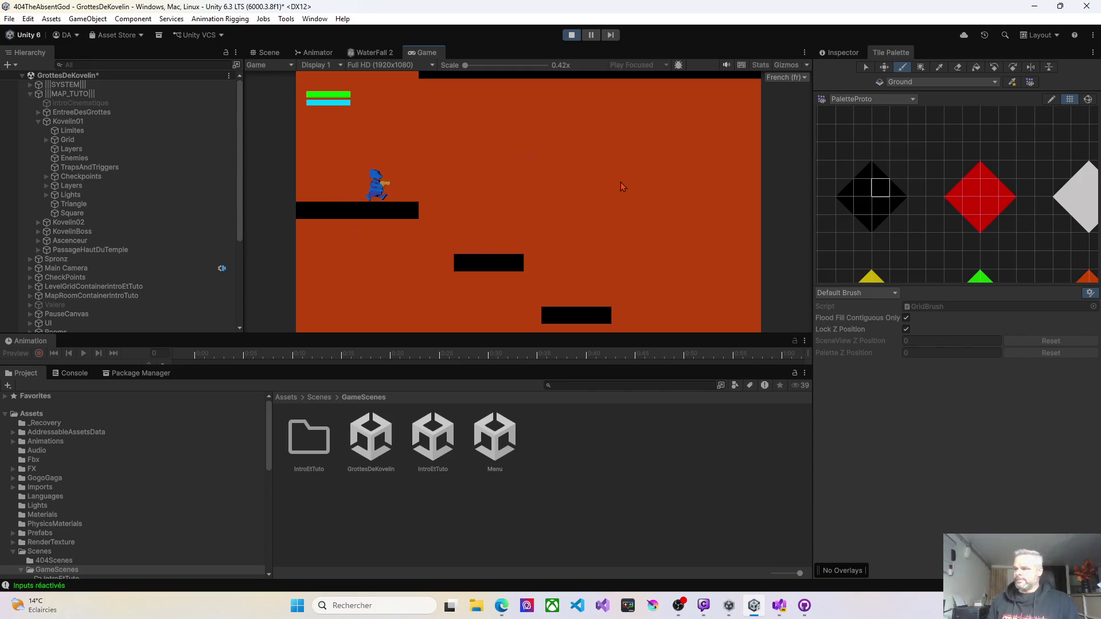
key("space")
key("Right")
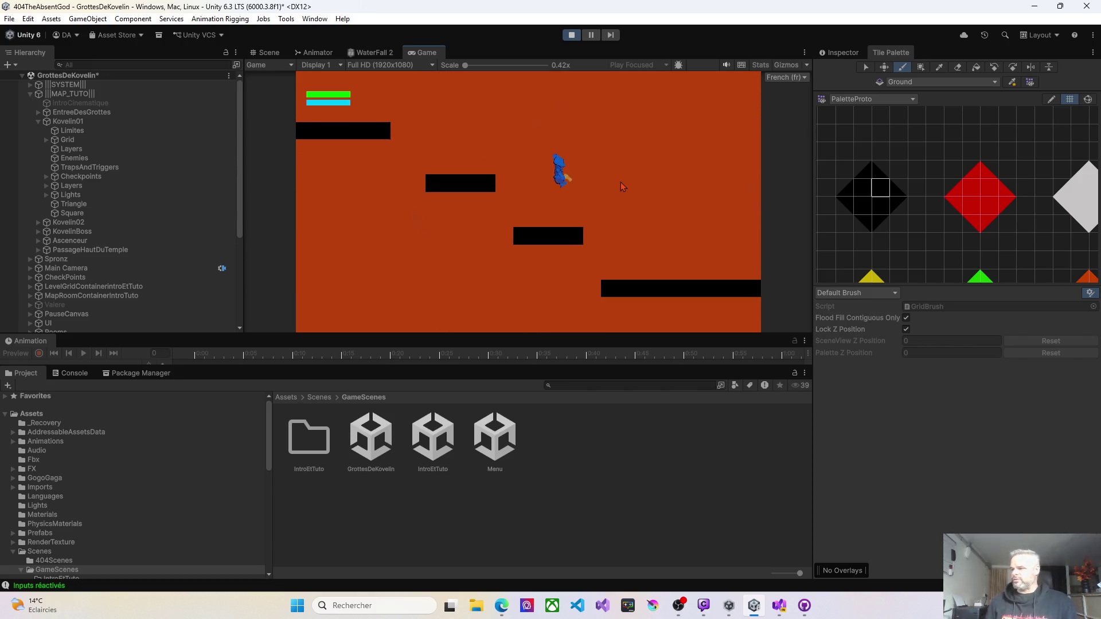
key("Right")
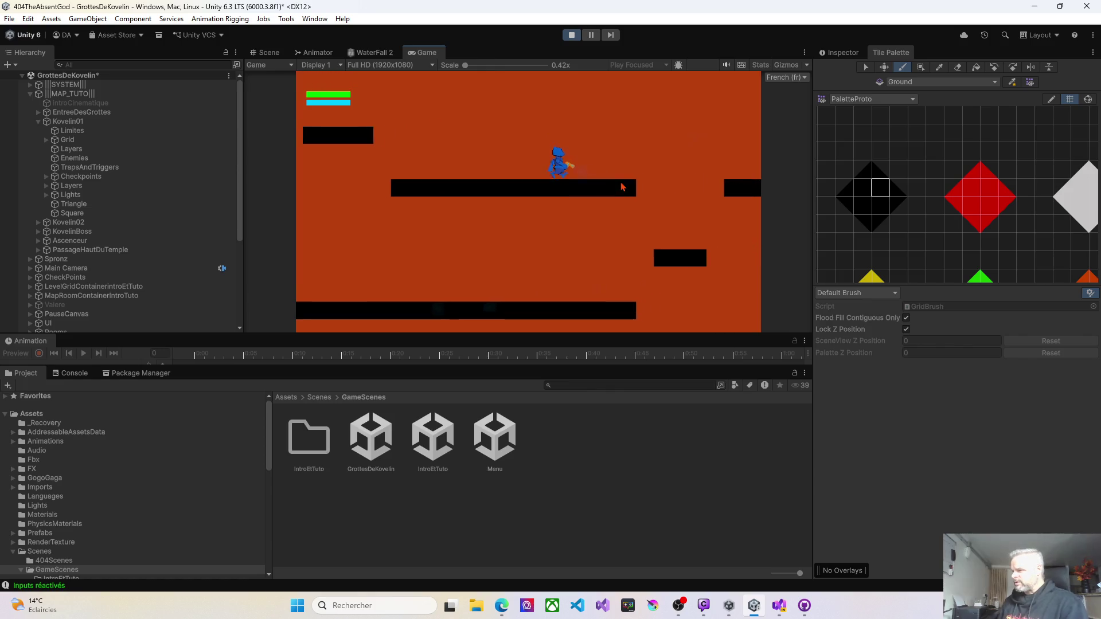
key("Left")
key("Left")
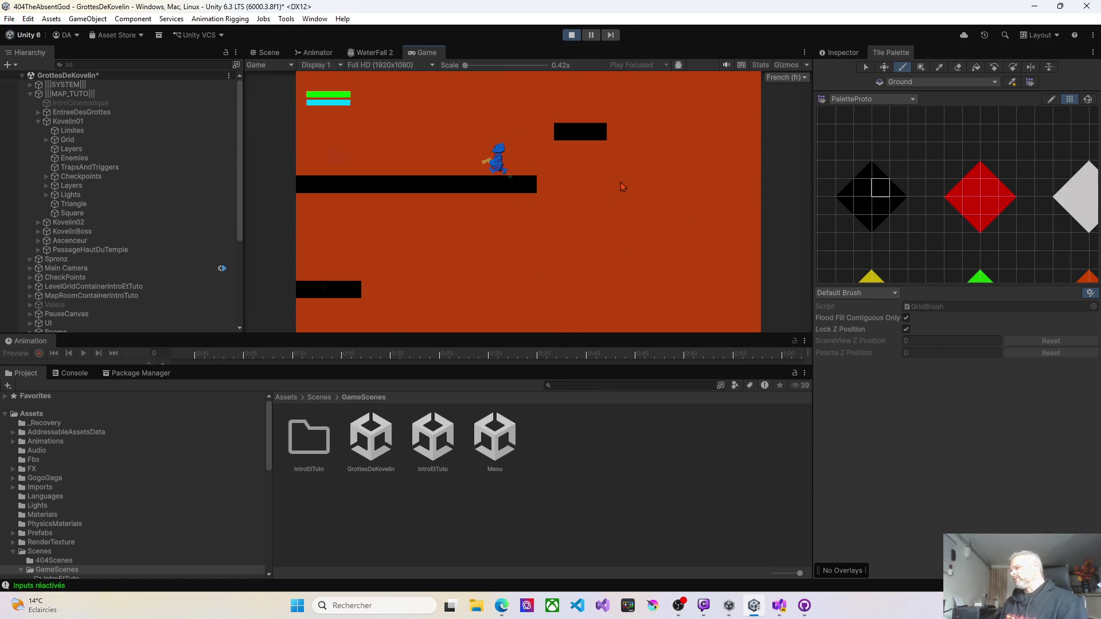
key("Left")
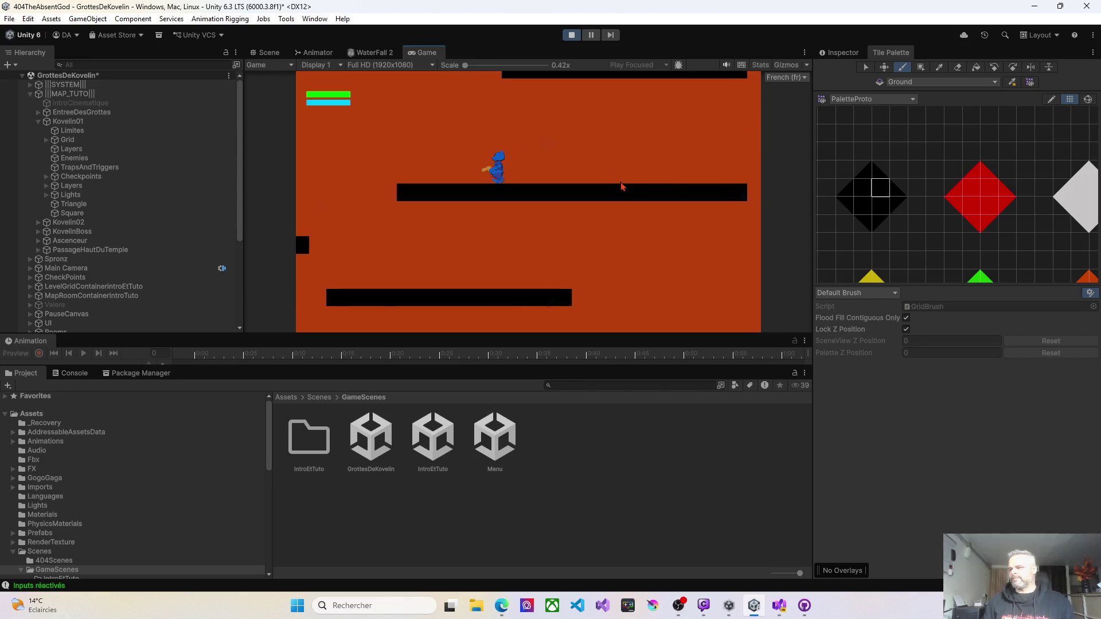
key("Right")
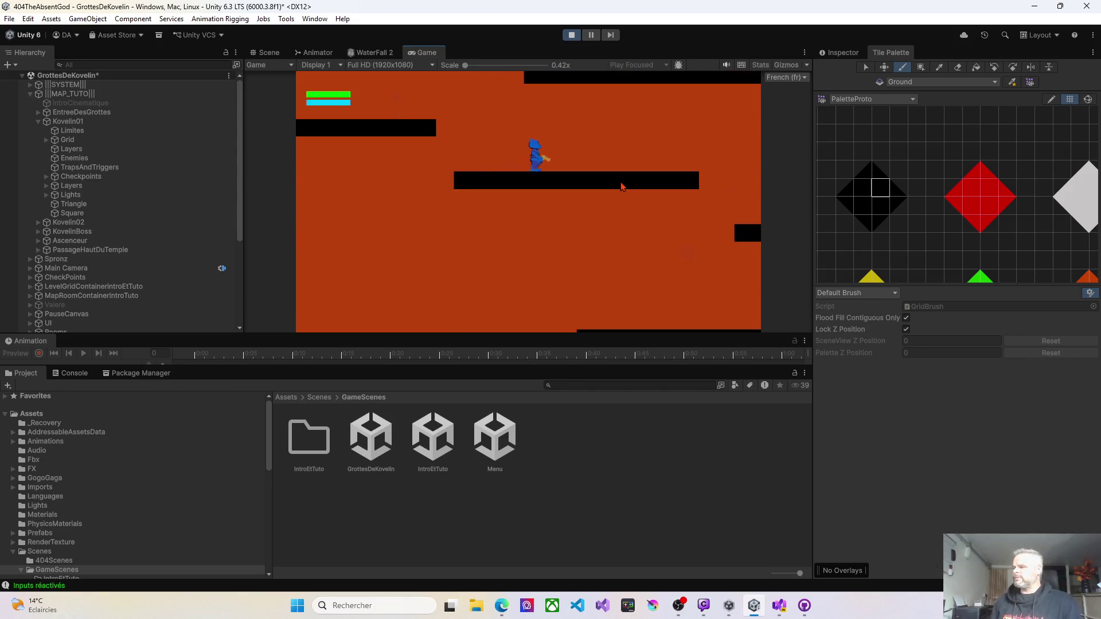
key("space")
key("Left")
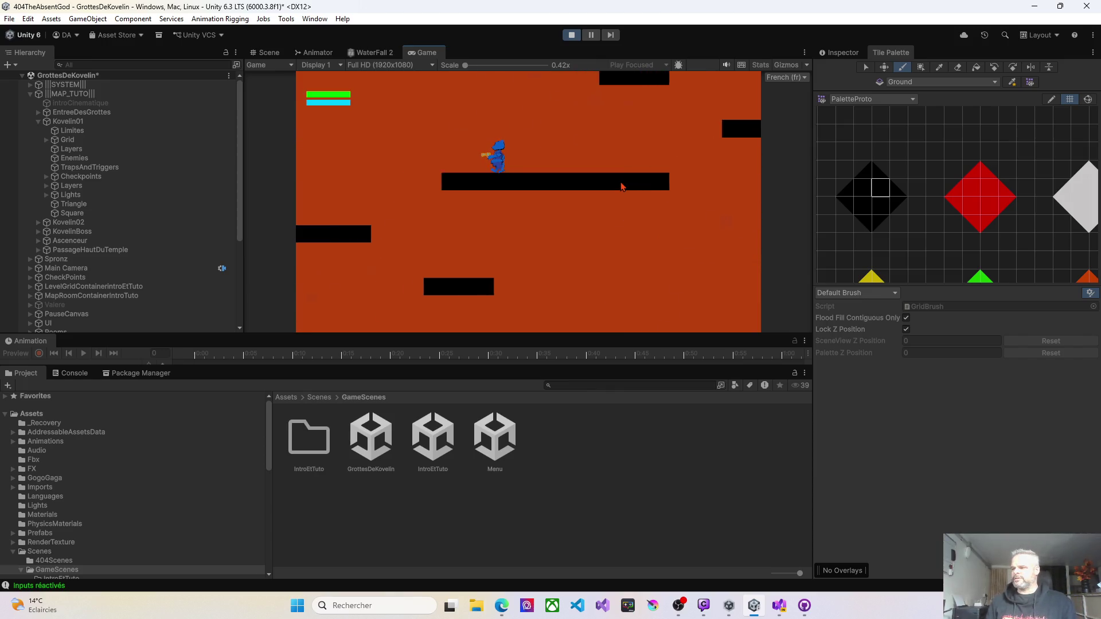
key("Right")
Keep jumping to higher platforms and running right through the room, then stop Play mode.
key("space")
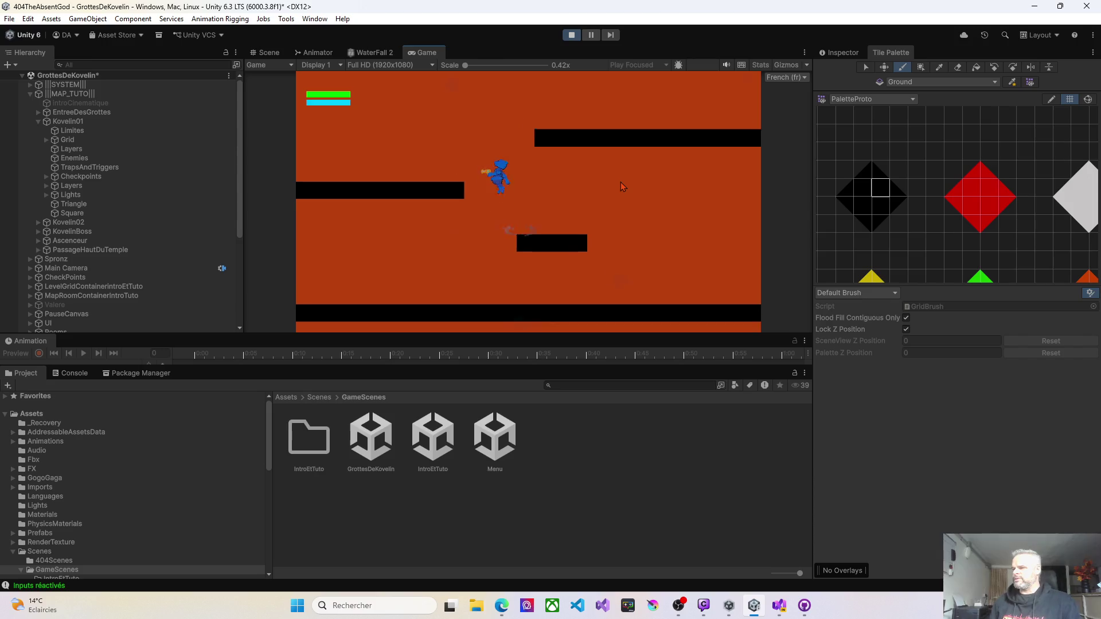
key("Right")
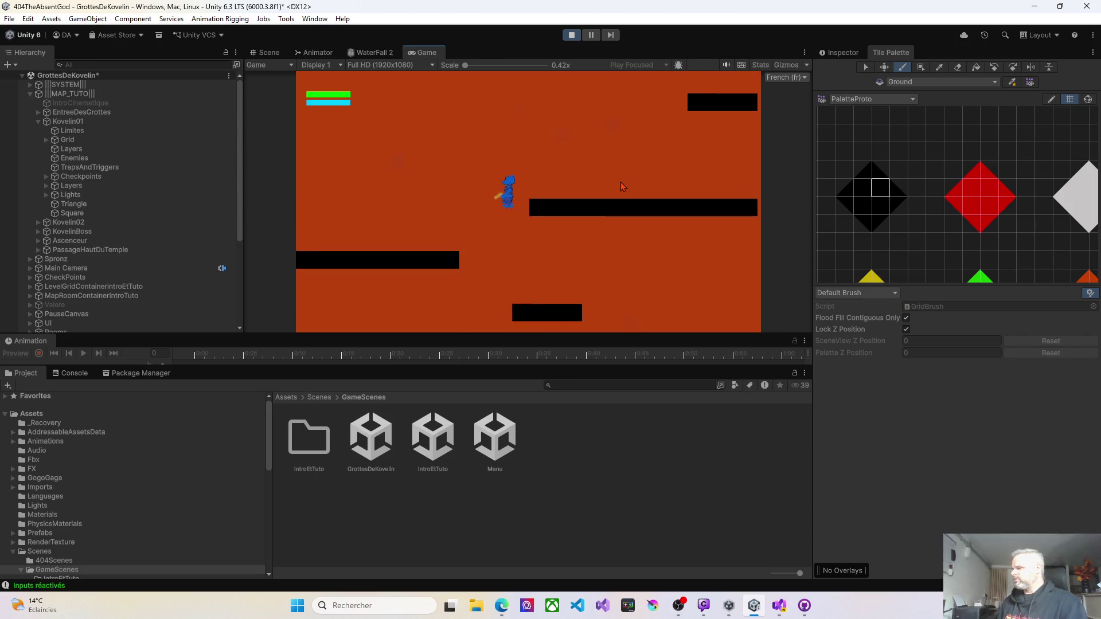
key("Left")
key("space")
key("Left")
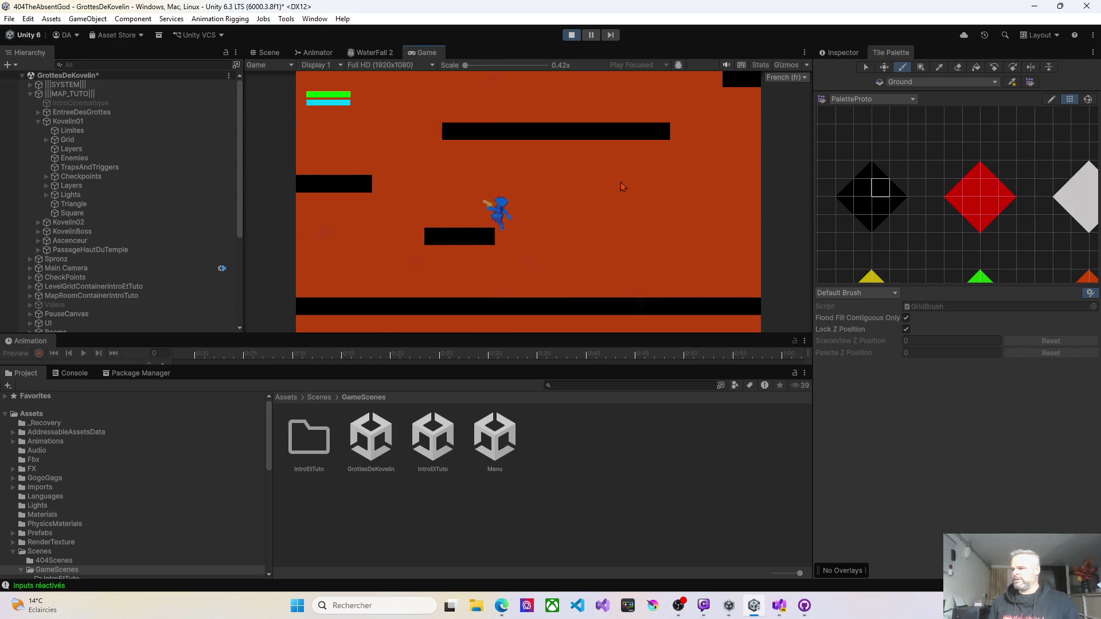
key("Right")
key("Right")
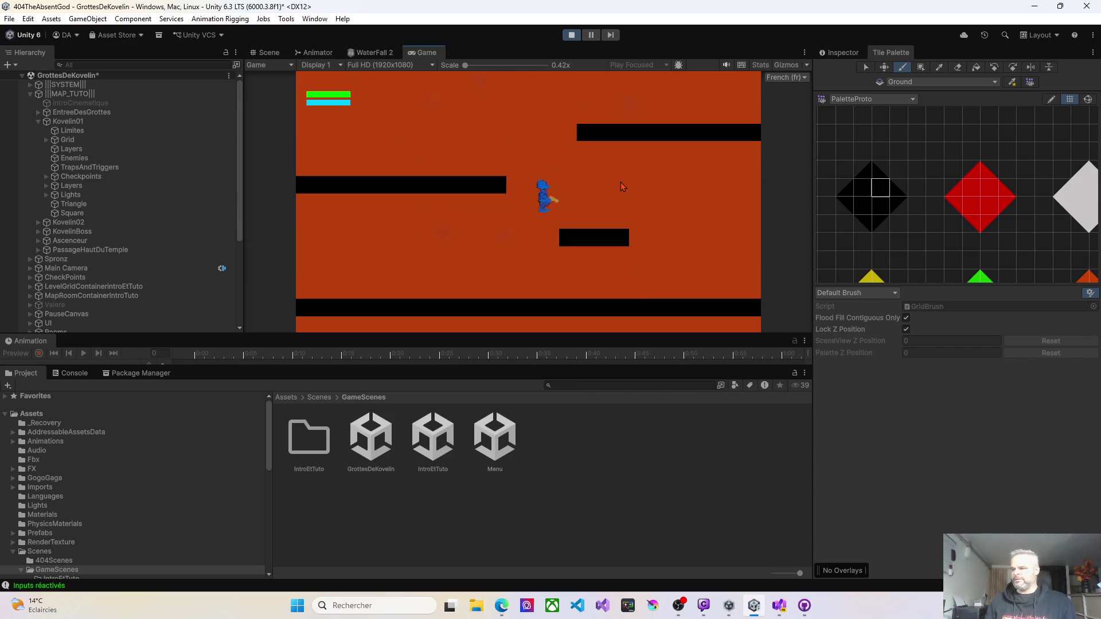
key("Right")
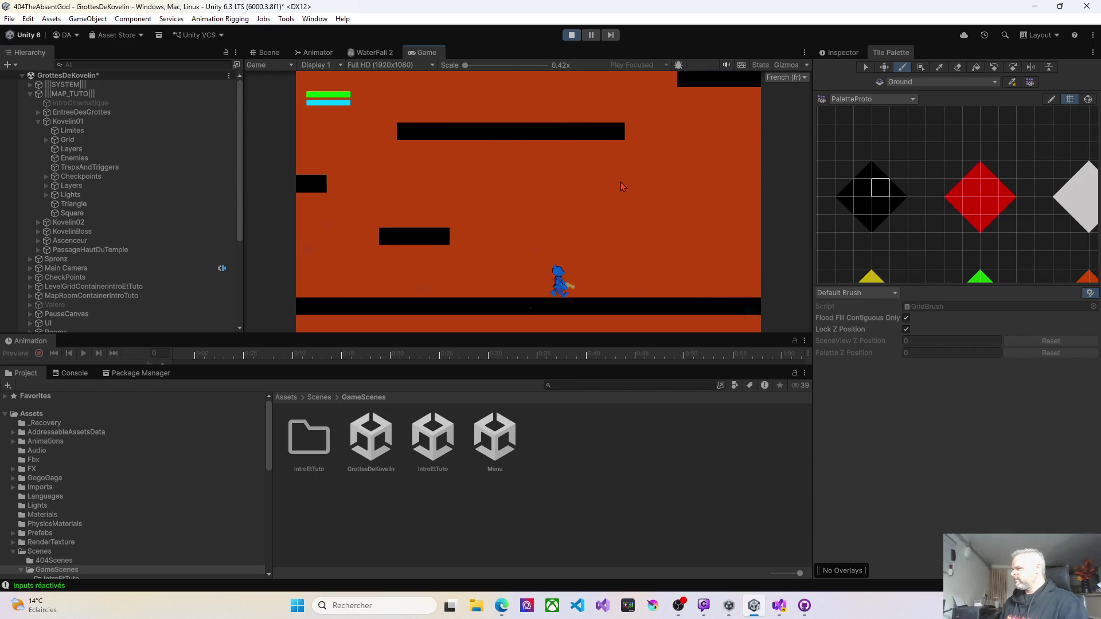
key("Right")
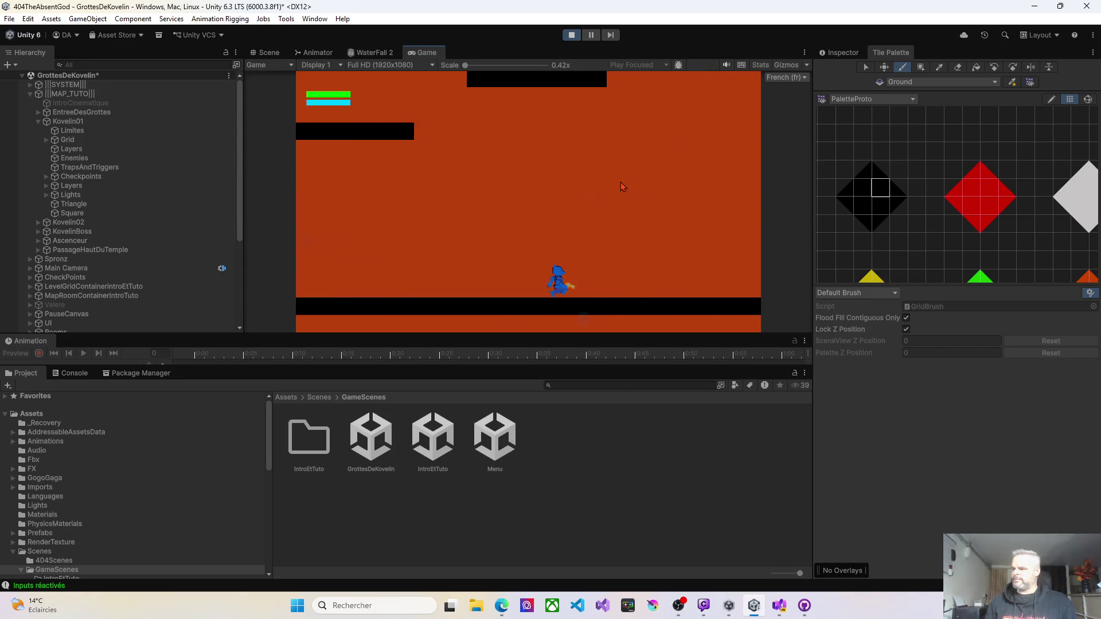
key("Right")
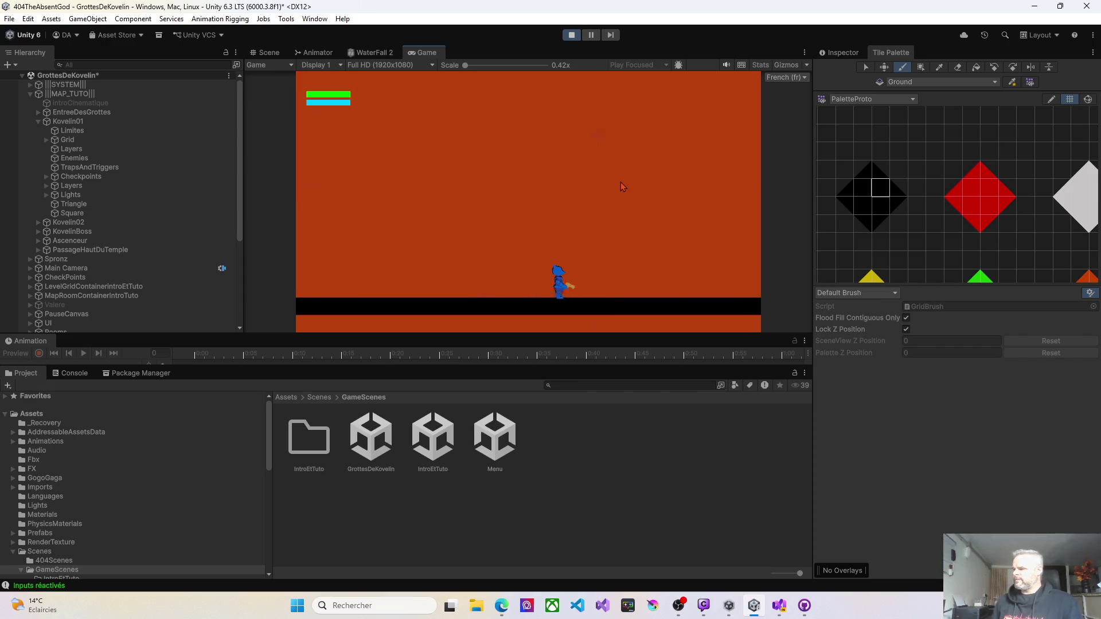
key("Right")
key("Right")
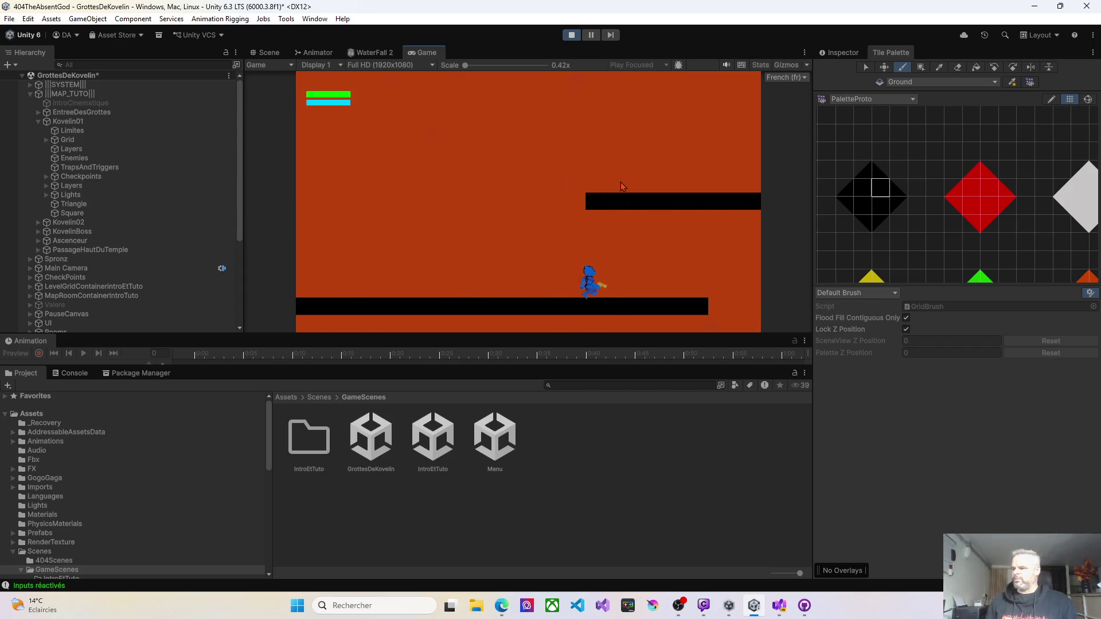
key("Left")
key("Left")
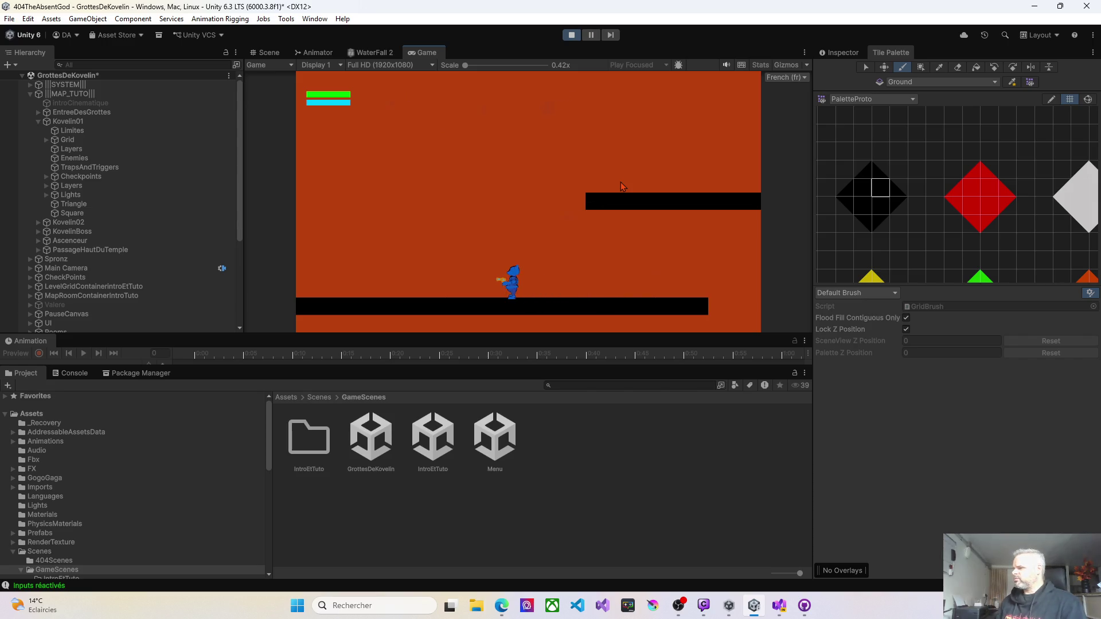
left_click(570, 35)
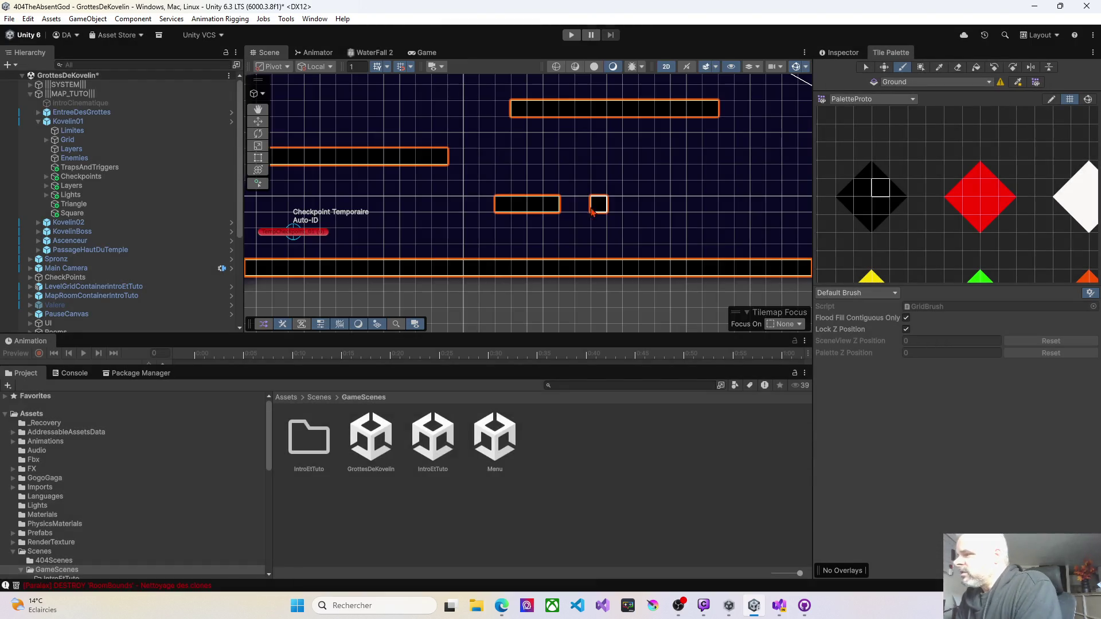
Zoom out, expand Kovelin01 > Grid and select the Walls tilemap as the painting target.
scroll(569, 226, "down", 5)
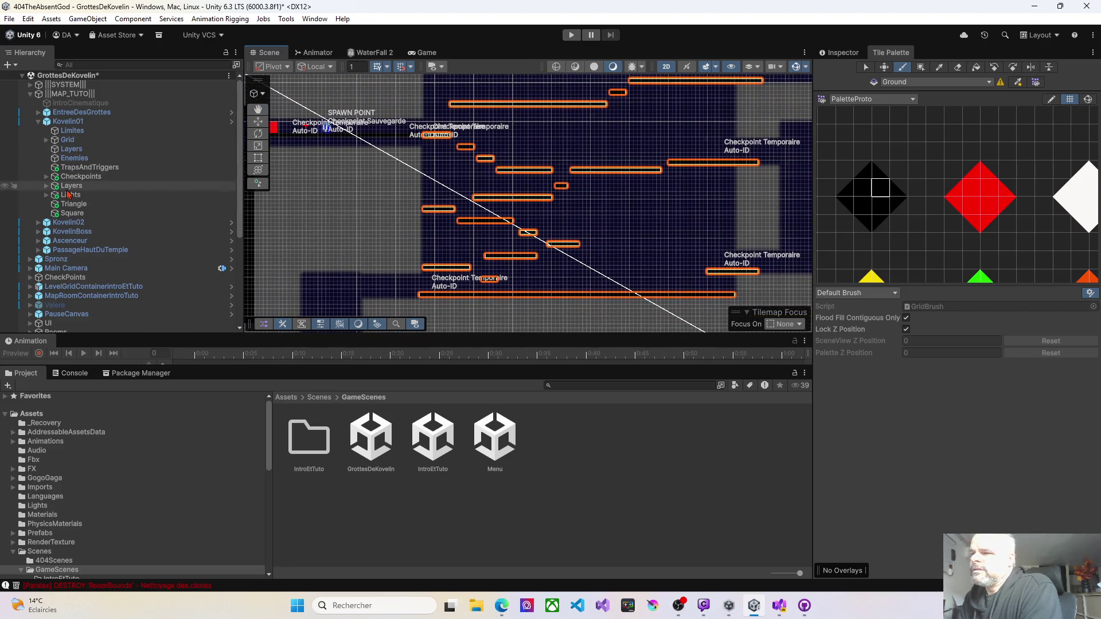
scroll(57, 196, "down", 2)
scroll(58, 172, "up", 2)
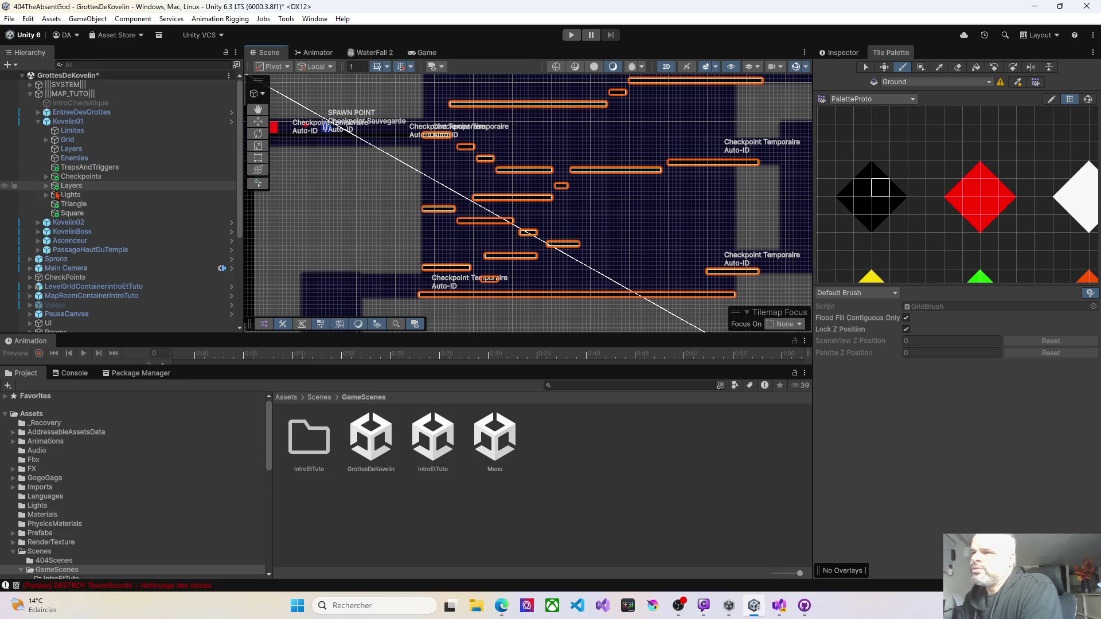
left_click(46, 140)
left_click(80, 150)
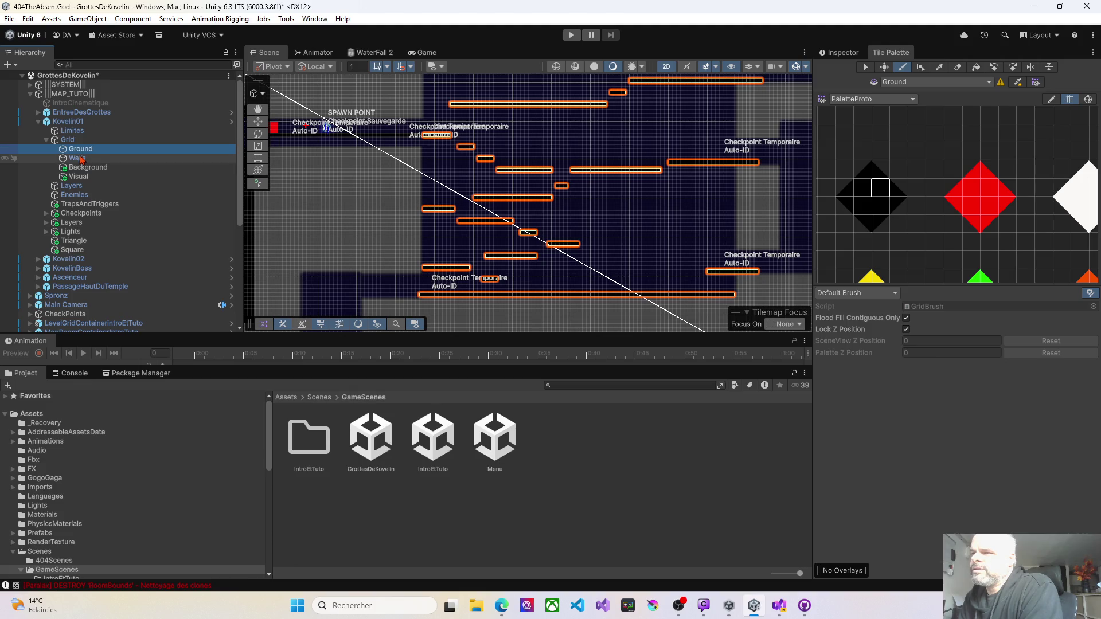
left_click(81, 158)
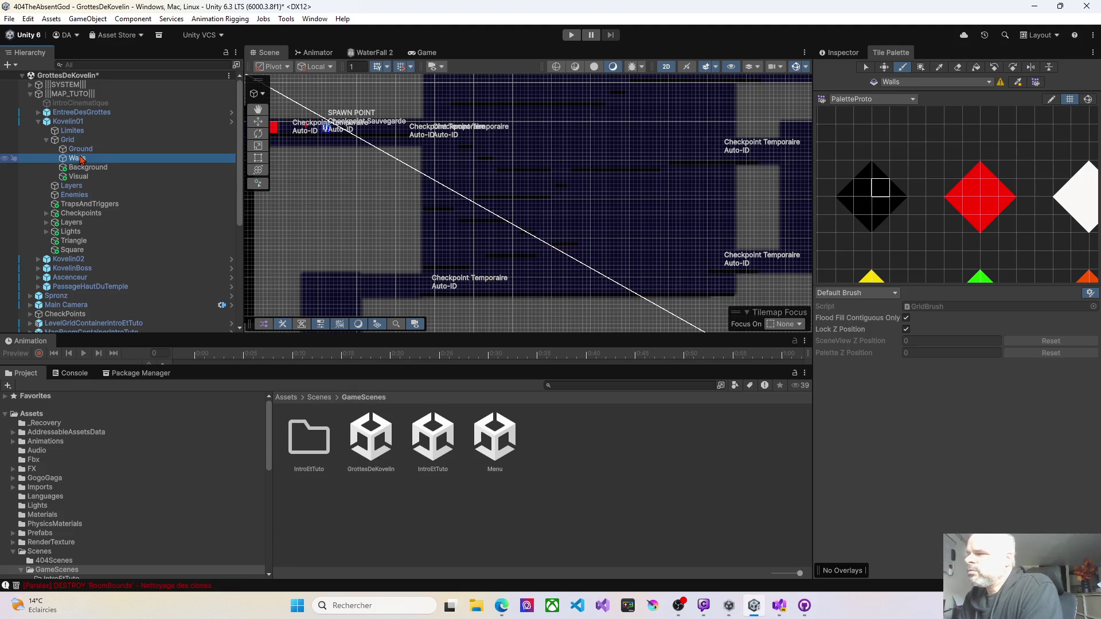
Pick the red tile and box-fill a tall wall column down the cave edge.
left_click(996, 194)
scroll(448, 178, "up", 4)
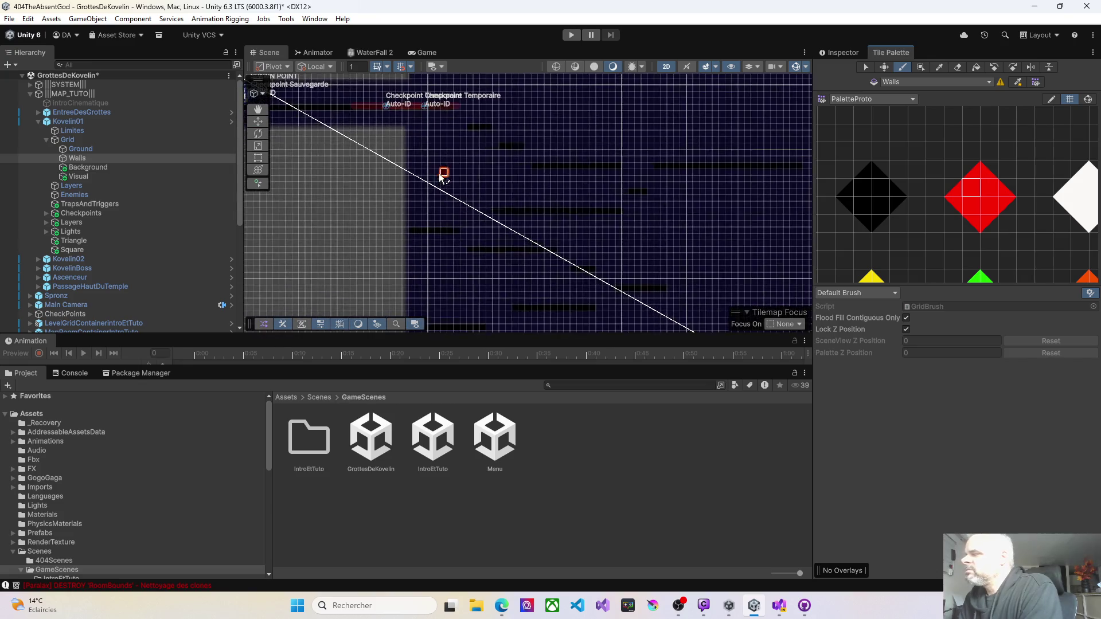
scroll(443, 174, "up", 3)
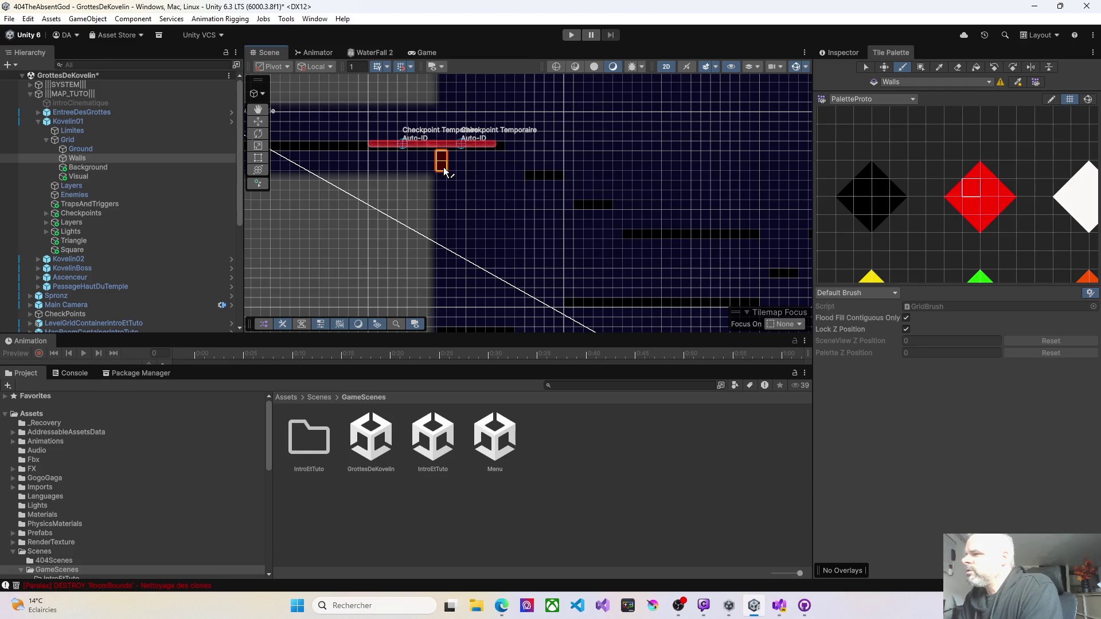
key("u")
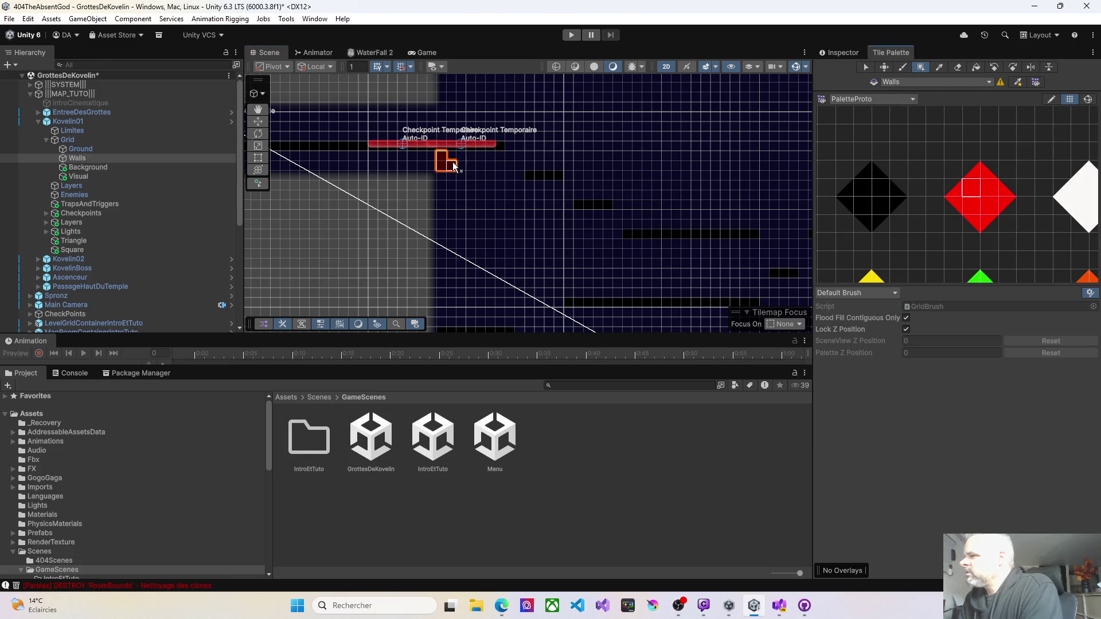
mouse_move(454, 166)
left_mouse_down()
mouse_move(443, 163)
mouse_move(438, 202)
mouse_move(440, 325)
left_mouse_up()
scroll(510, 135, "down", 5)
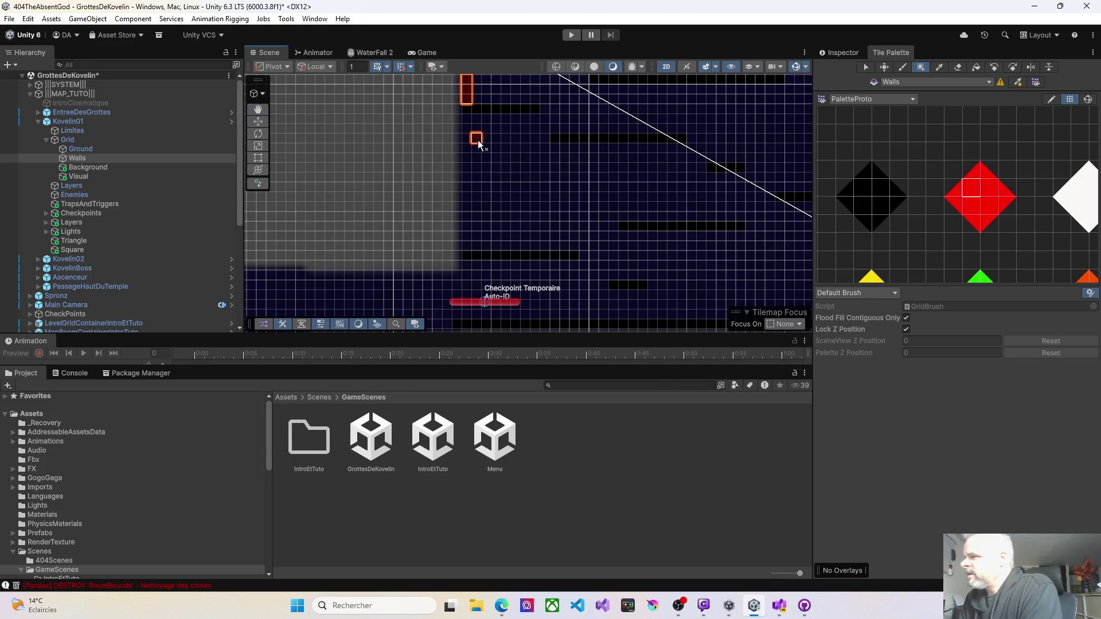
left_click_drag(466, 109, 469, 245)
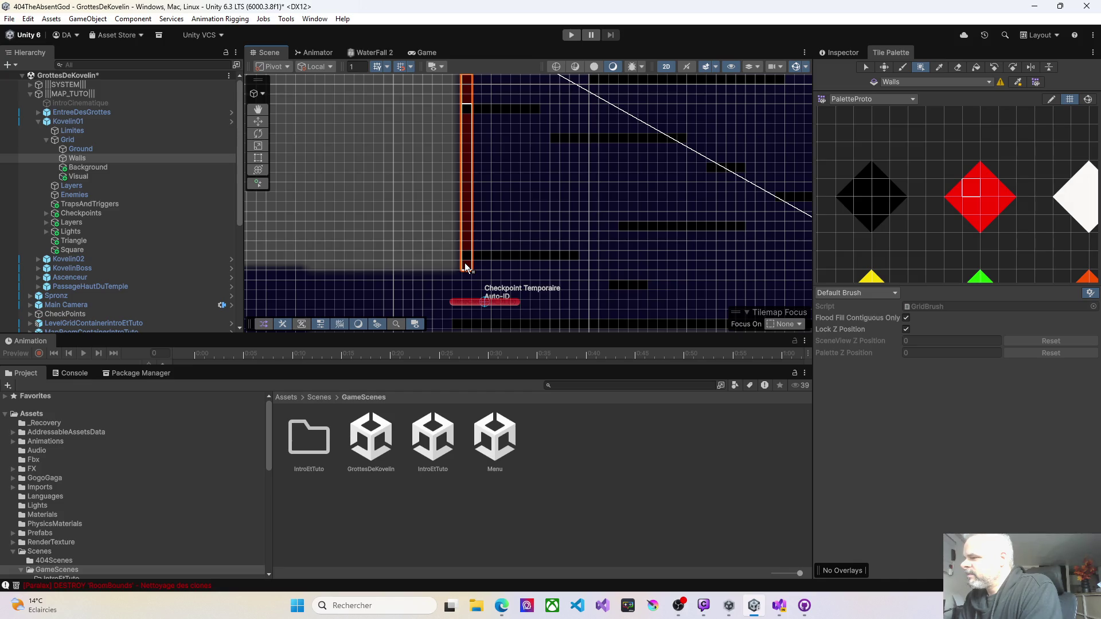
left_click_drag(467, 276, 467, 277)
Box-fill more vertical red wall strips in another cave area, extending one upward.
left_click_drag(651, 253, 598, 162)
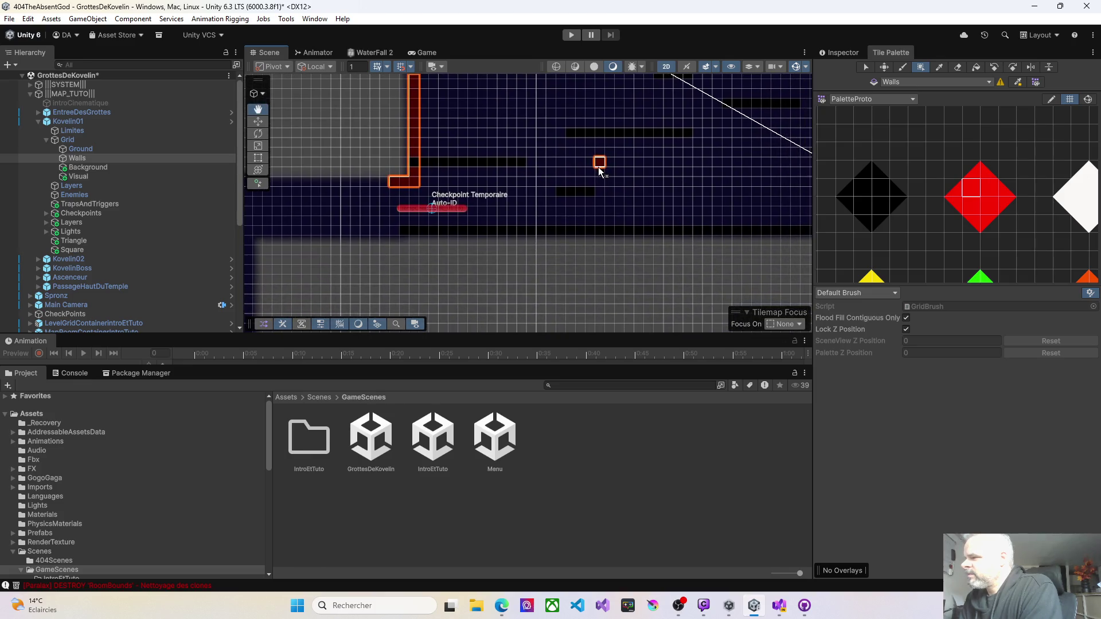
mouse_move(705, 165)
left_mouse_down()
mouse_move(550, 162)
mouse_move(523, 148)
mouse_move(359, 162)
left_mouse_up()
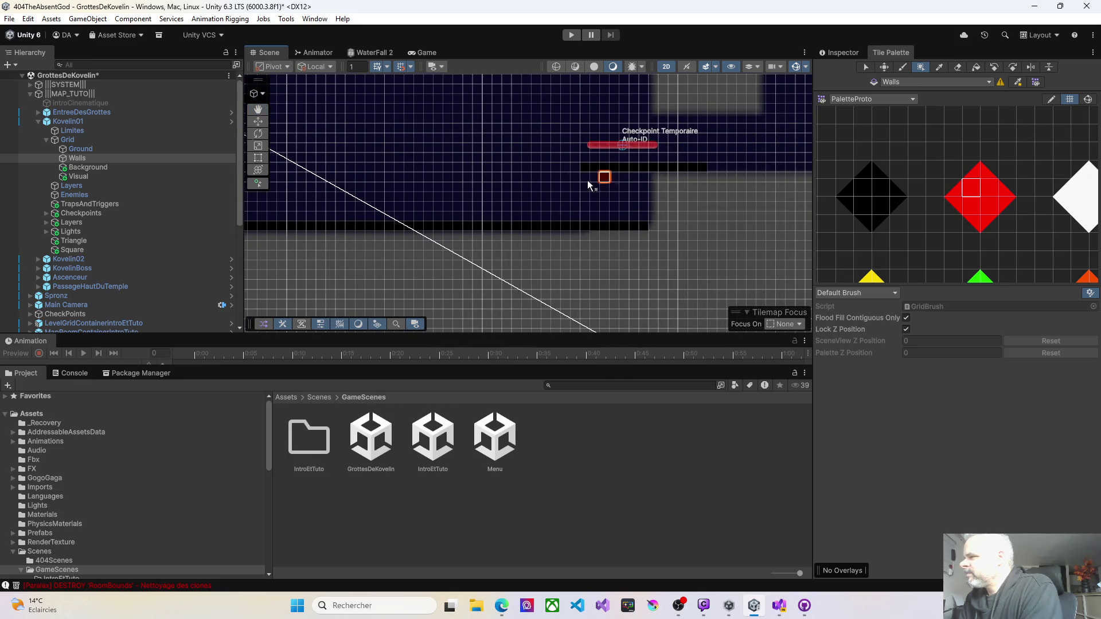
left_click_drag(586, 183, 586, 226)
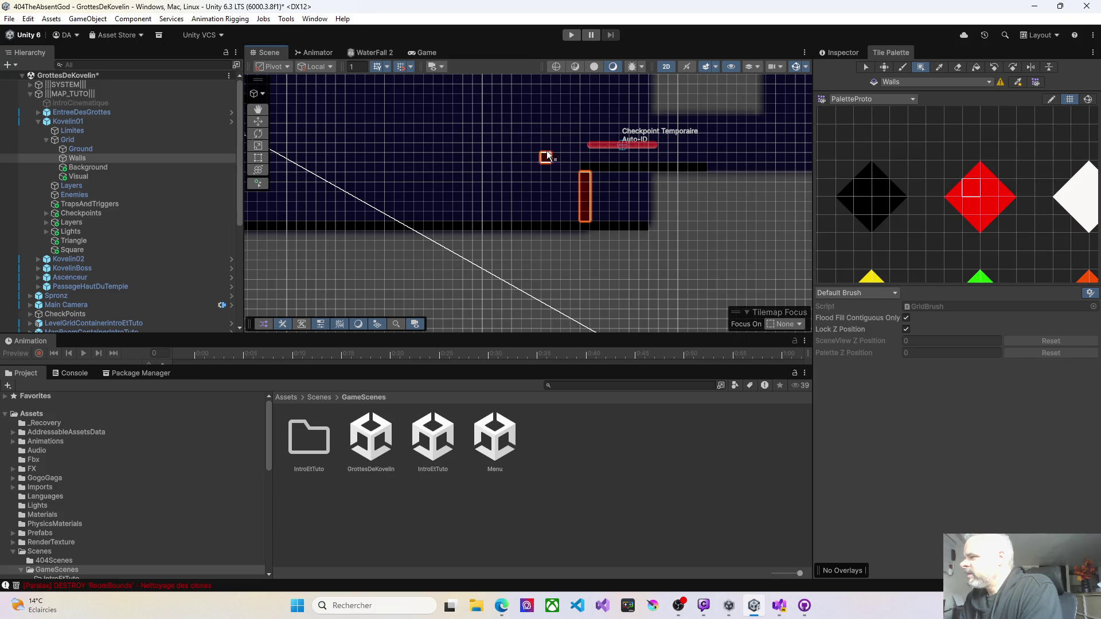
scroll(555, 163, "down", 2)
key("Up")
key("Right")
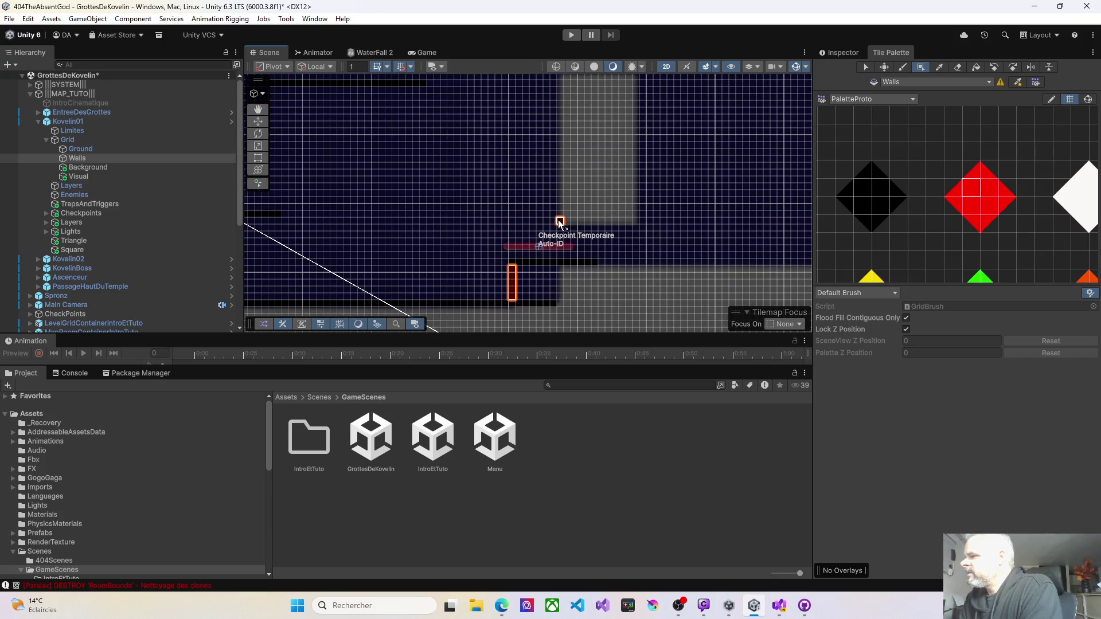
scroll(560, 223, "up", 3)
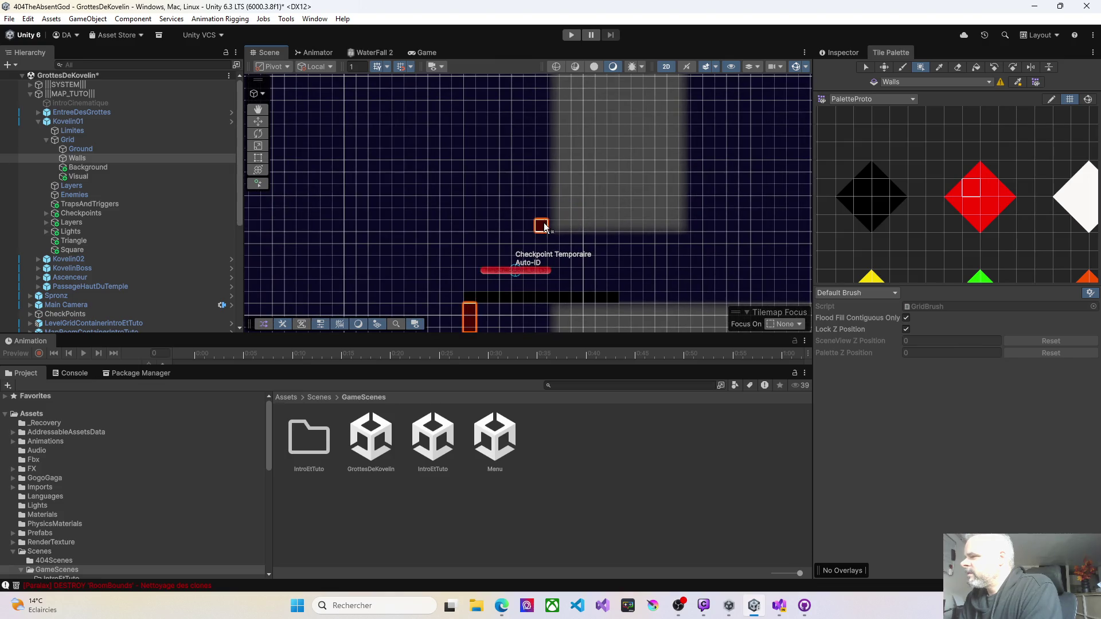
left_click_drag(545, 227, 541, 81)
scroll(573, 183, "down", 1)
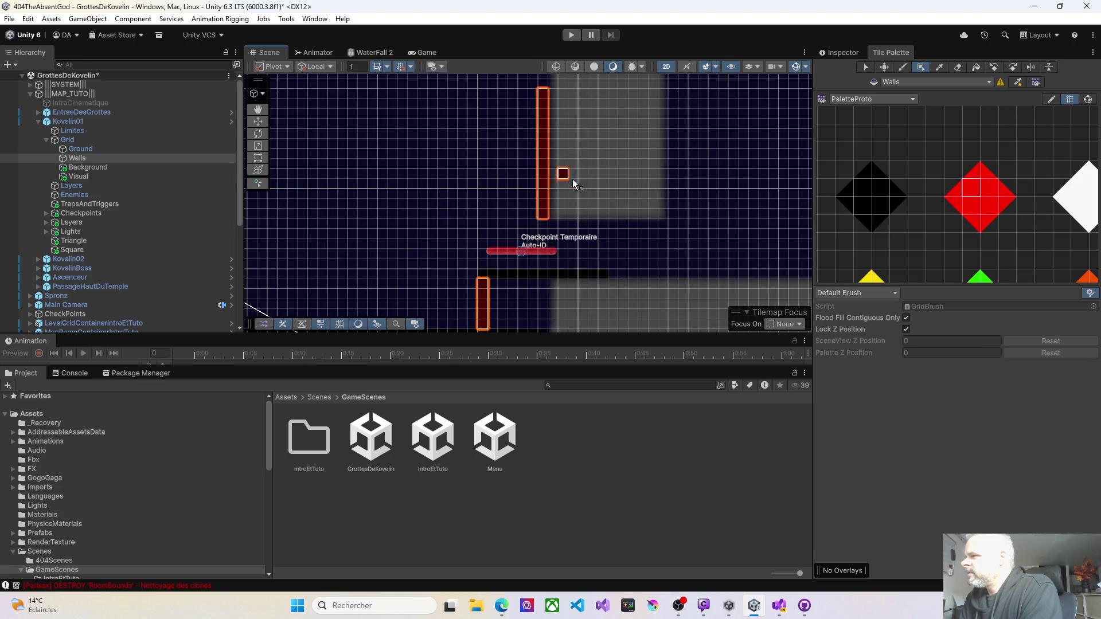
key("Up")
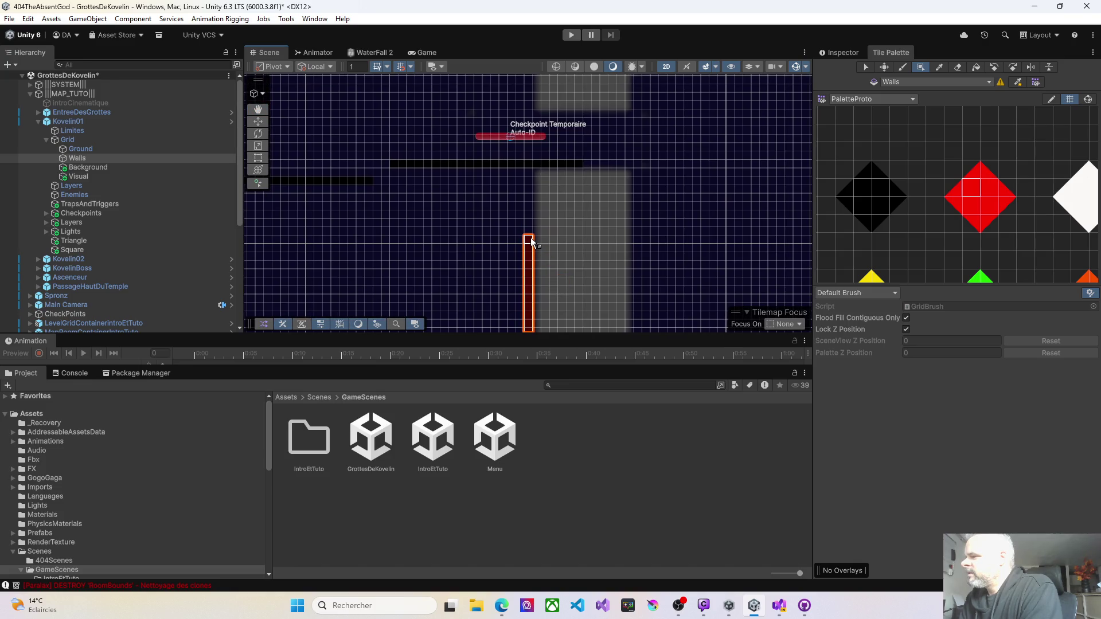
left_click_drag(531, 237, 529, 172)
key("Left")
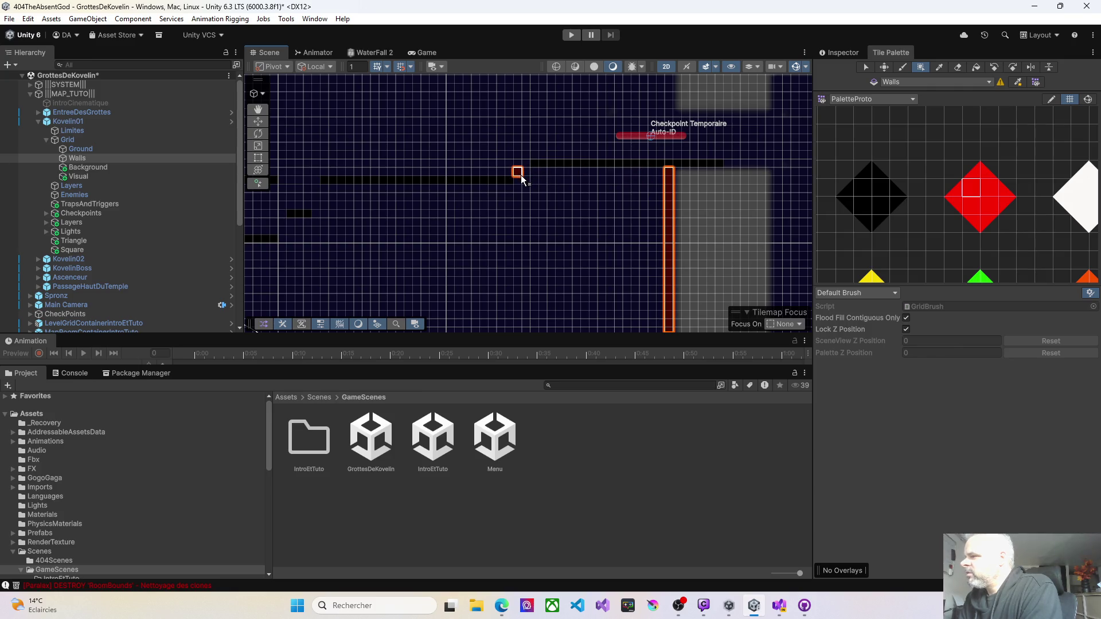
Box-fill a horizontal red wall stretching right, then reposition the view above the walls.
left_click_drag(605, 177, 659, 176)
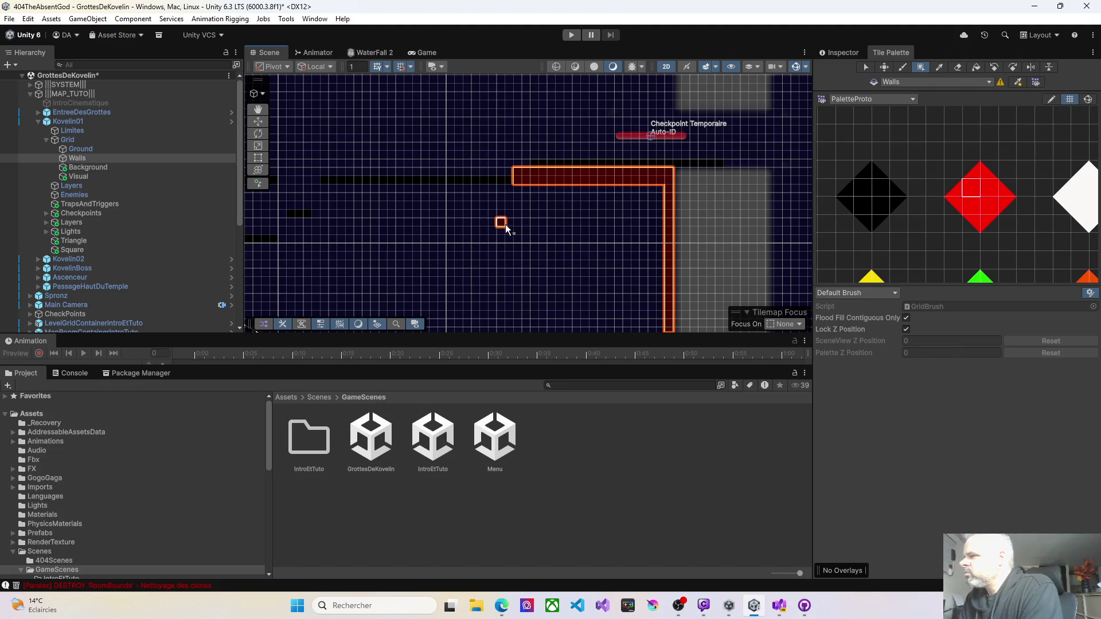
left_click_drag(505, 225, 617, 216)
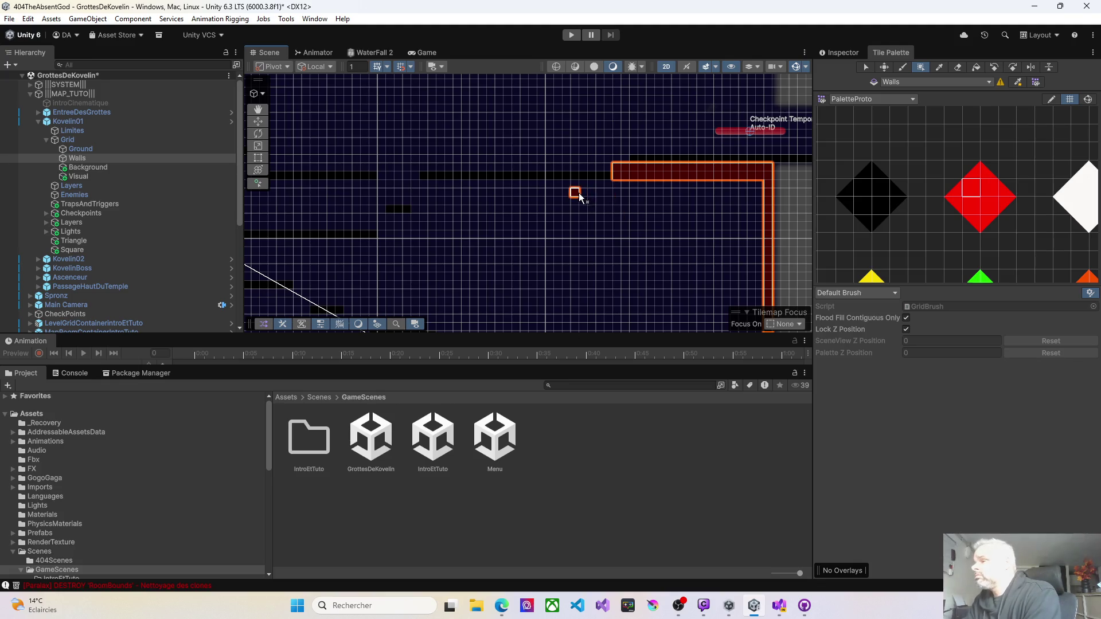
scroll(577, 198, "down", 4)
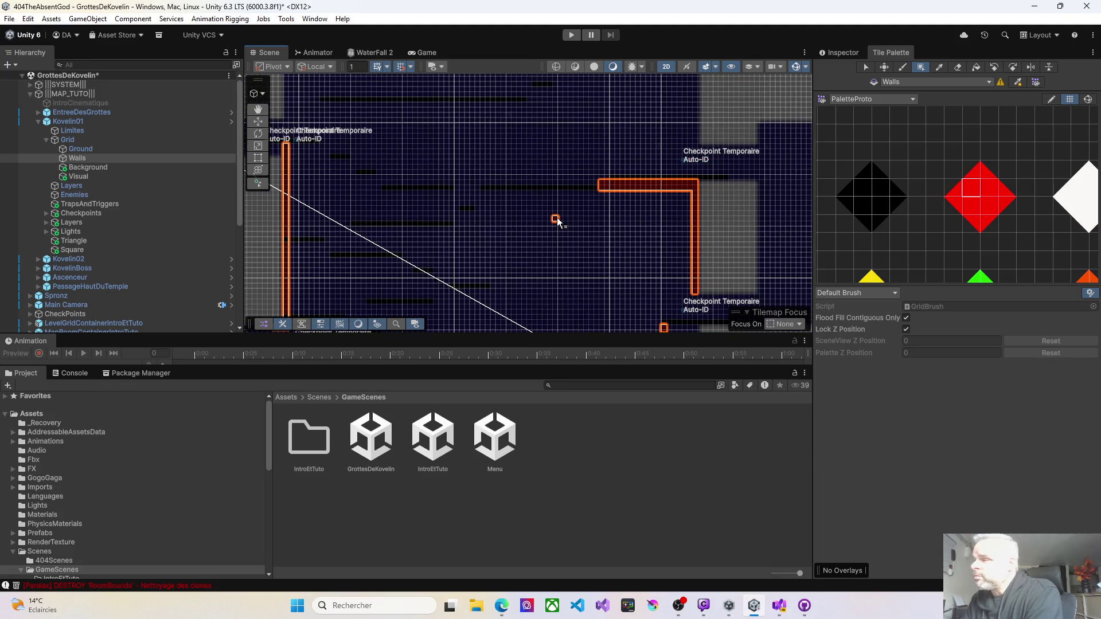
mouse_move(619, 238)
left_mouse_down()
mouse_move(545, 239)
mouse_move(556, 287)
mouse_move(549, 166)
left_mouse_up()
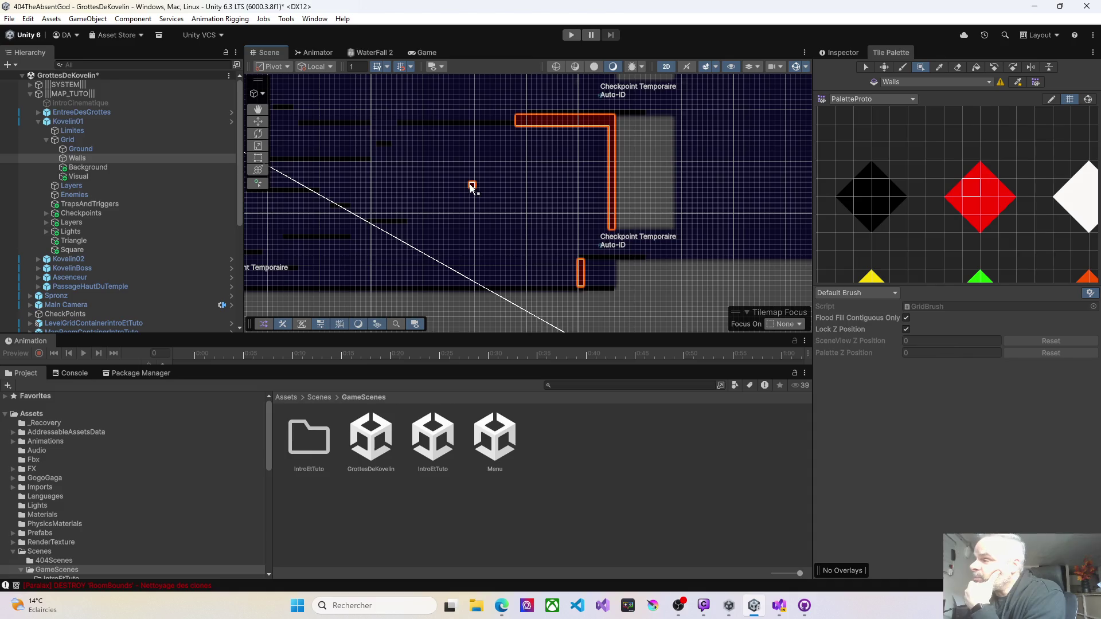
left_click_drag(471, 188, 537, 192)
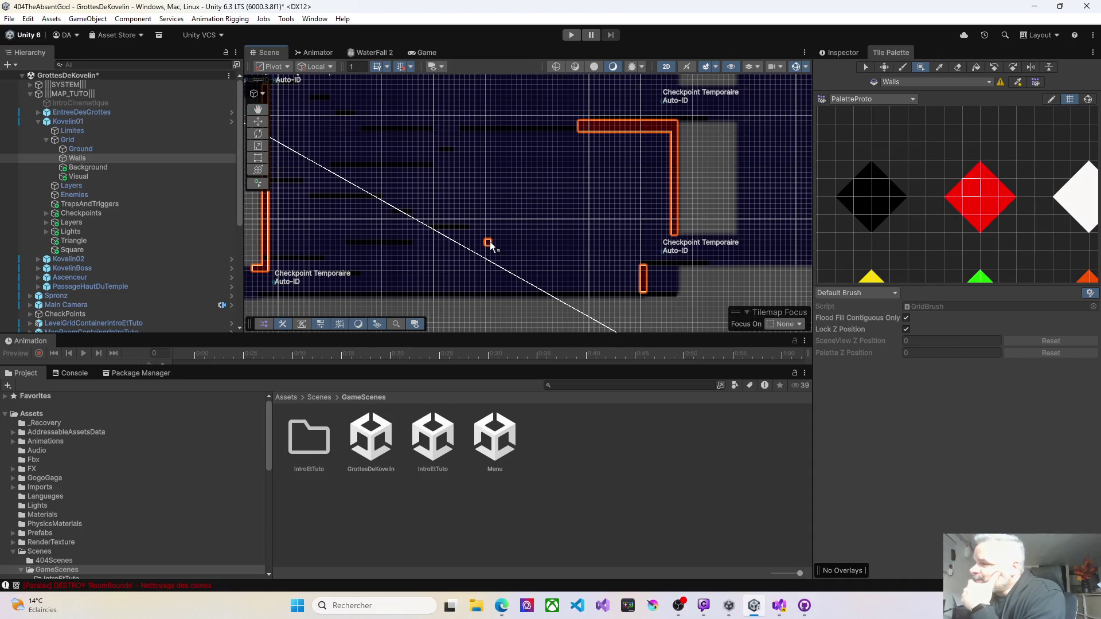
left_click_drag(457, 259, 481, 259)
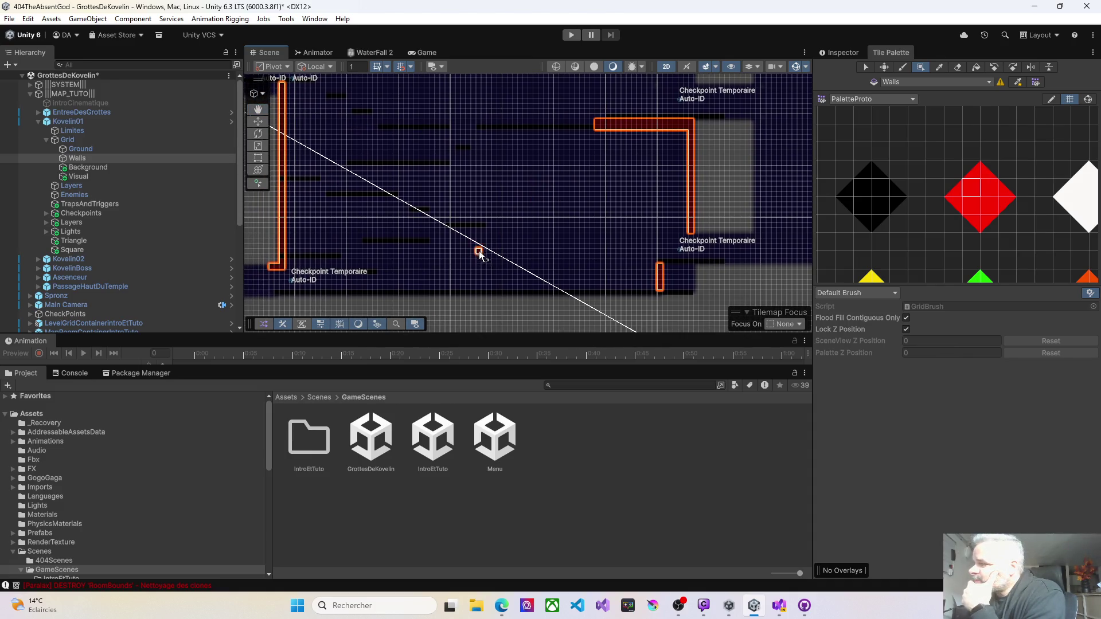
scroll(494, 242, "up", 3)
scroll(495, 243, "up", 1)
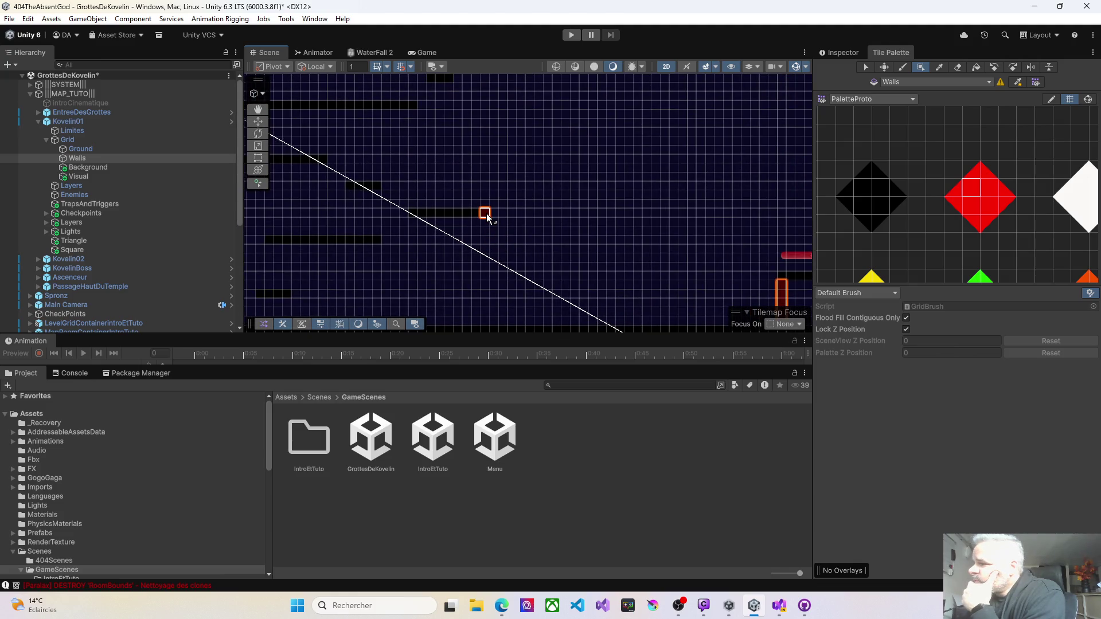
left_click_drag(484, 171, 496, 255)
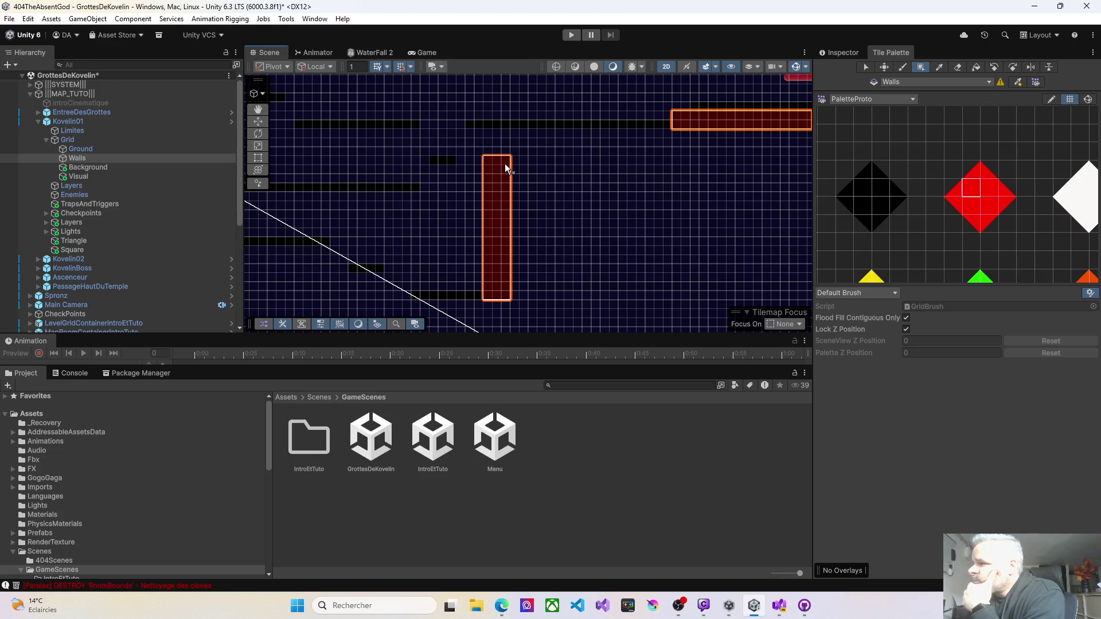
Paint a tall wall, extend it right, and fill the inner-corner notch.
left_click_drag(504, 137, 528, 143)
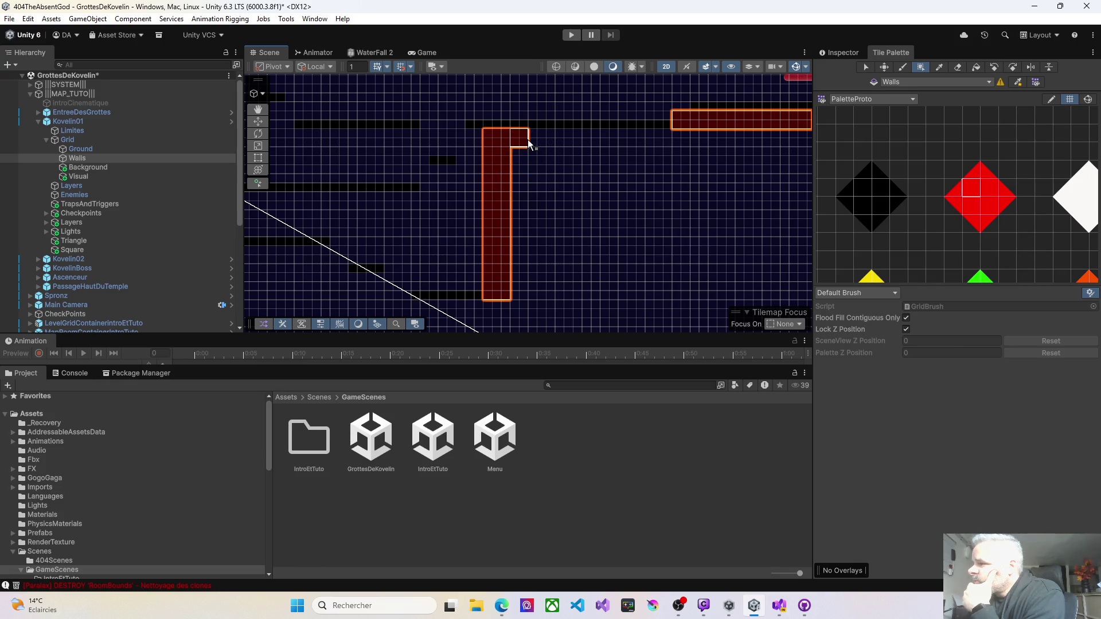
mouse_move(617, 138)
left_mouse_down()
mouse_move(724, 140)
mouse_move(521, 174)
mouse_move(542, 161)
left_mouse_up()
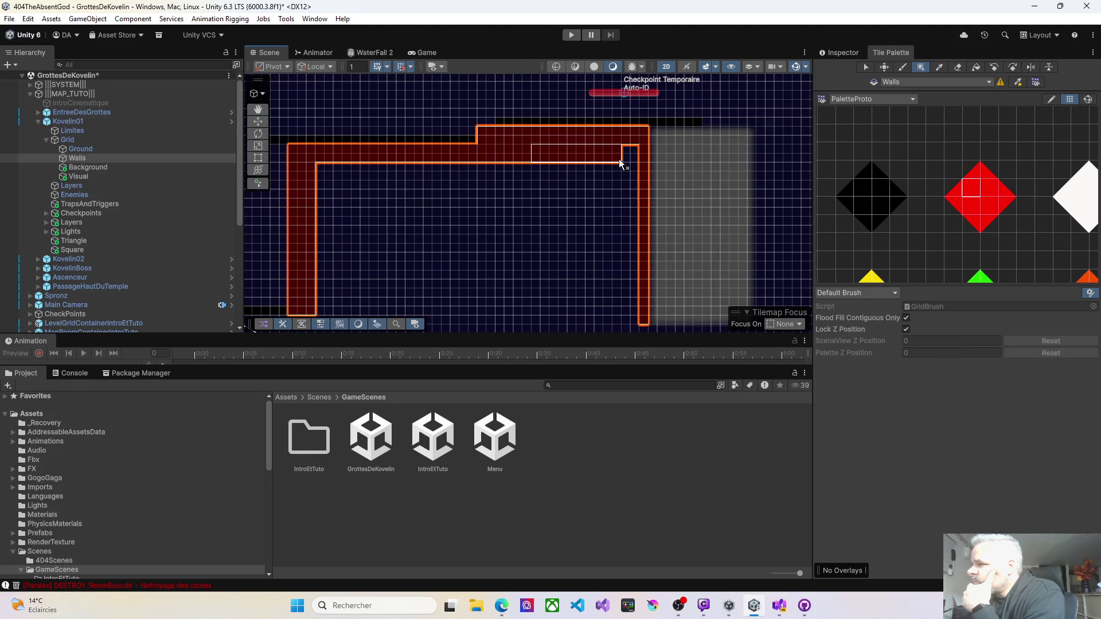
left_click_drag(620, 163, 633, 165)
scroll(491, 263, "down", 3)
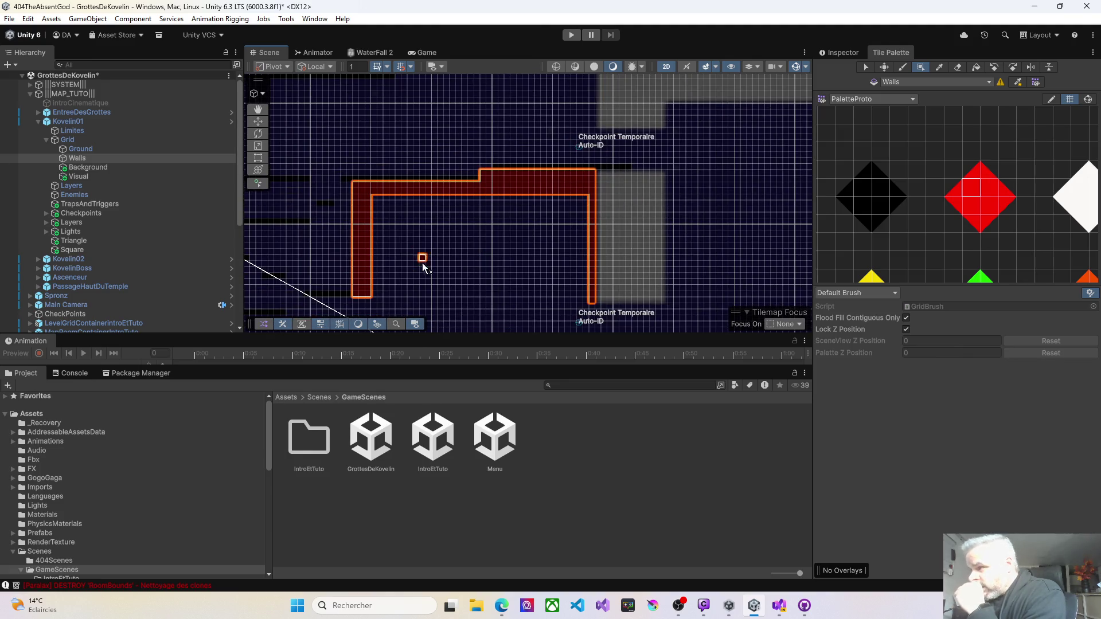
mouse_move(423, 266)
left_mouse_down()
mouse_move(514, 253)
mouse_move(607, 223)
mouse_move(614, 209)
left_mouse_up()
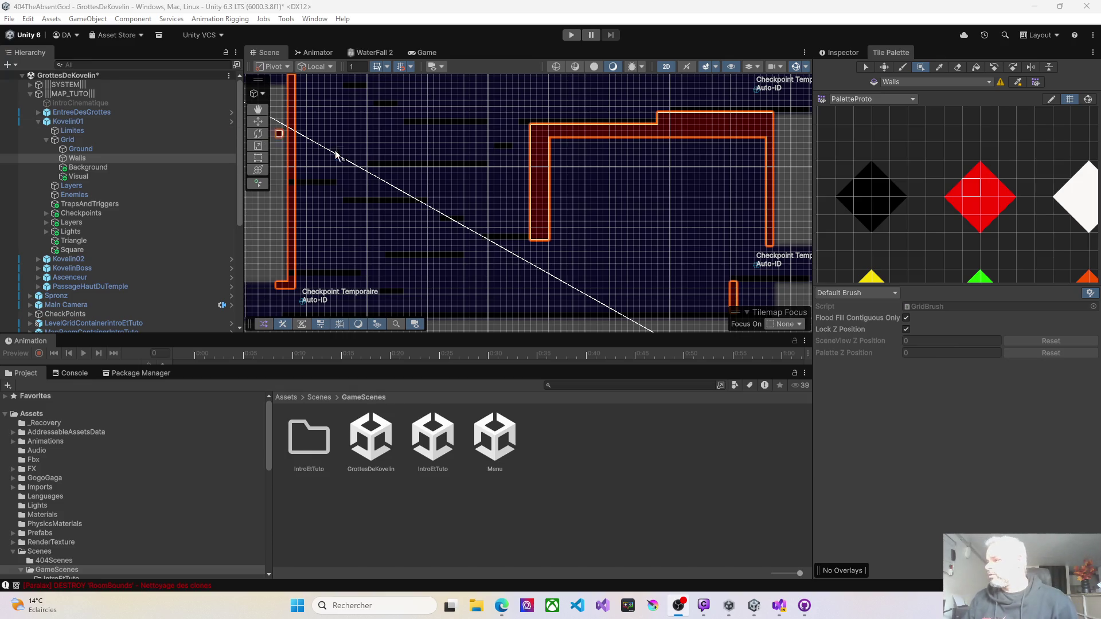
scroll(445, 166, "down", 5)
left_click_drag(476, 167, 737, 171)
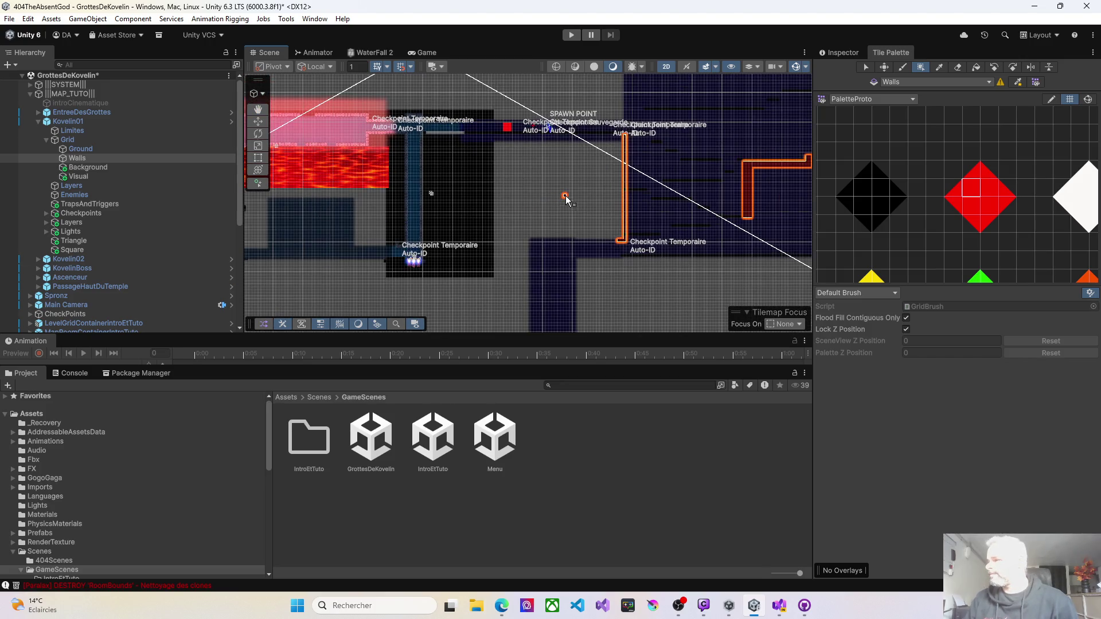
left_click_drag(562, 197, 295, 206)
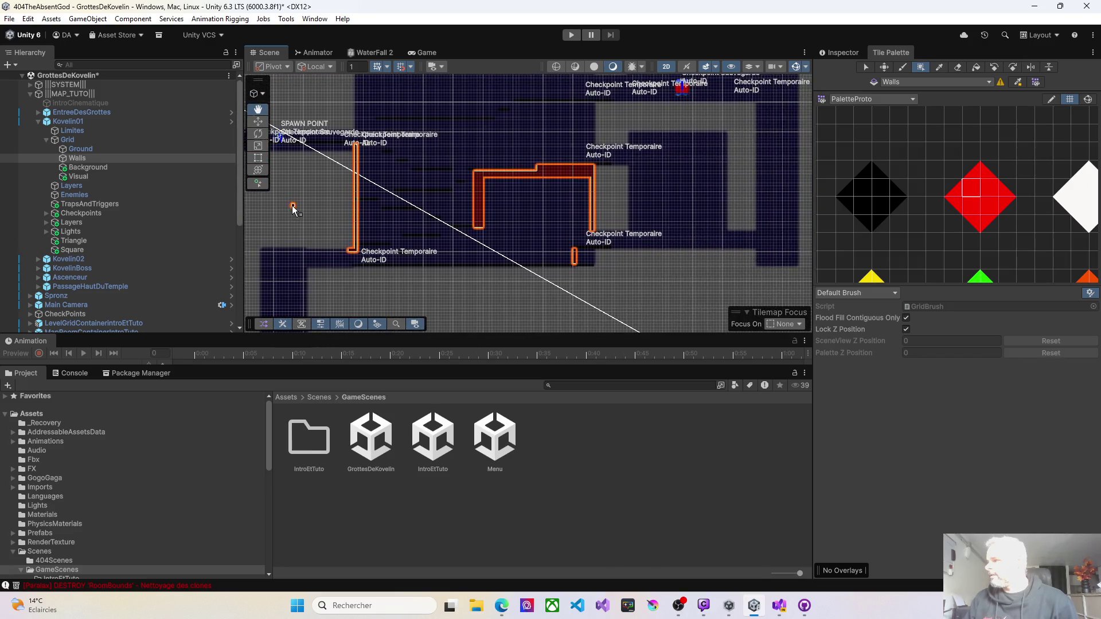
scroll(377, 189, "down", 2)
mouse_move(408, 239)
left_mouse_down()
mouse_move(331, 300)
mouse_move(504, 216)
mouse_move(546, 176)
left_mouse_up()
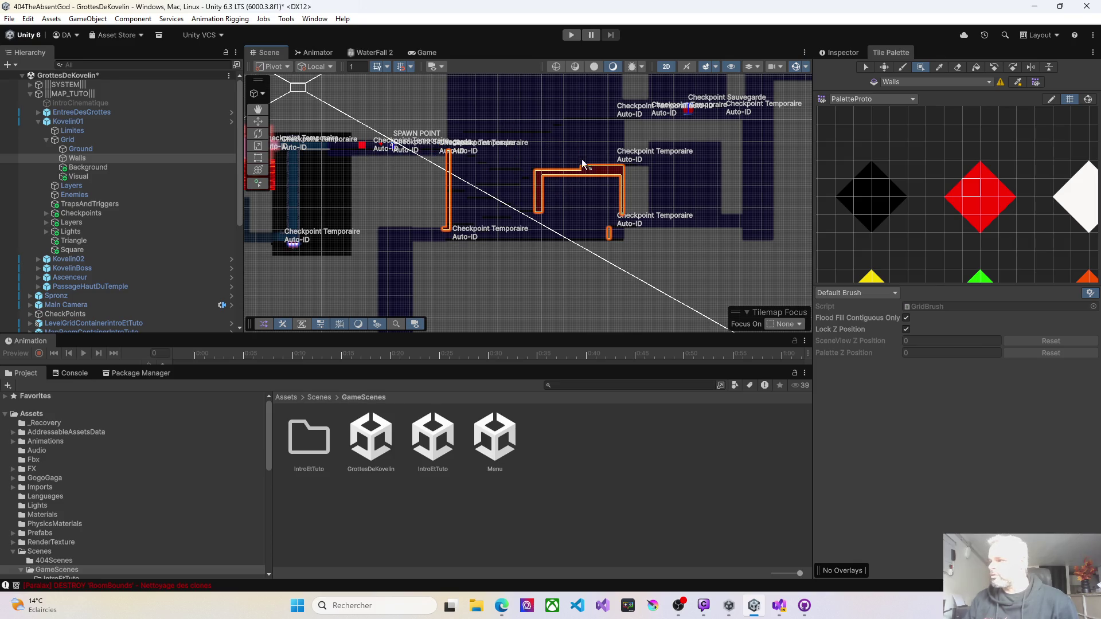
mouse_move(582, 160)
left_mouse_down()
mouse_move(535, 159)
mouse_move(493, 182)
mouse_move(423, 188)
left_mouse_up()
left_click_drag(573, 188, 493, 211)
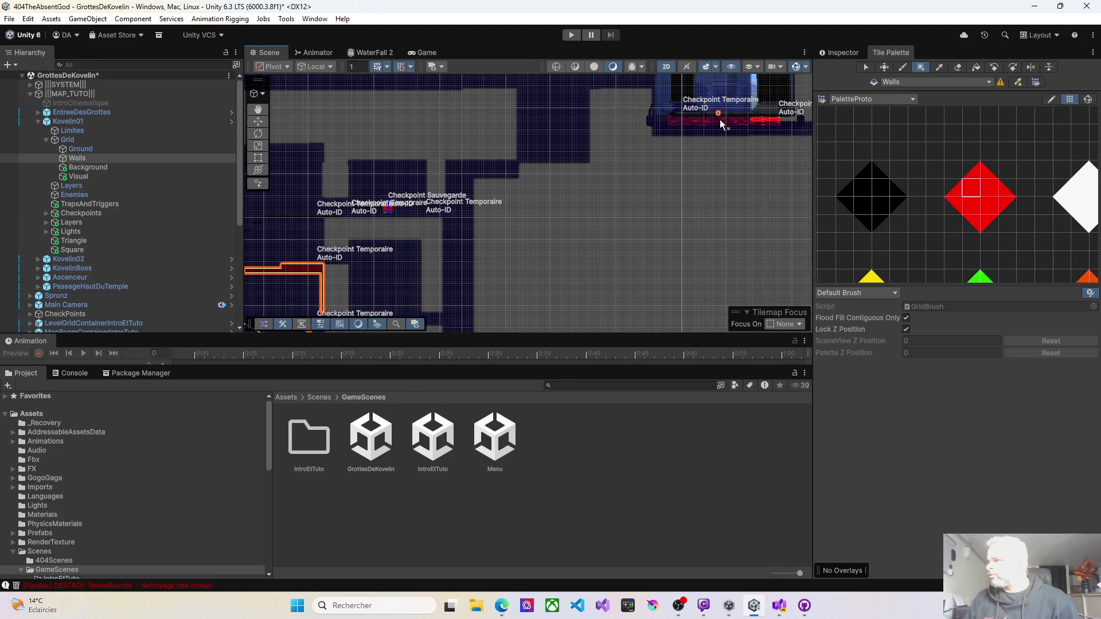
mouse_move(721, 119)
left_mouse_down()
mouse_move(642, 197)
mouse_move(720, 152)
mouse_move(725, 165)
mouse_move(565, 203)
mouse_move(493, 249)
mouse_move(475, 304)
left_mouse_up()
scroll(565, 177, "down", 5)
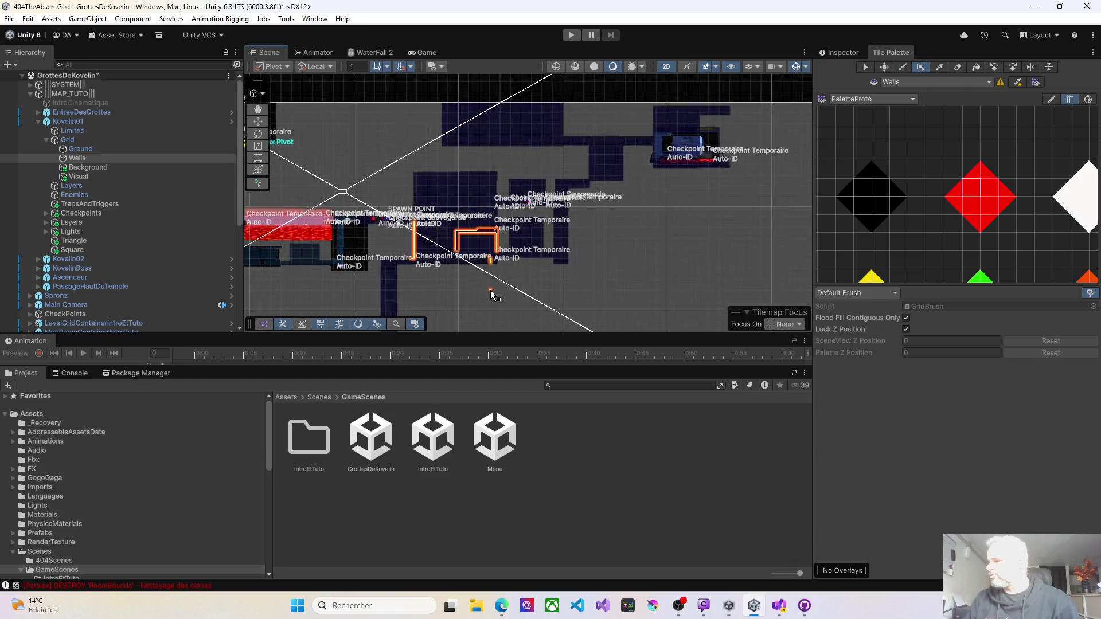
scroll(491, 290, "up", 5)
scroll(482, 295, "up", 3)
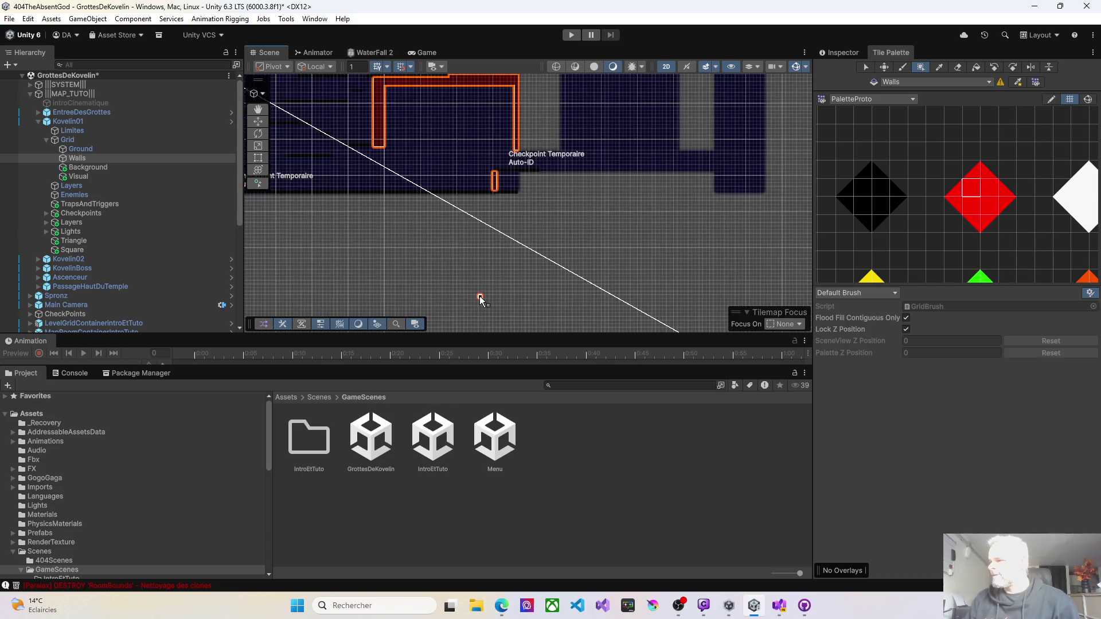
left_click_drag(418, 270, 565, 270)
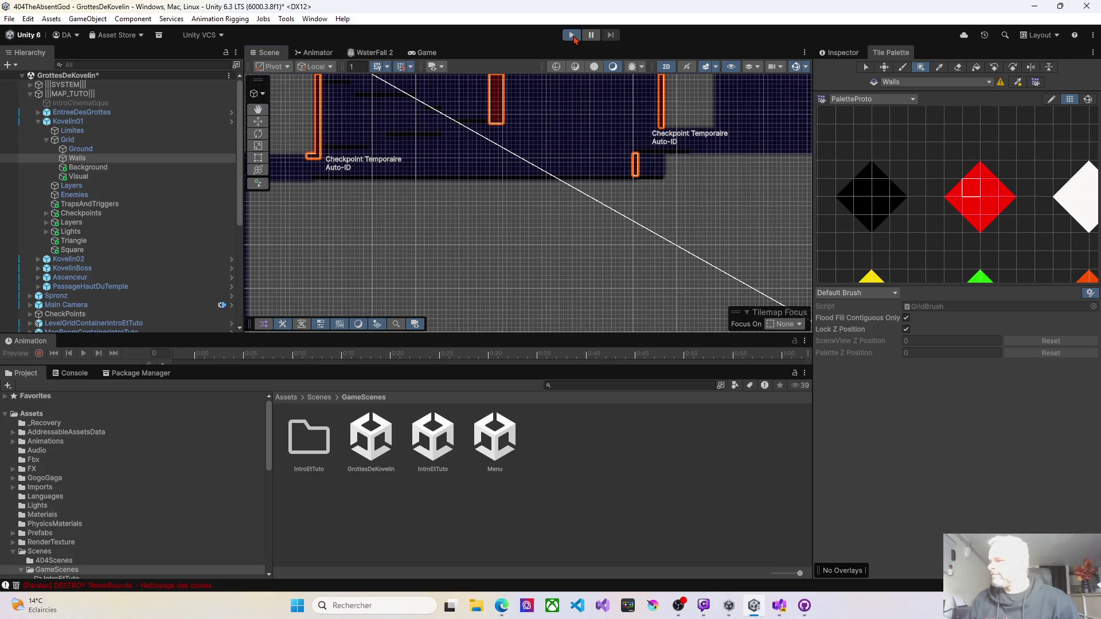
Start Play mode, walk through the portal into the cave, and jump onto a higher platform.
left_click(573, 37)
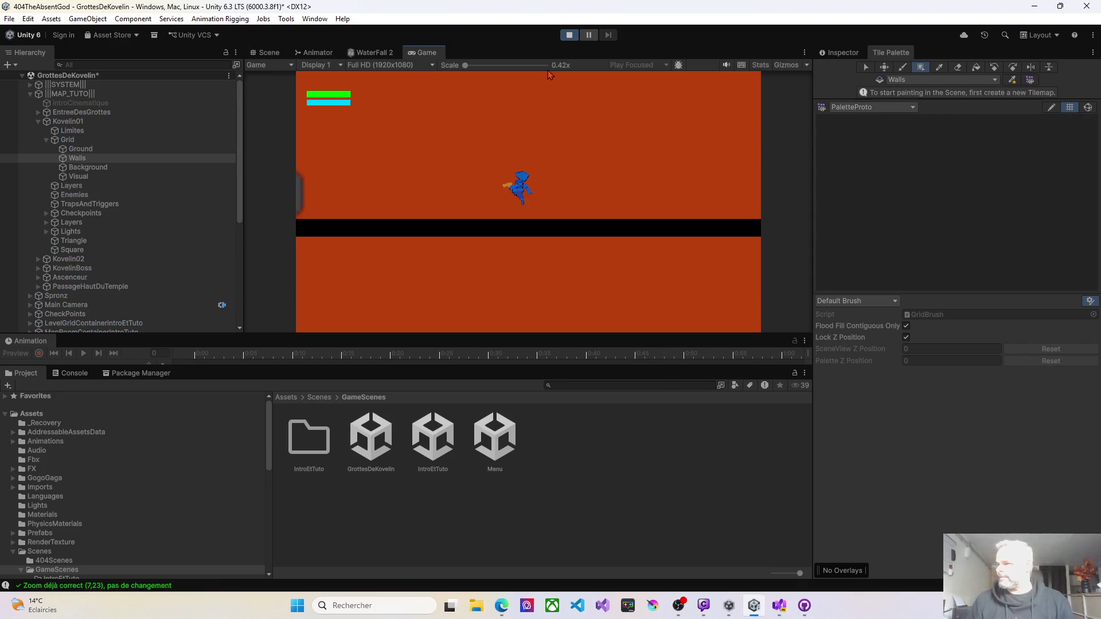
key("Right")
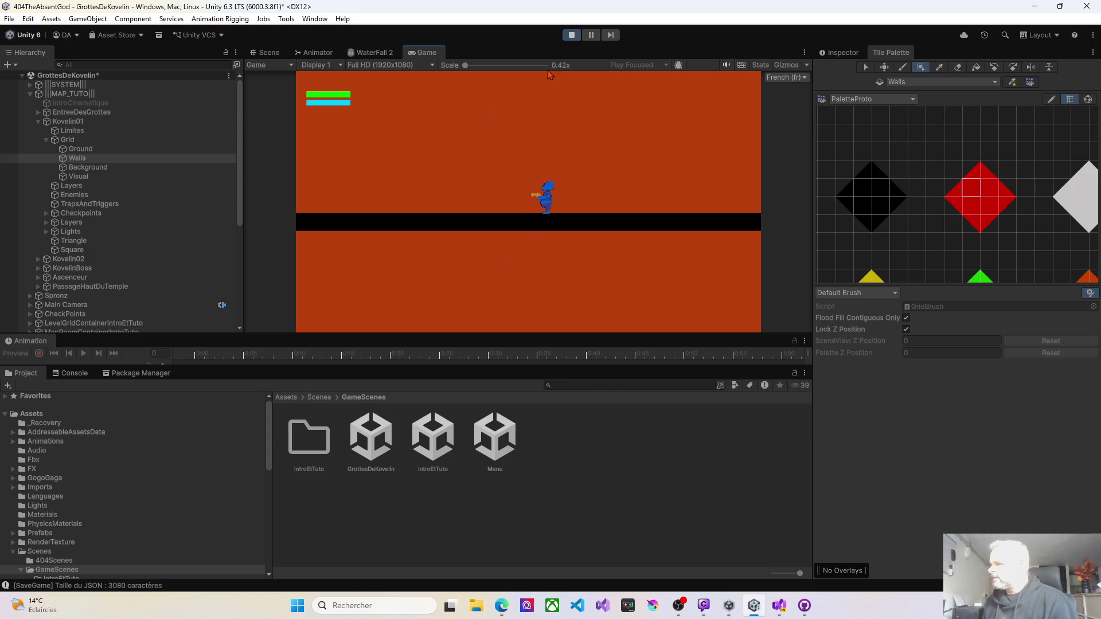
key("Left")
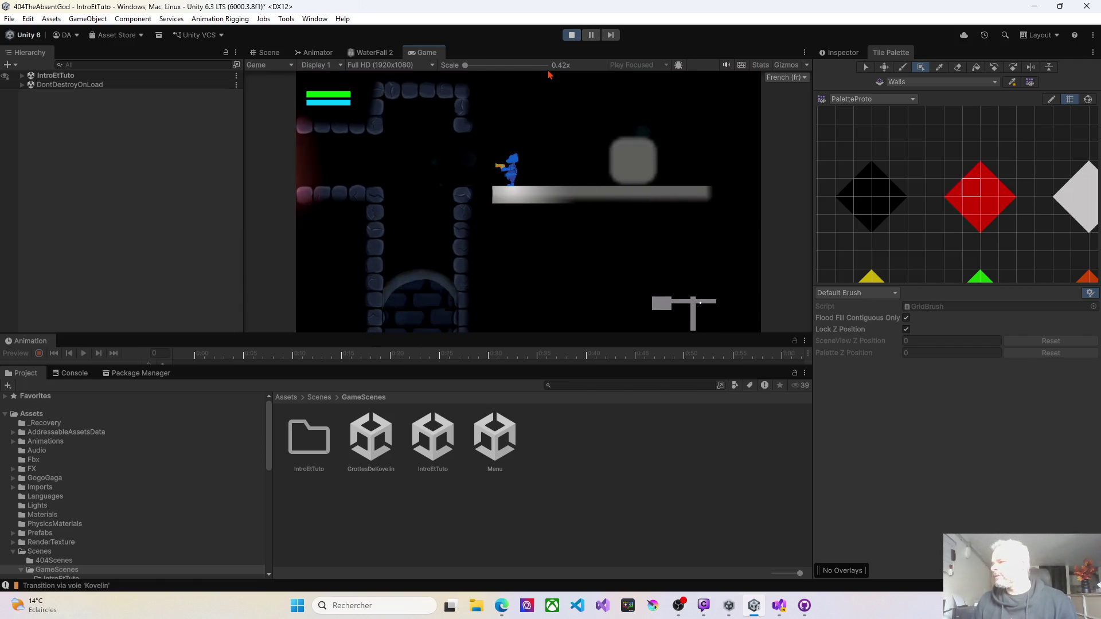
key("Right")
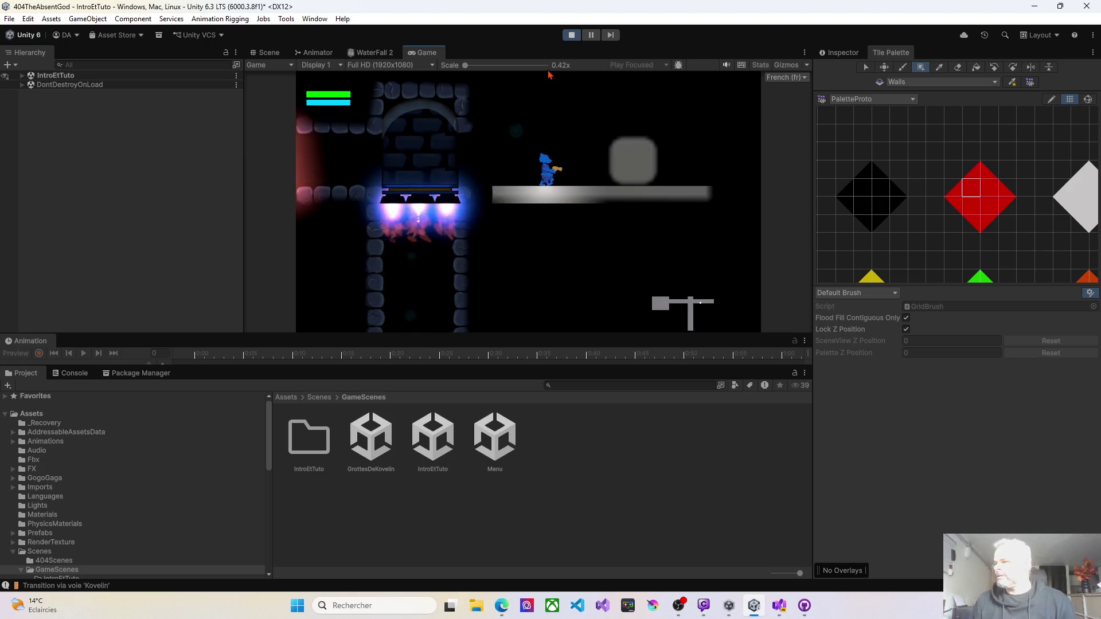
key("Right")
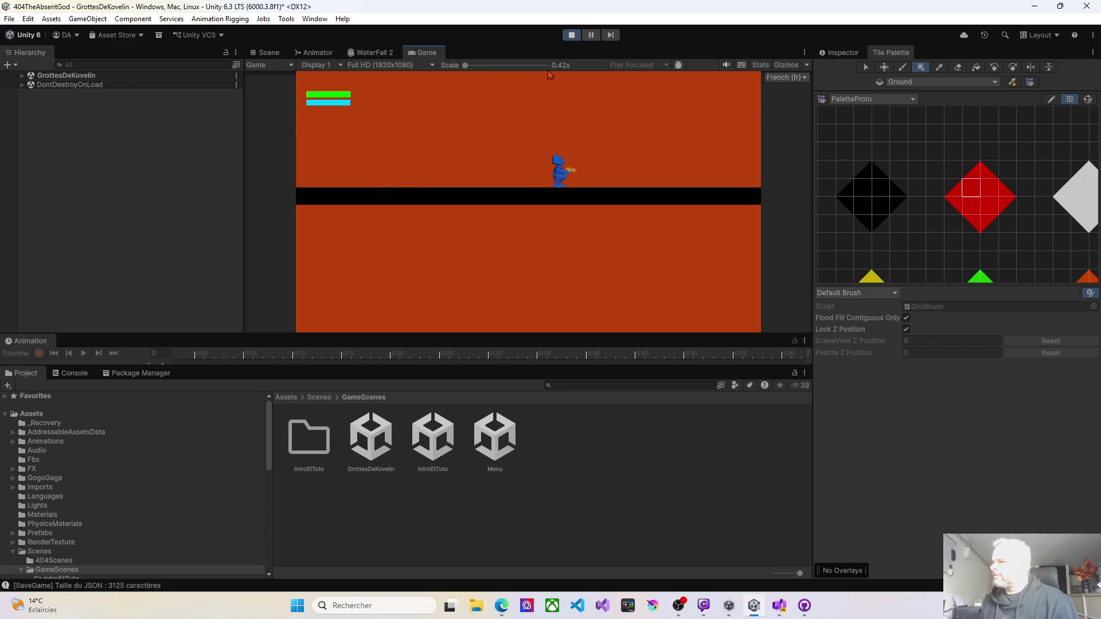
key("Right")
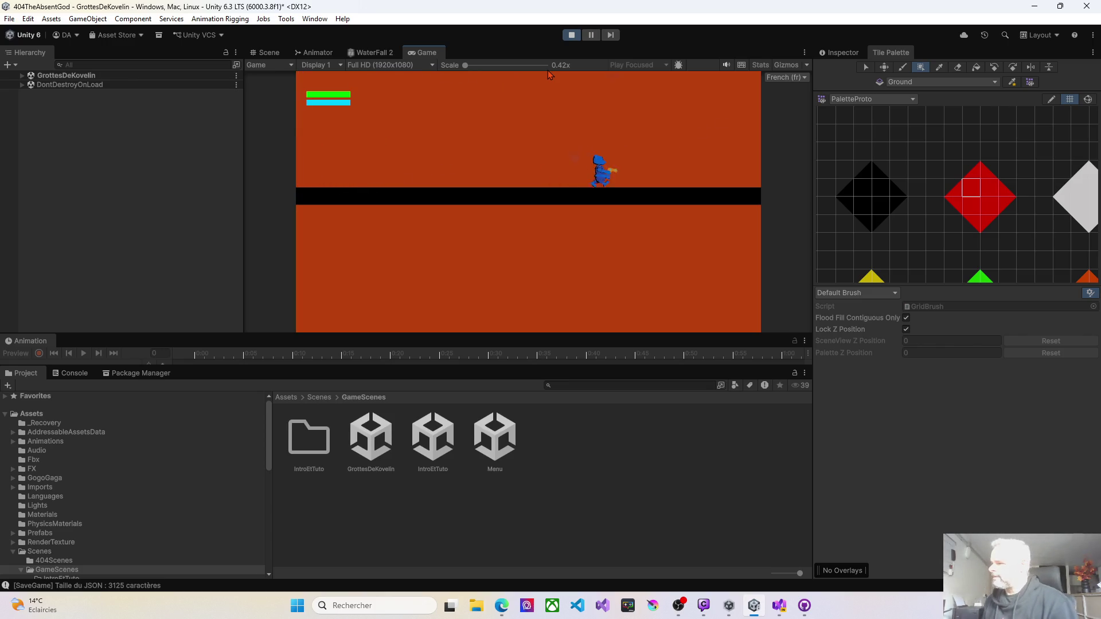
key("Right")
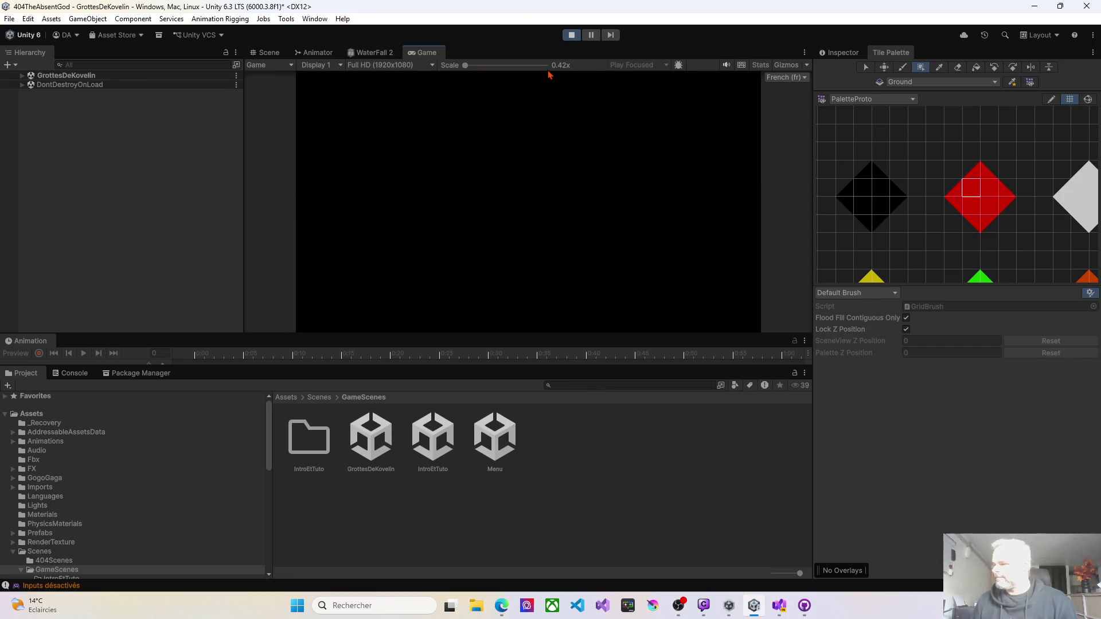
key("Right")
key("space")
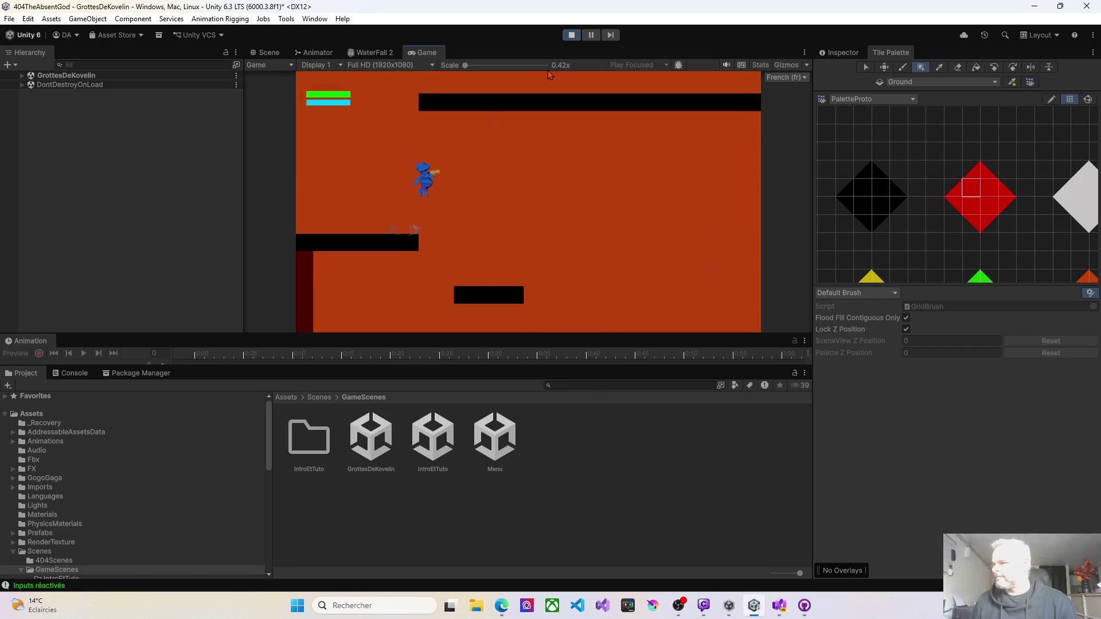
Jump across the platforms, then run left off the platform to save a temporary checkpoint.
key("Left")
key("space")
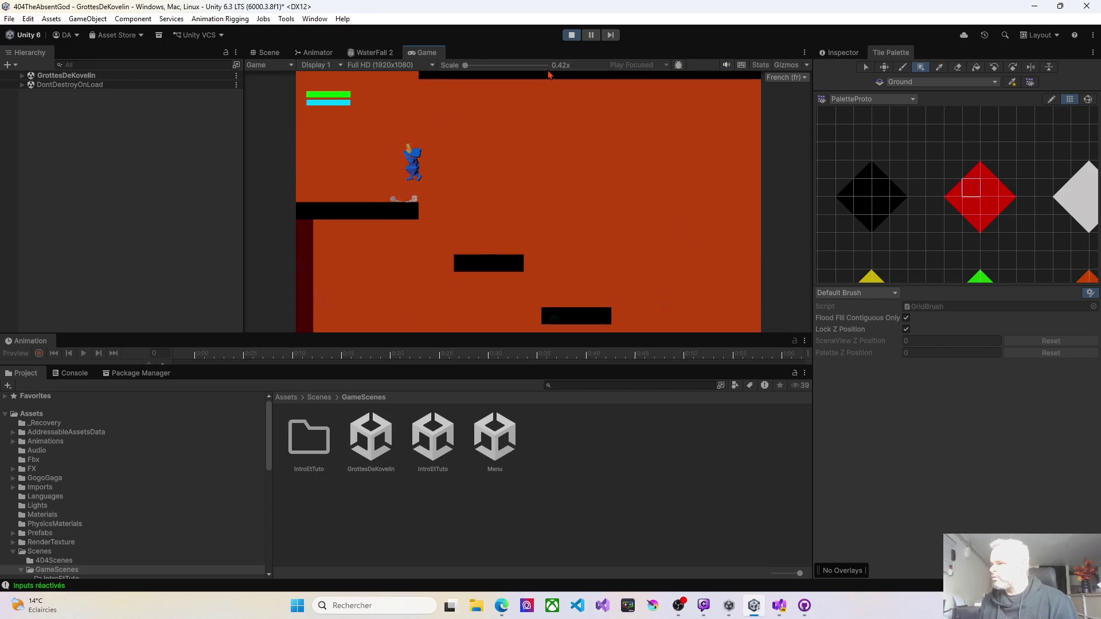
key("Right")
key("Right")
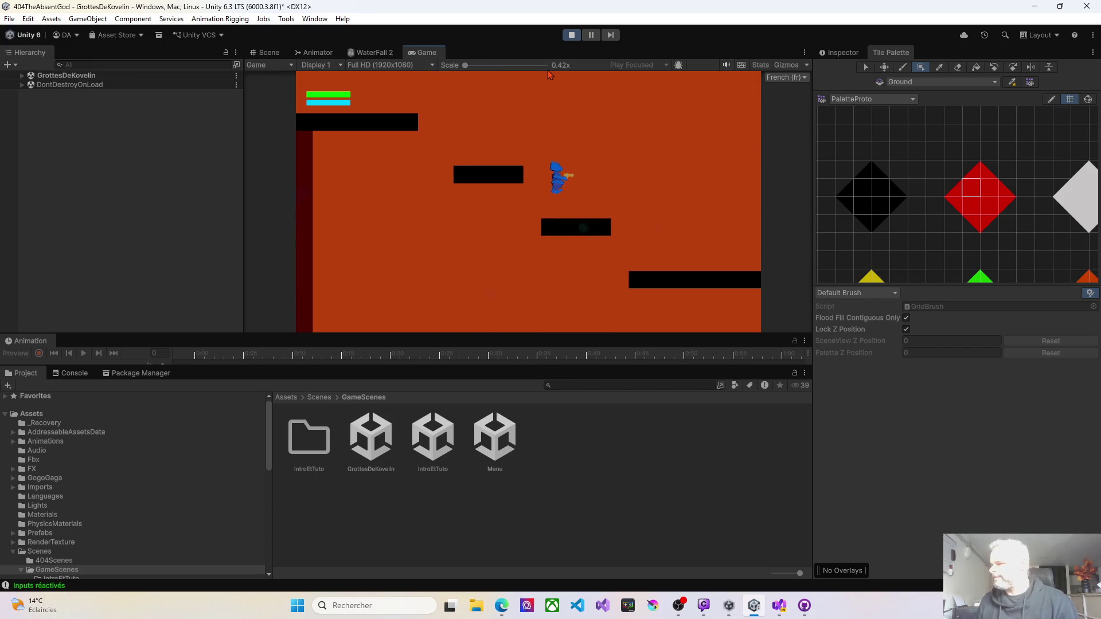
key("space")
key("Right")
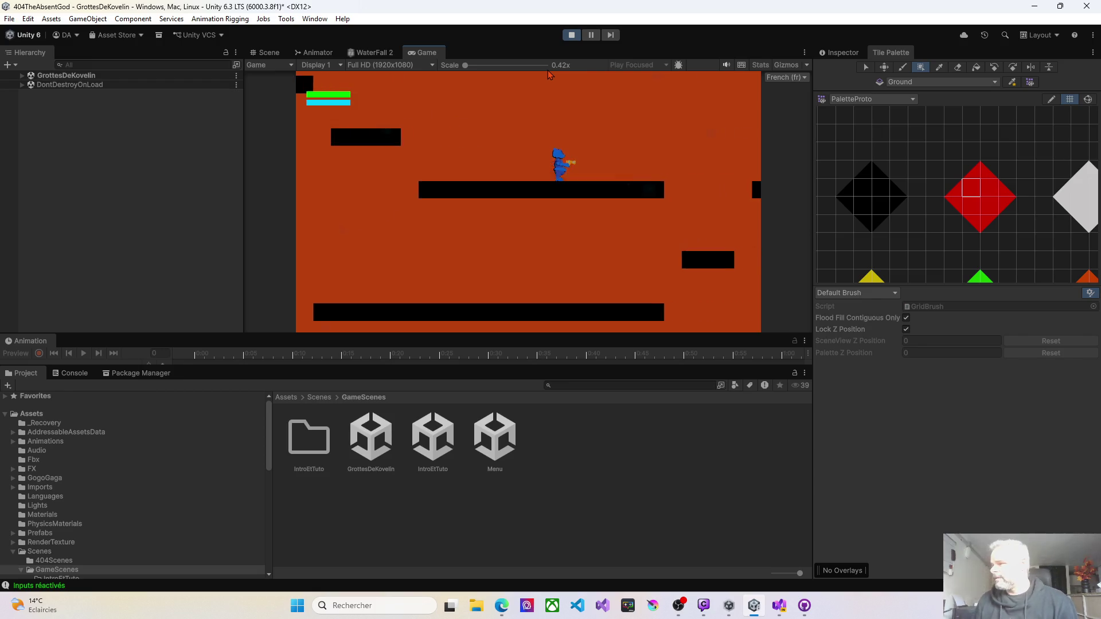
key("Left")
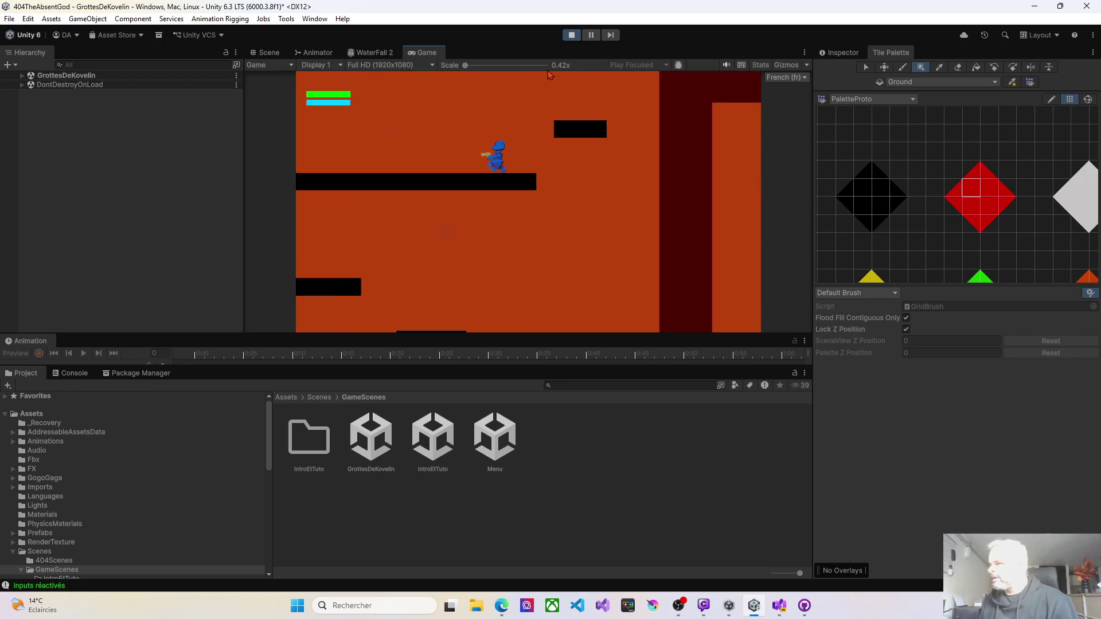
key("Left")
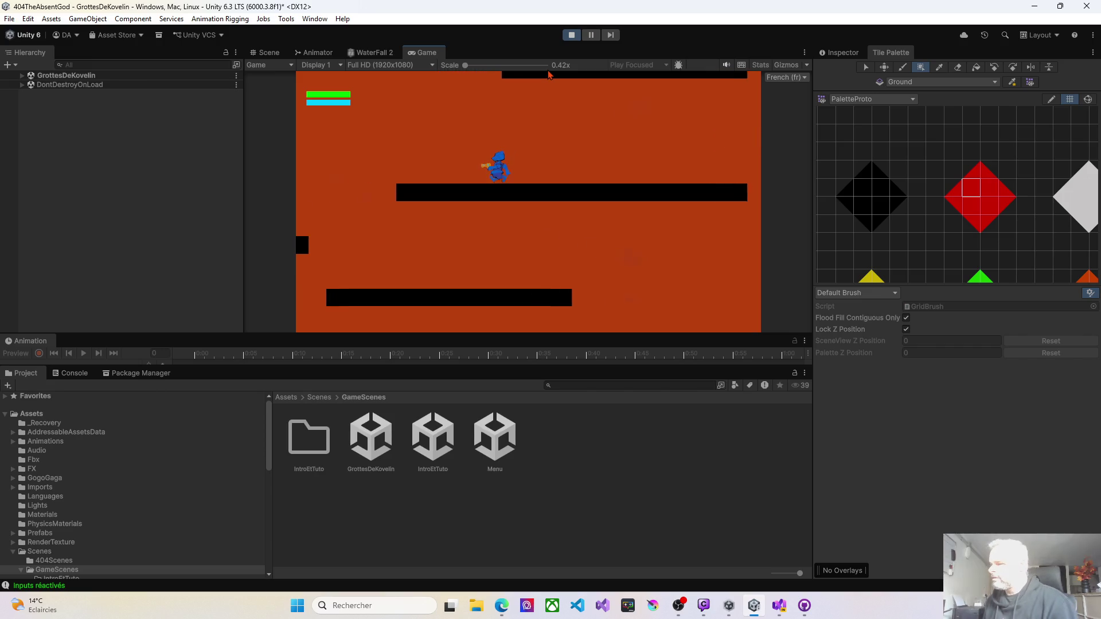
key("Right")
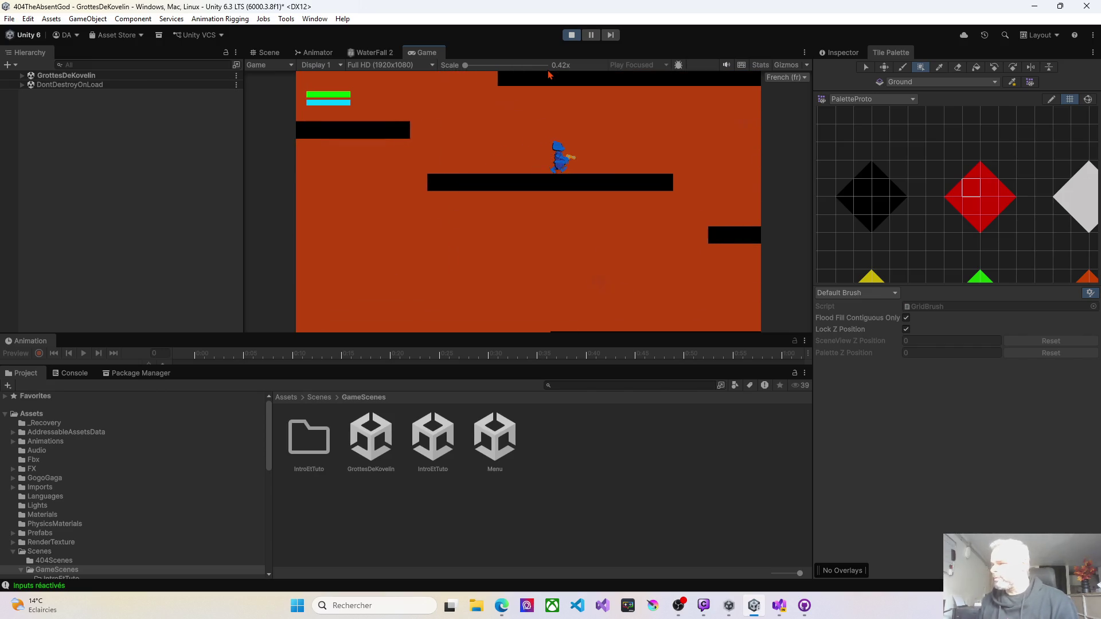
key("Left")
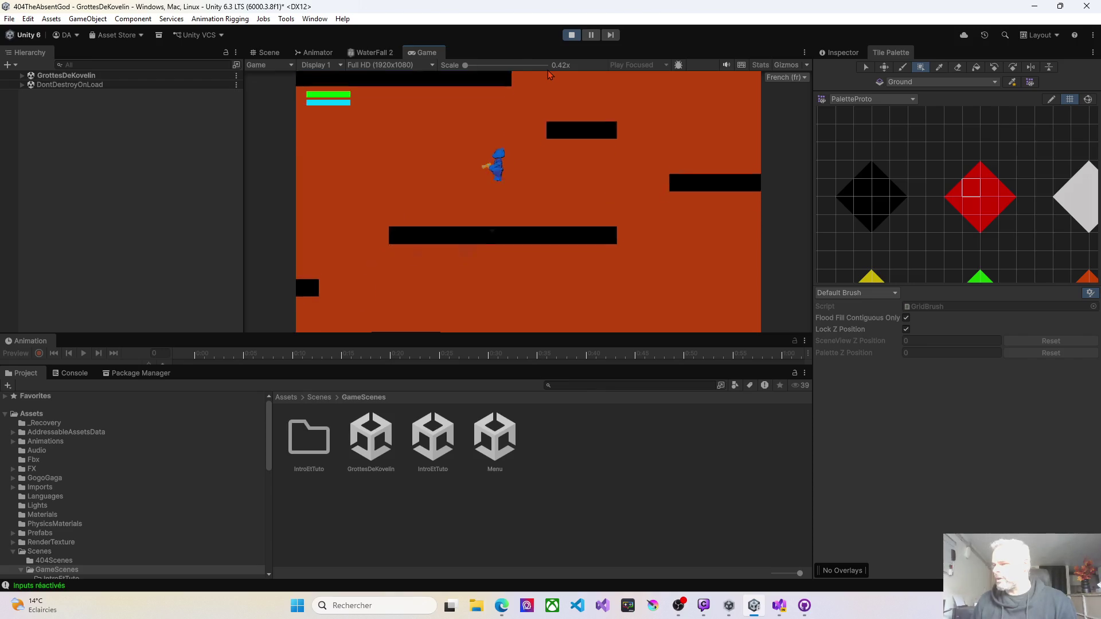
key("Left")
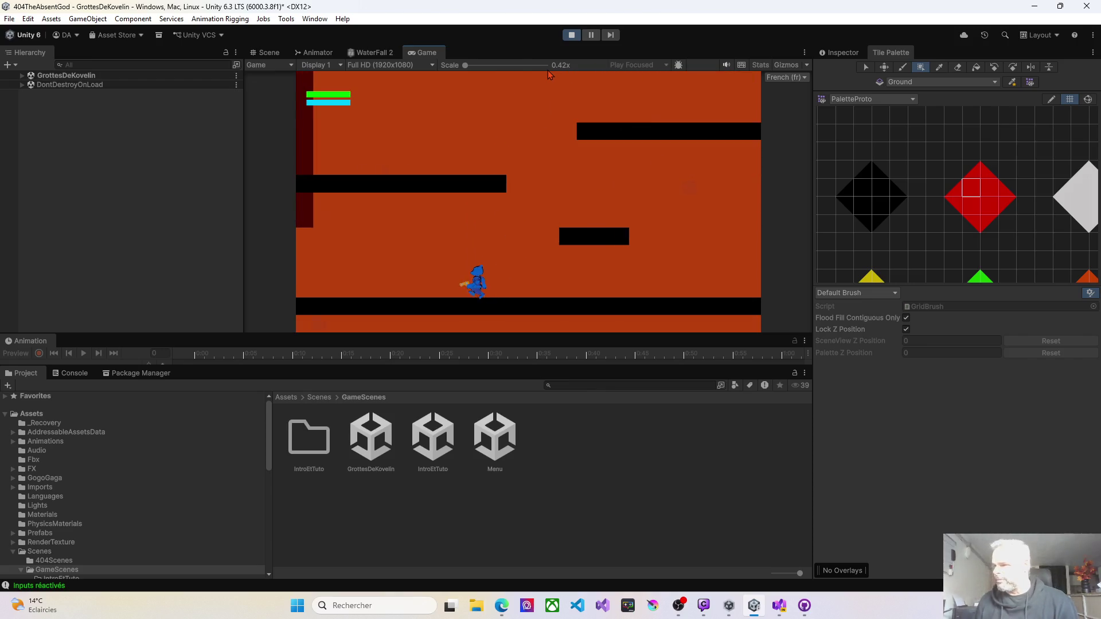
key("Left")
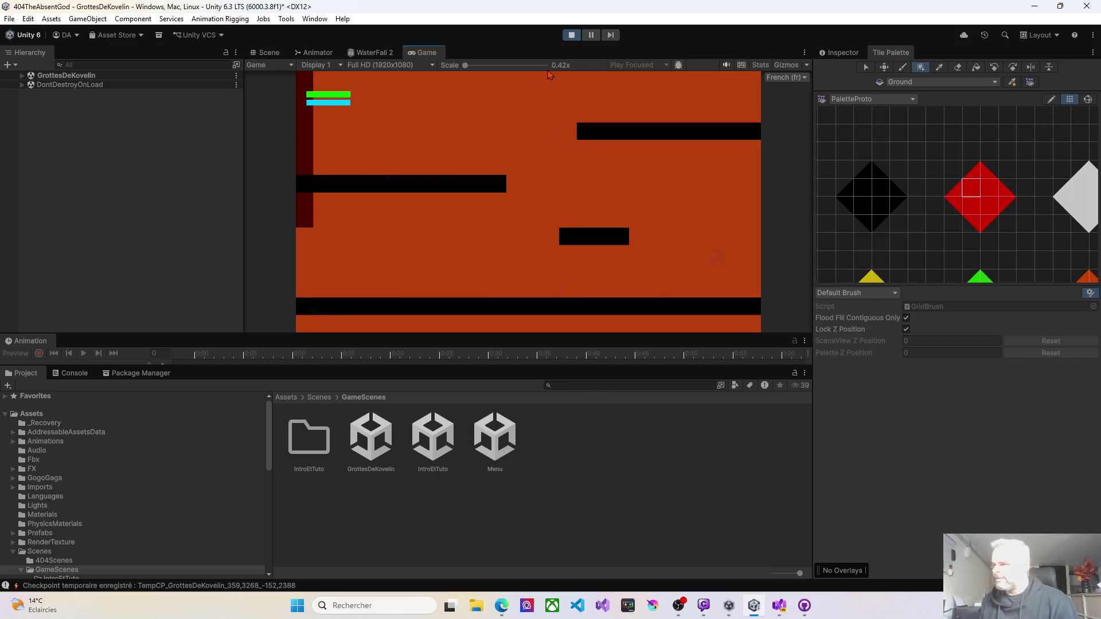
Stop the playtest, return to the Scene view and box-fill a small red wall block.
left_click(258, 52)
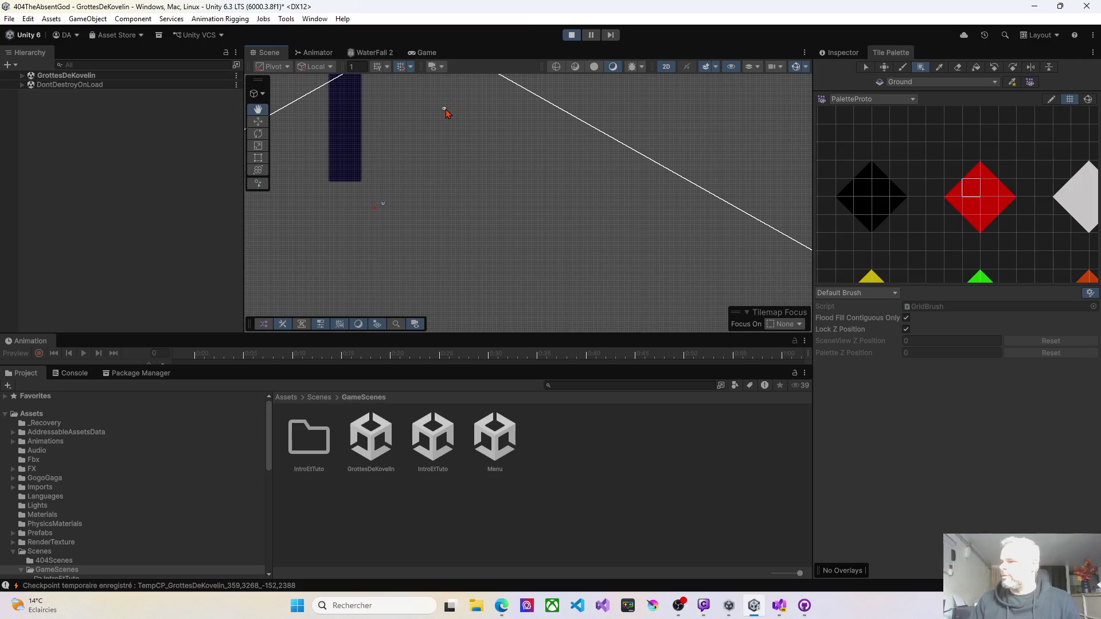
left_click(571, 35)
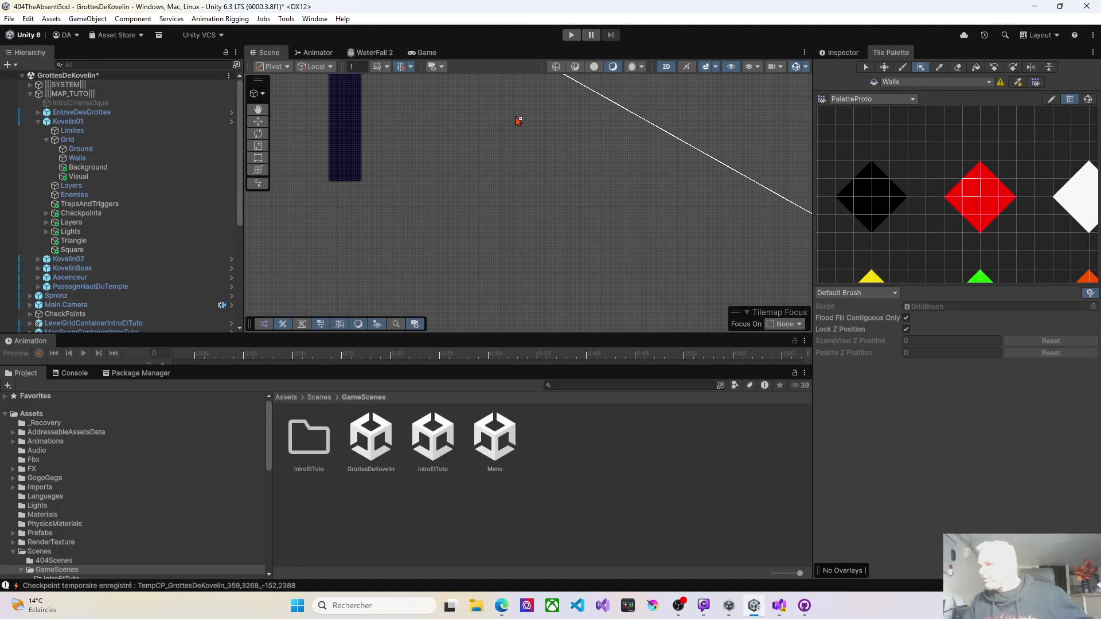
scroll(504, 246, "down", 5)
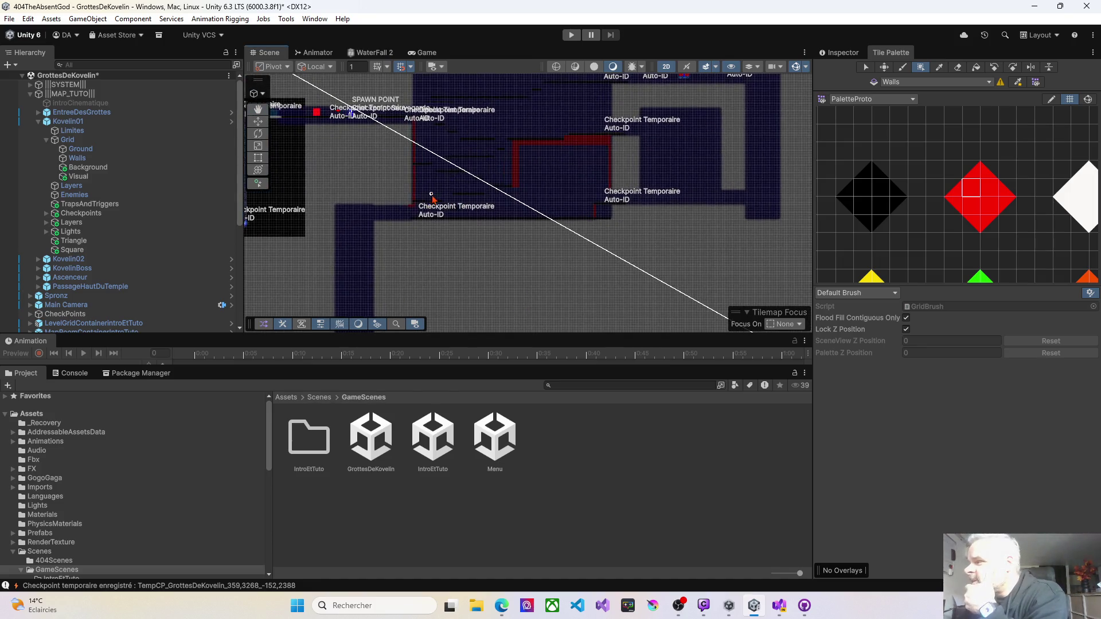
scroll(478, 219, "up", 5)
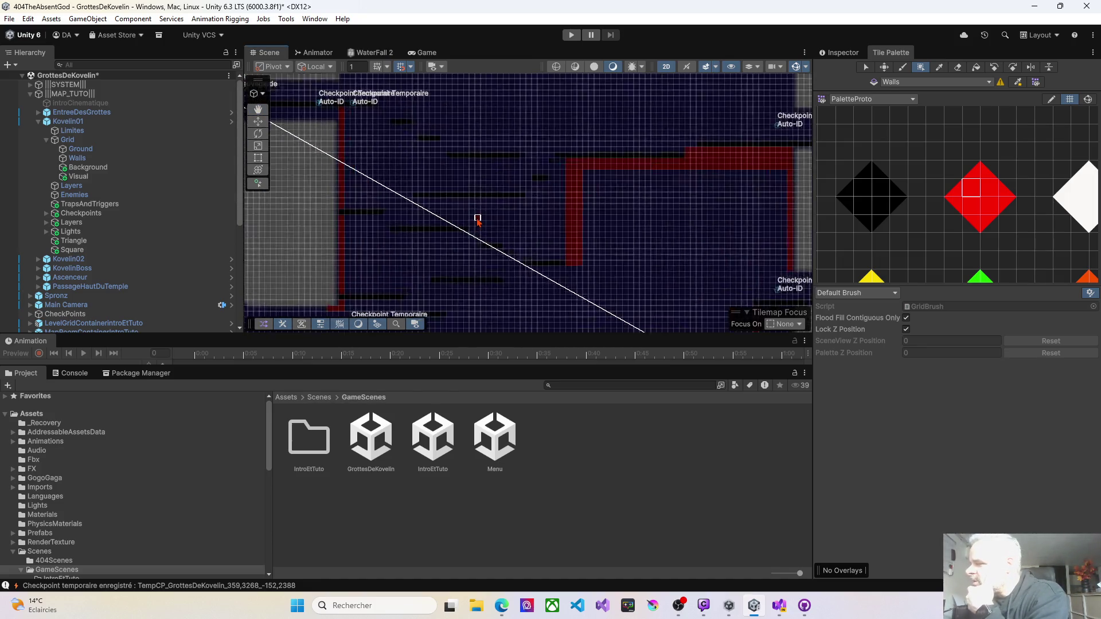
scroll(478, 219, "up", 2)
mouse_move(478, 243)
left_mouse_down()
mouse_move(491, 165)
mouse_move(524, 180)
mouse_move(511, 226)
left_mouse_up()
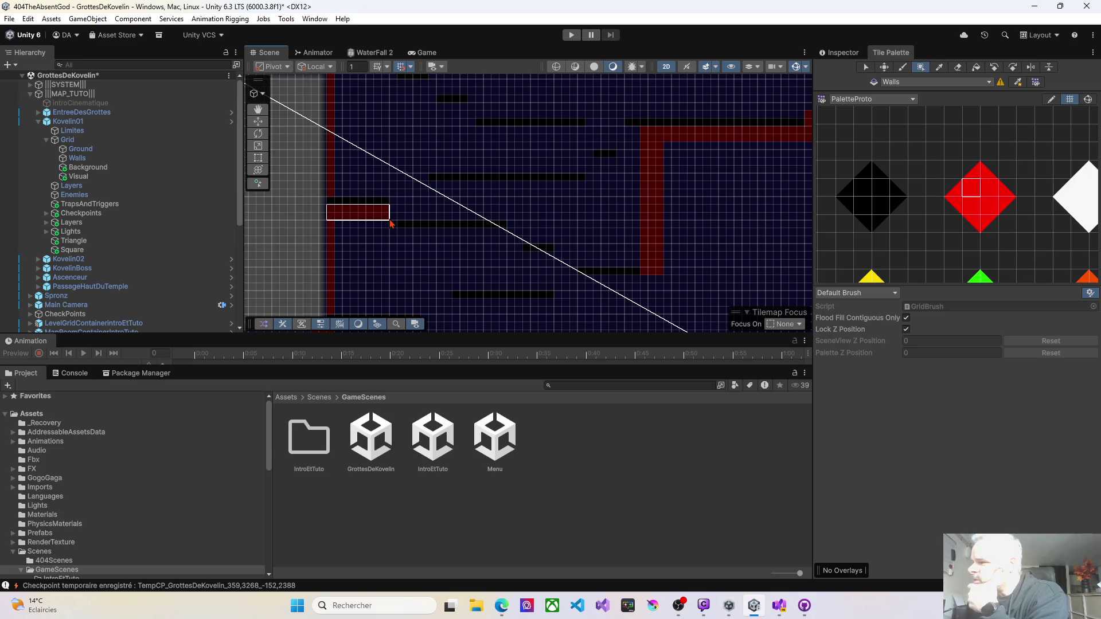
left_click_drag(390, 221, 388, 222)
mouse_move(432, 177)
left_mouse_down()
mouse_move(440, 249)
mouse_move(463, 159)
left_mouse_up()
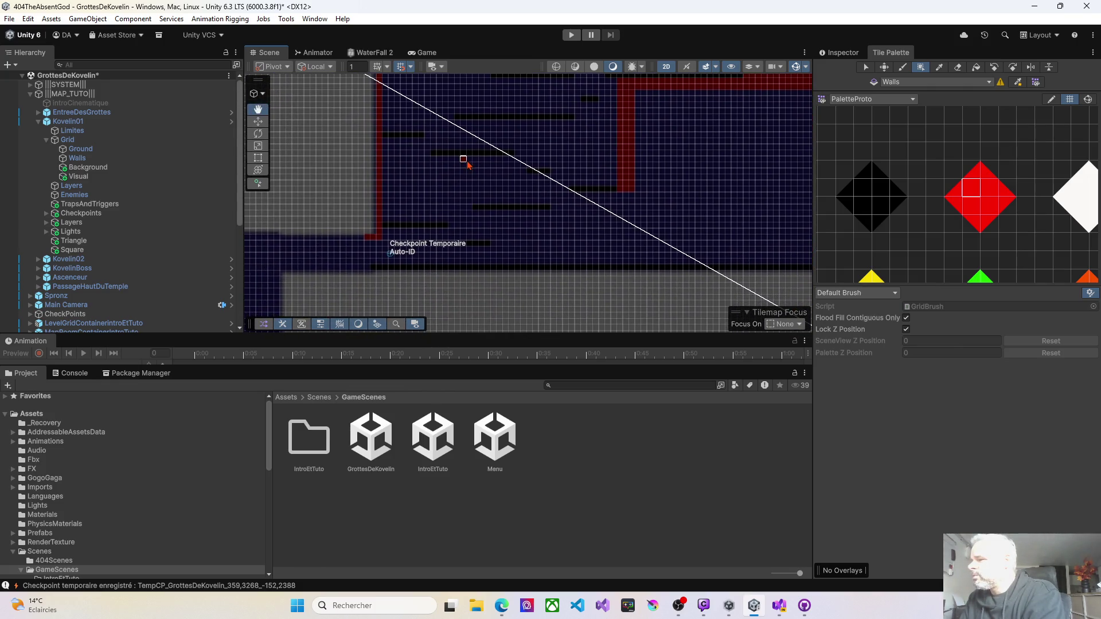
left_click(38, 121)
Frame the Kovelin02 room and make its Grid's Ground tilemap the painting target.
left_click(66, 130)
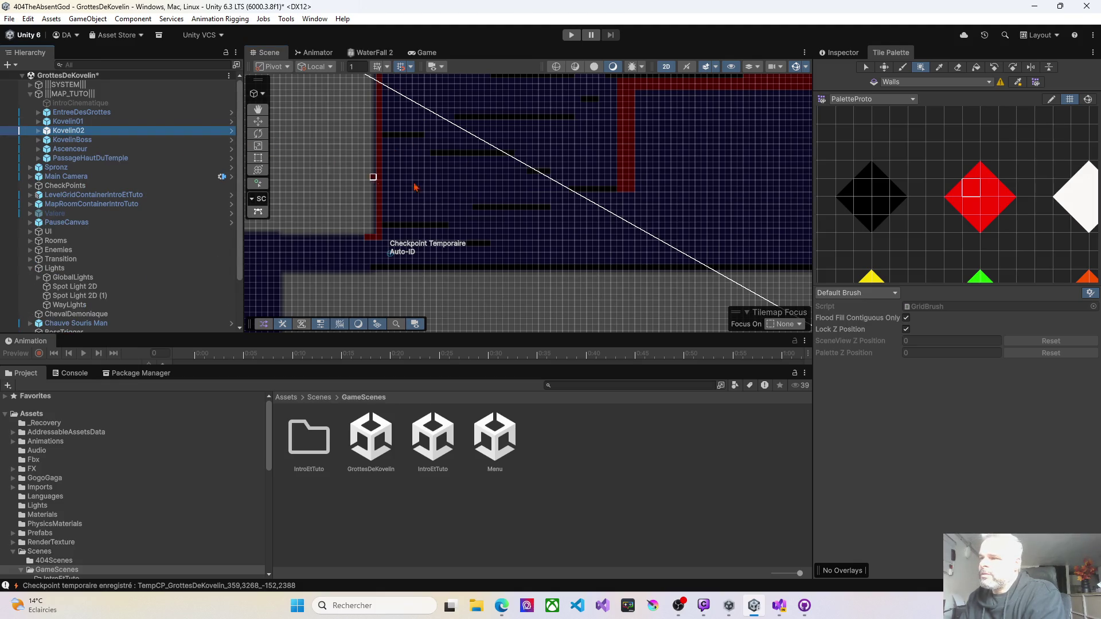
mouse_move(542, 201)
left_mouse_down()
mouse_move(663, 178)
mouse_move(546, 216)
mouse_move(521, 254)
left_mouse_up()
key("f")
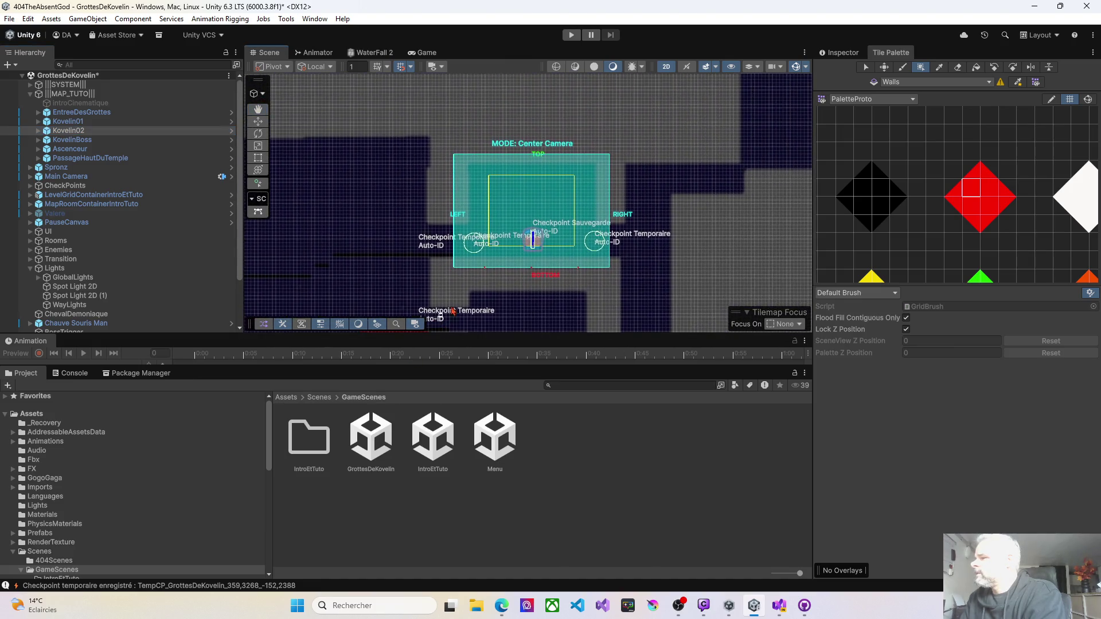
scroll(506, 263, "up", 3)
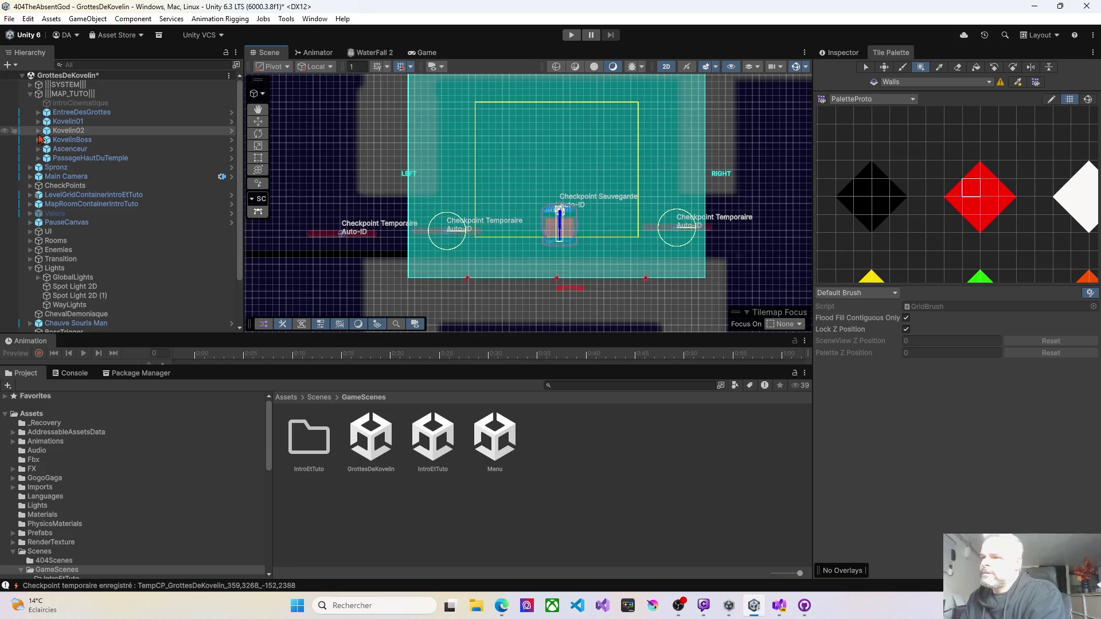
left_click(38, 133)
left_click(38, 131)
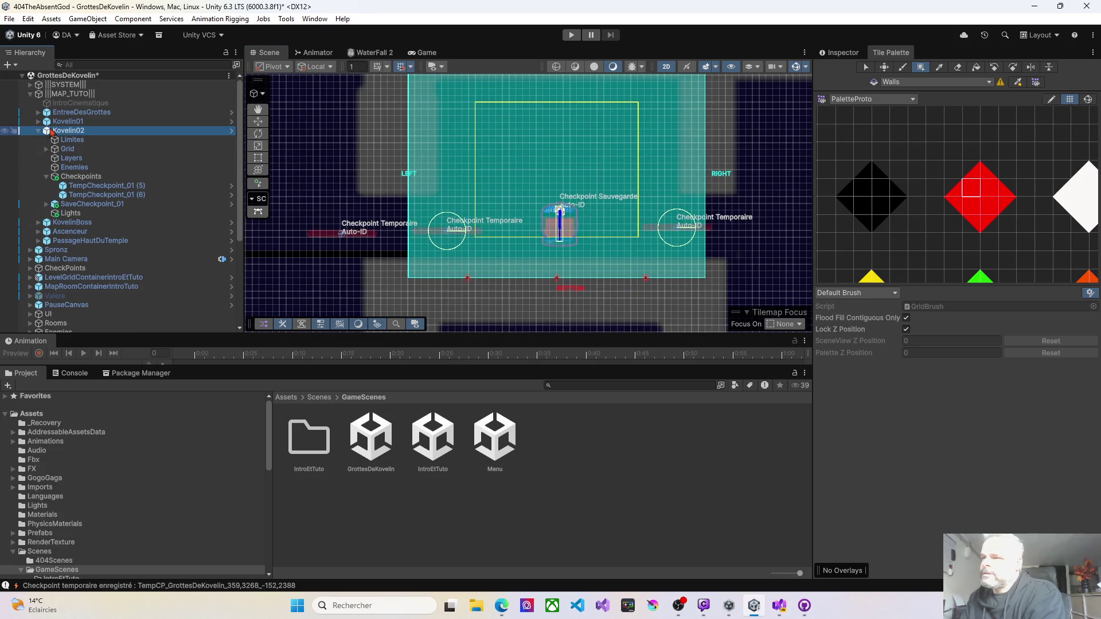
left_click(46, 149)
left_click(74, 158)
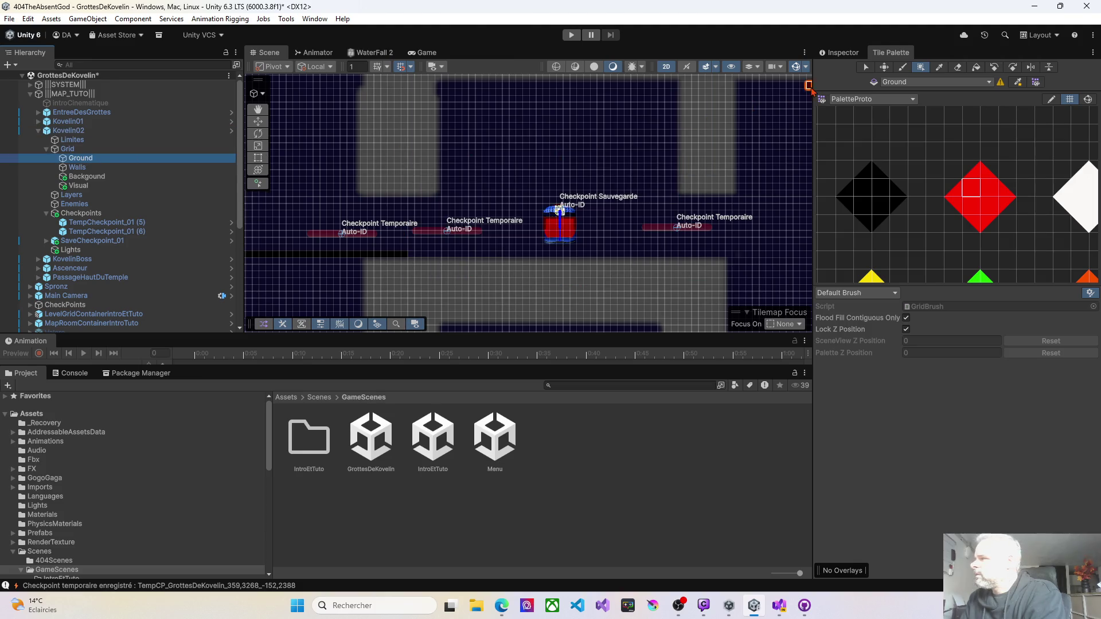
Pick the black tile and box-fill a long floor strip beneath the Kovelin02 checkpoints.
left_click(872, 185)
scroll(469, 277, "up", 3)
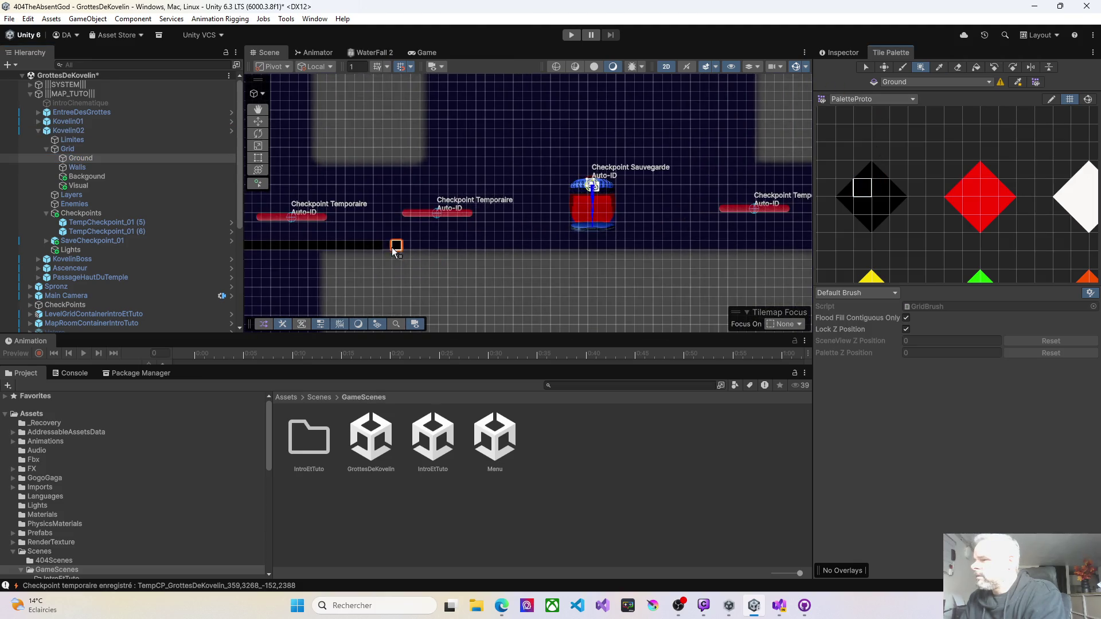
left_click_drag(543, 248, 629, 247)
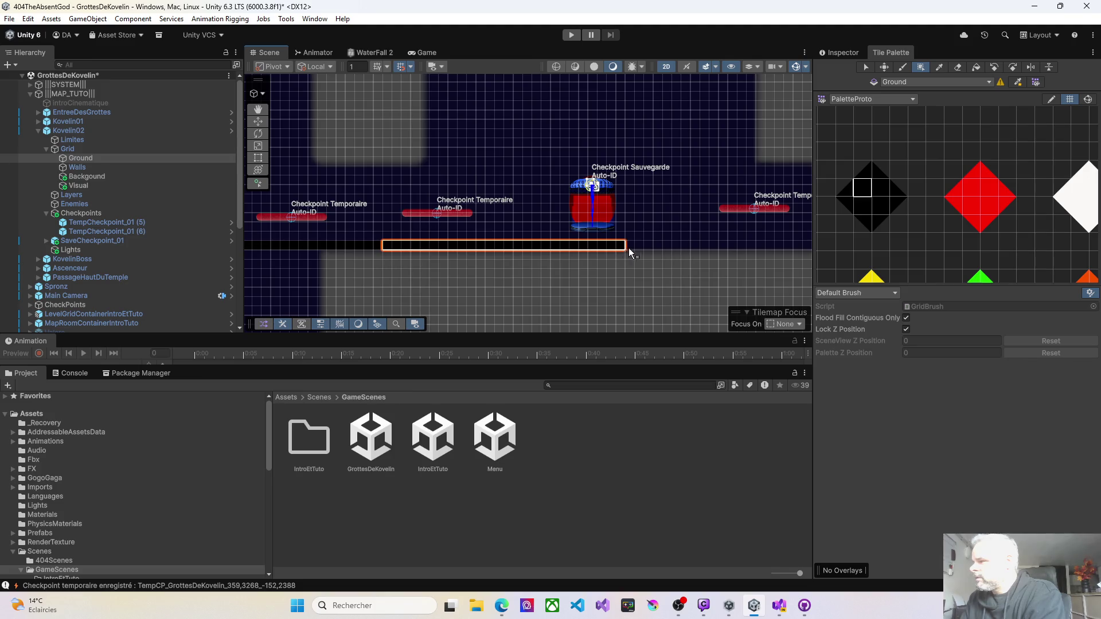
left_click_drag(706, 249, 760, 252)
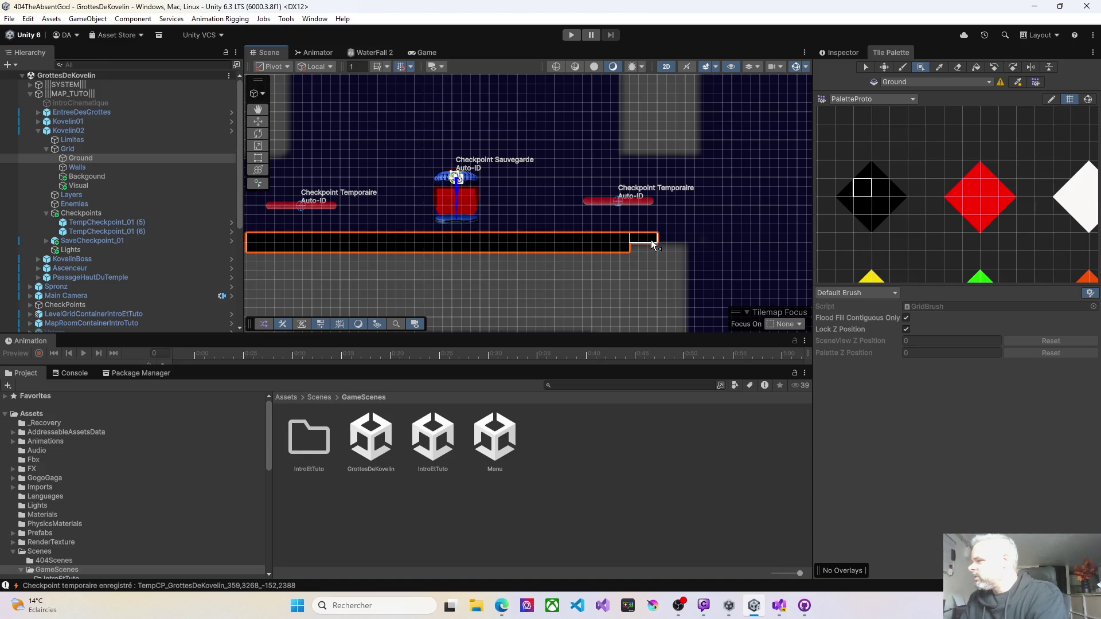
left_click(654, 244)
scroll(657, 263, "down", 3)
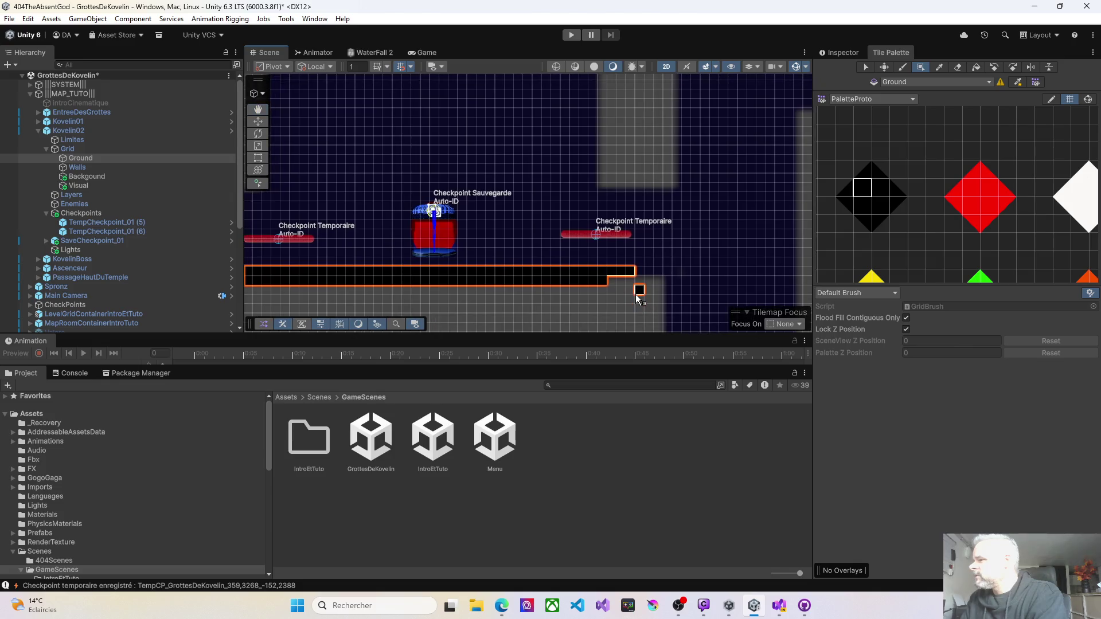
scroll(626, 298, "down", 1)
key("Down")
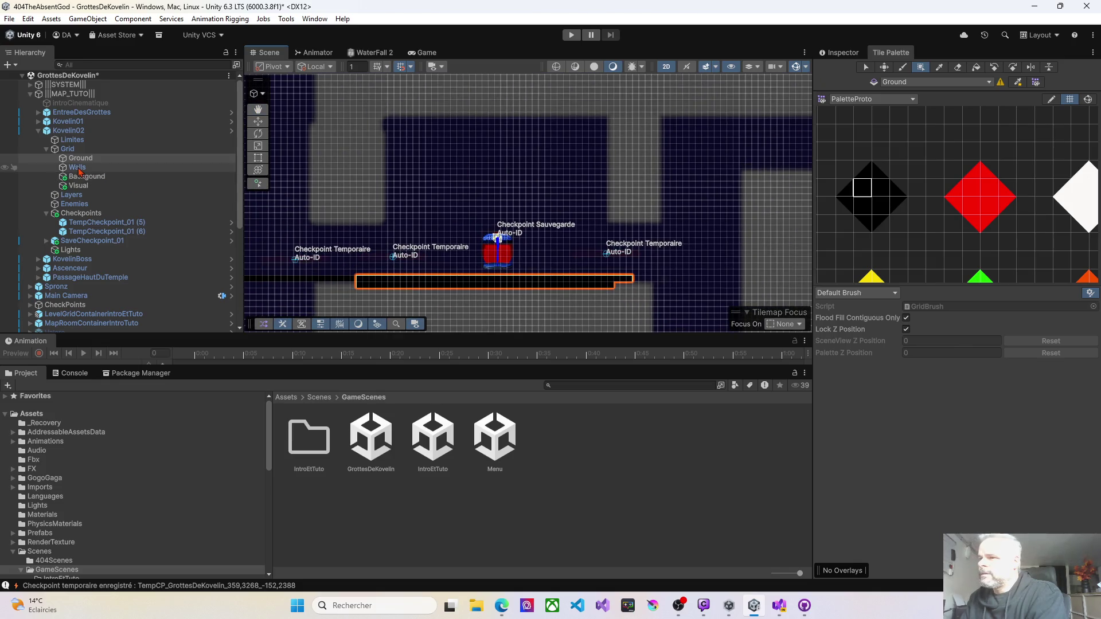
Box-fill a red wall ceiling above Kovelin02's checkpoints, widen it left, and add a right-side column.
left_click(971, 187)
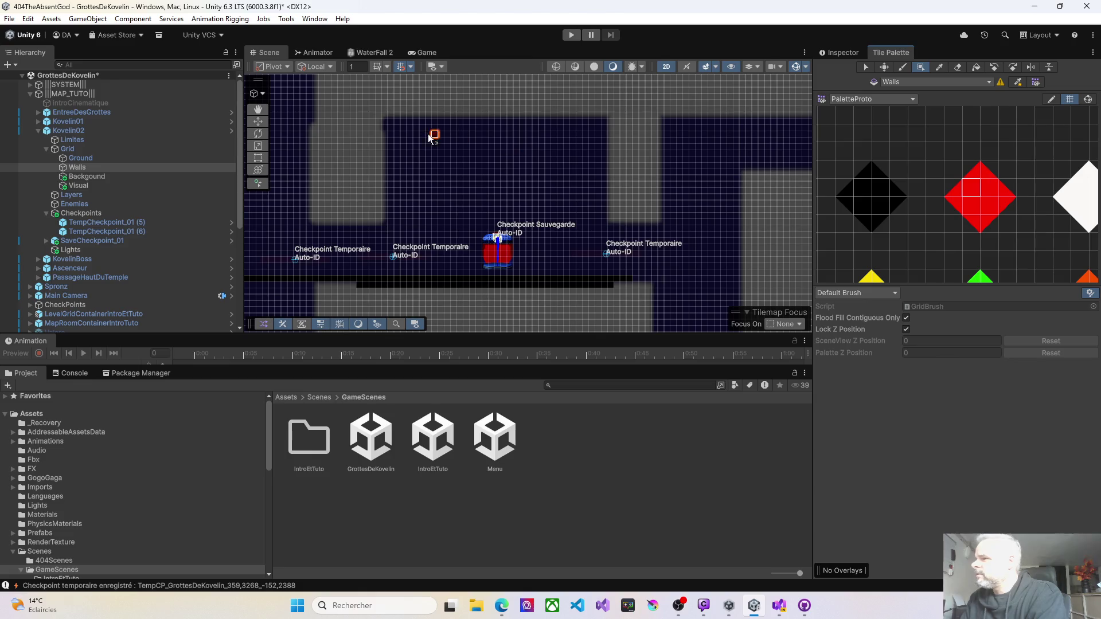
mouse_move(393, 122)
left_mouse_down()
mouse_move(608, 123)
mouse_move(604, 177)
left_mouse_up()
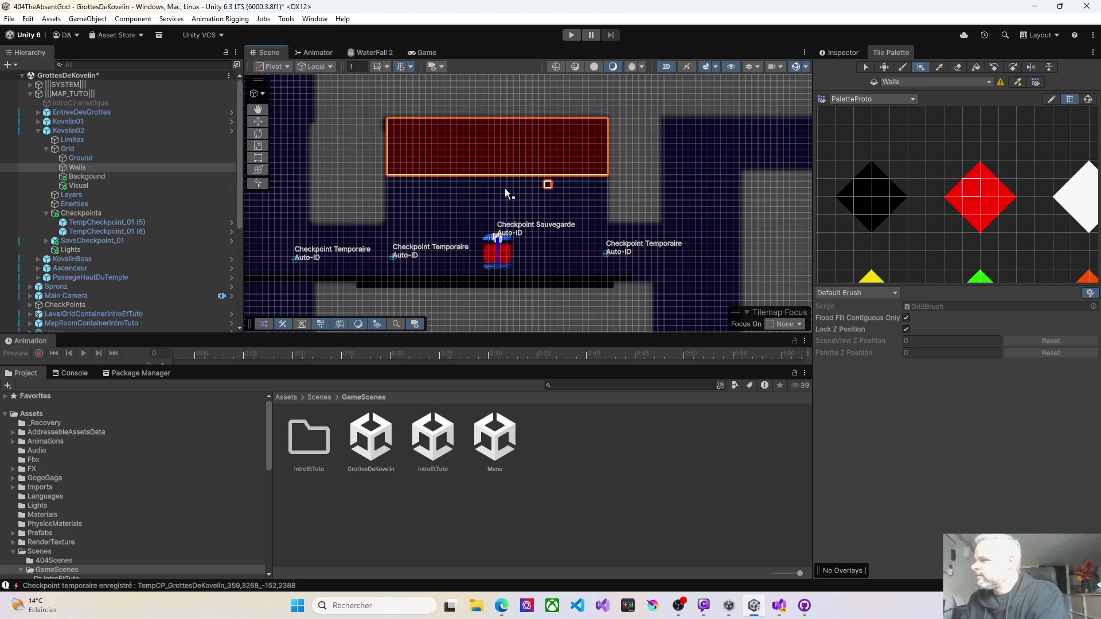
scroll(397, 212, "up", 4)
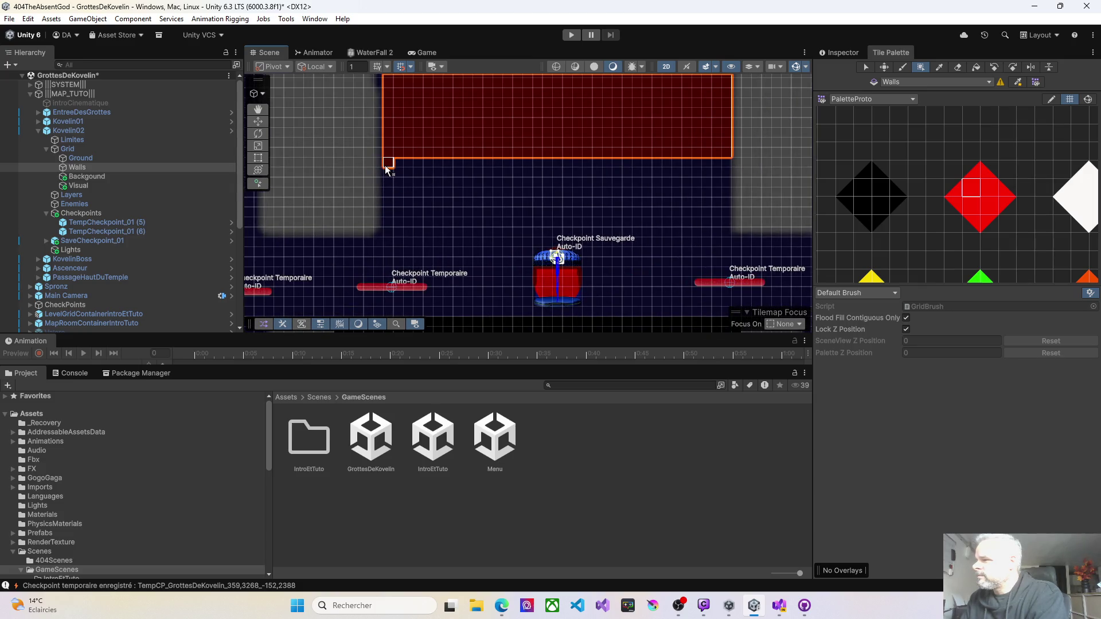
mouse_move(389, 245)
left_mouse_down()
mouse_move(326, 245)
mouse_move(414, 176)
mouse_move(342, 180)
mouse_move(194, 247)
left_mouse_up()
left_click_drag(553, 165, 558, 220)
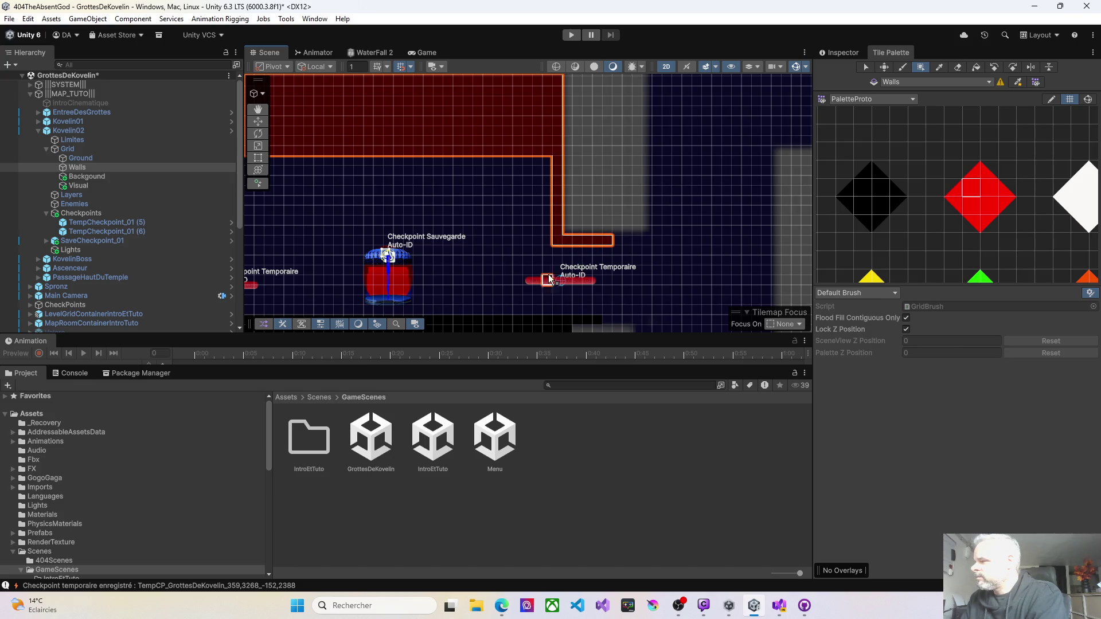
scroll(549, 279, "down", 2)
scroll(454, 278, "down", 1)
left_click_drag(480, 290, 504, 207)
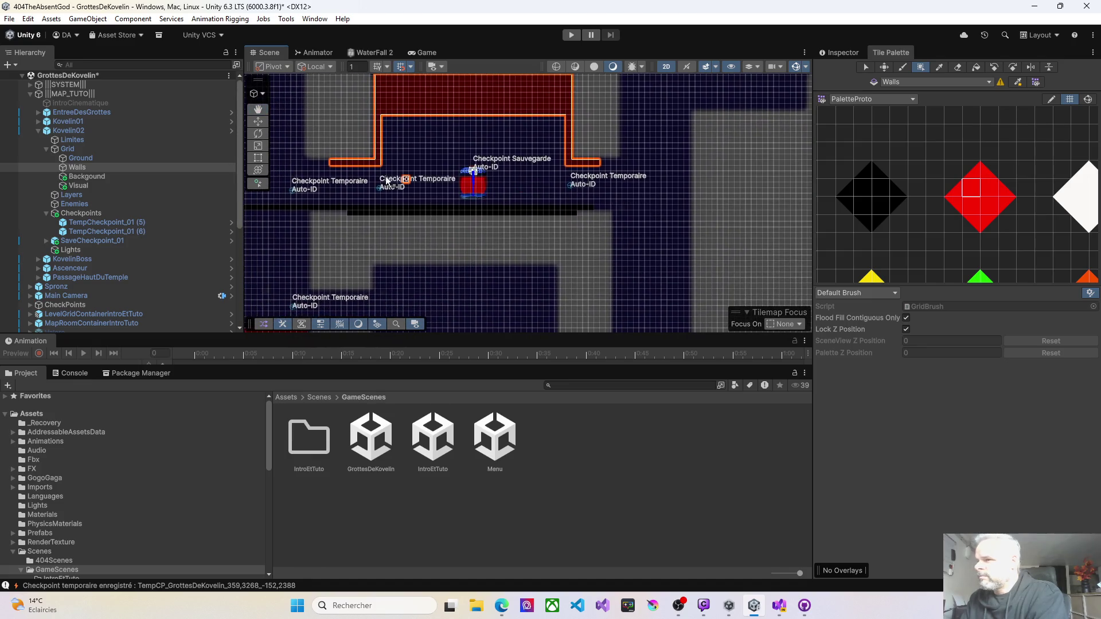
Collapse Kovelin02, select KovelinBoss, and pan the Scene view across the cave level.
left_click(38, 130)
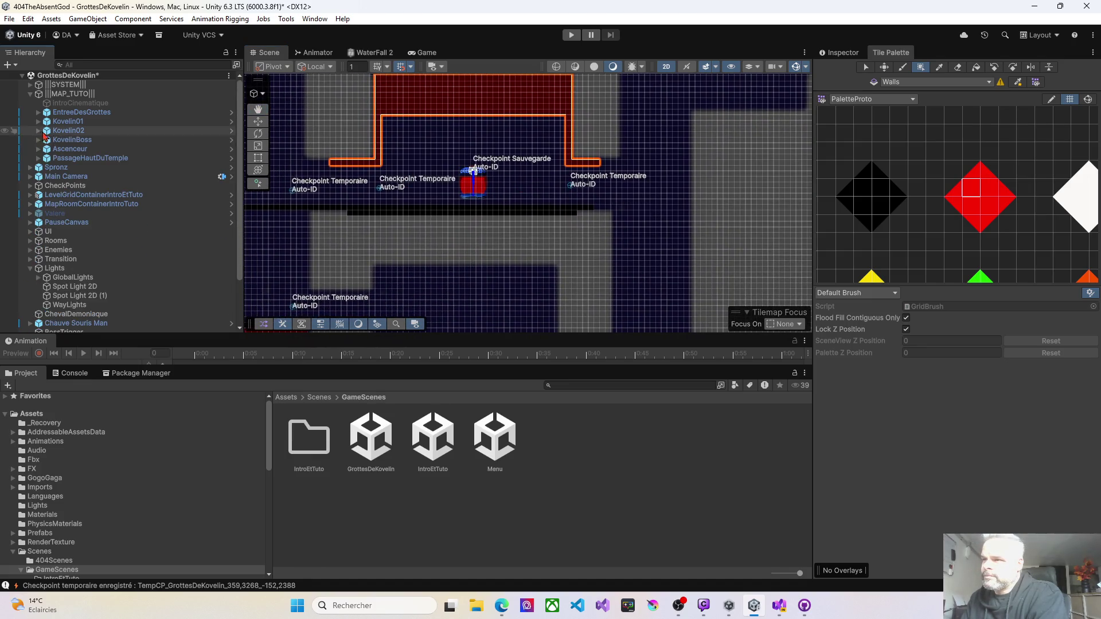
left_click(71, 141)
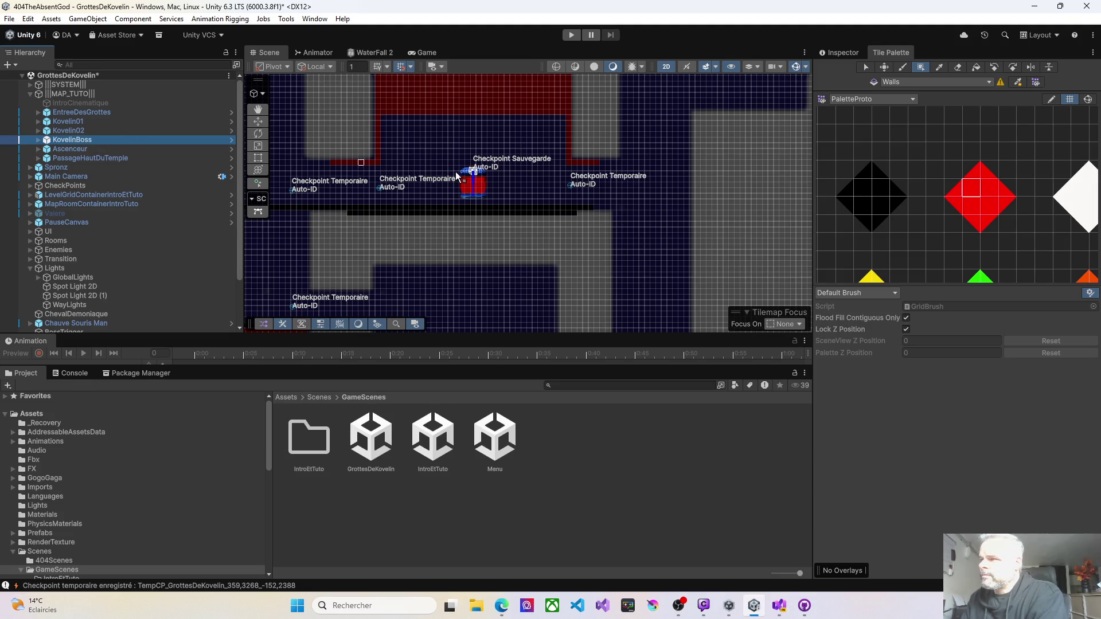
left_click_drag(638, 190, 455, 290)
scroll(634, 228, "down", 3)
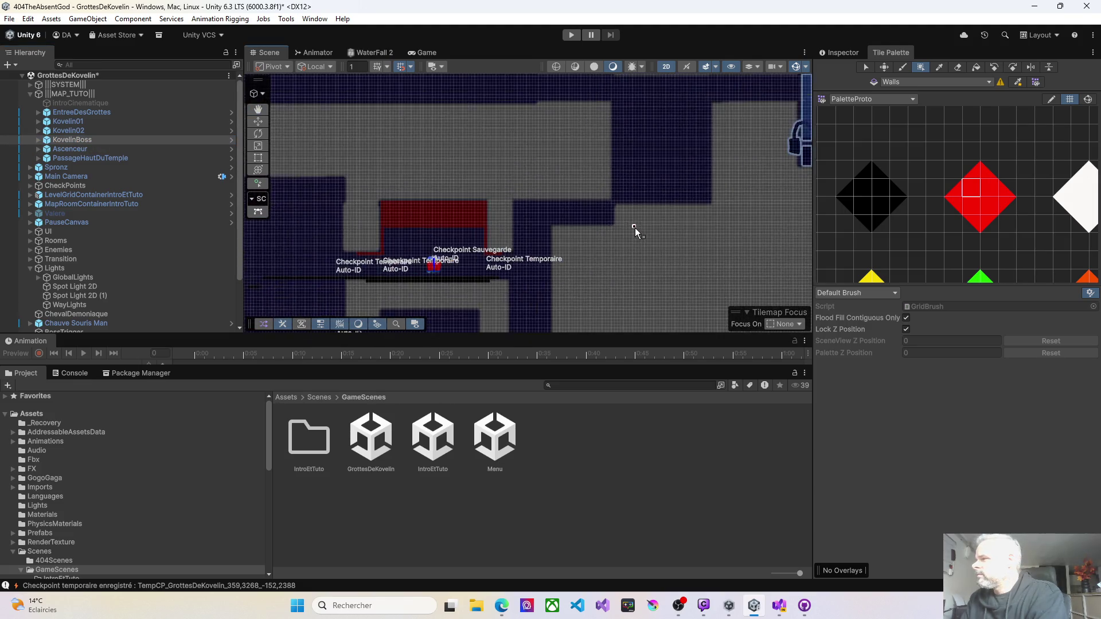
scroll(659, 225, "down", 1)
left_click_drag(690, 222, 522, 232)
key("Left")
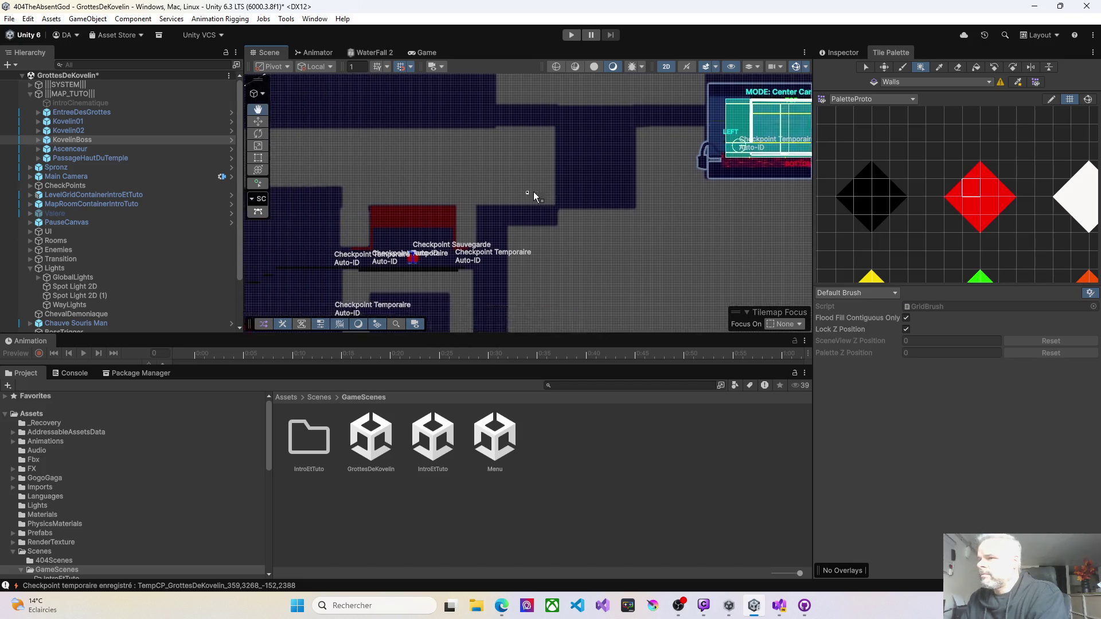
scroll(415, 202, "up", 1)
scroll(415, 202, "up", 2)
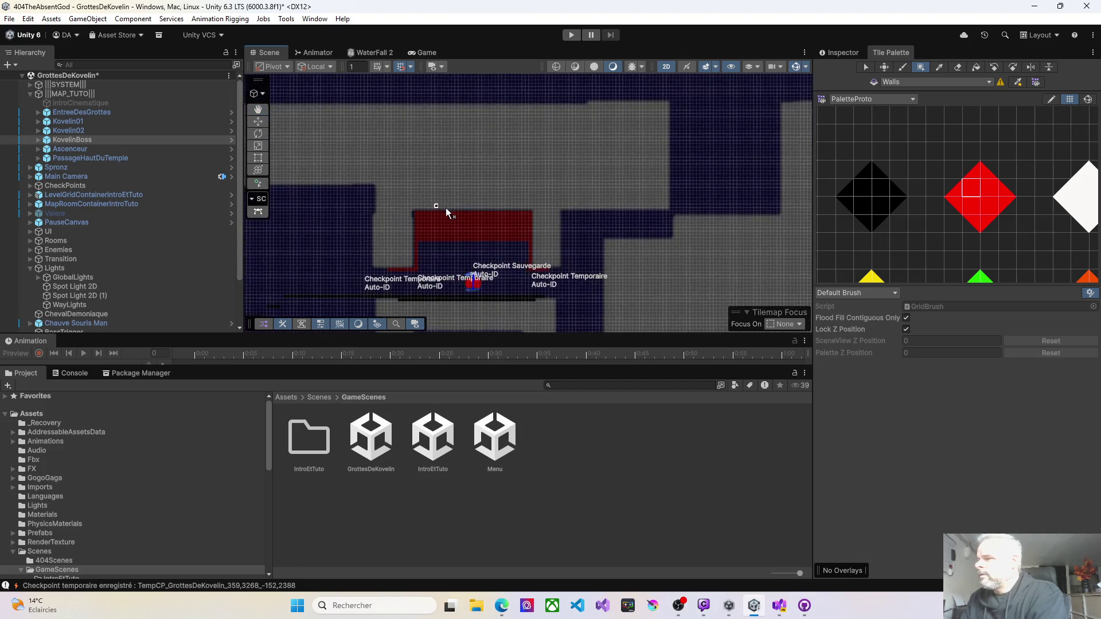
left_click_drag(546, 222, 476, 89)
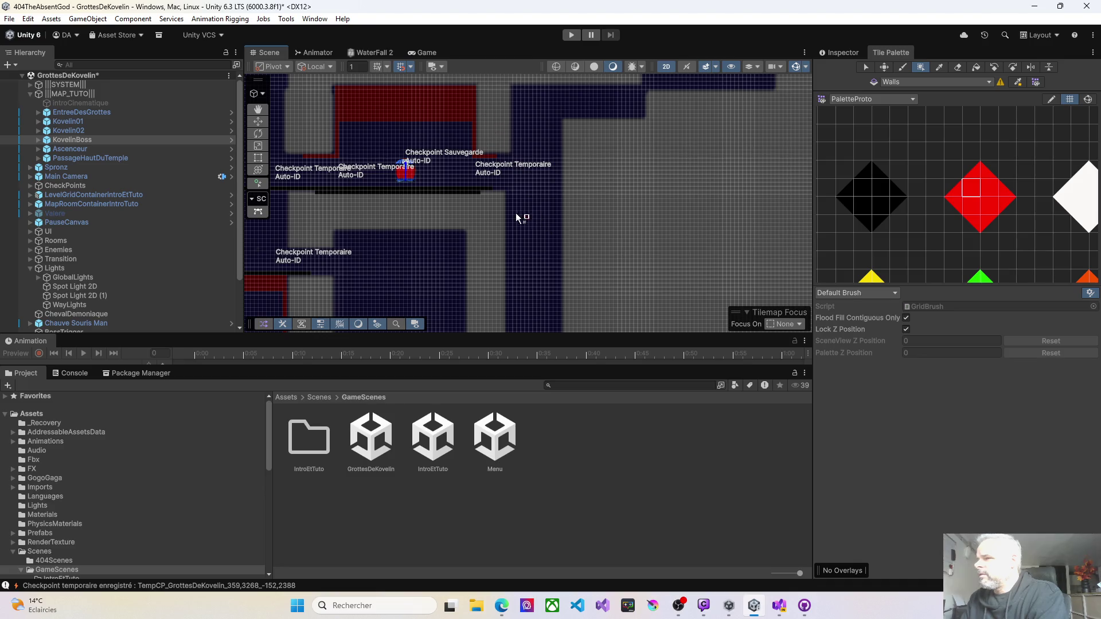
Compare the Kovelin01 and Kovelin02 bounds, then duplicate Kovelin02 into Kovelin02 (1).
left_click(75, 131)
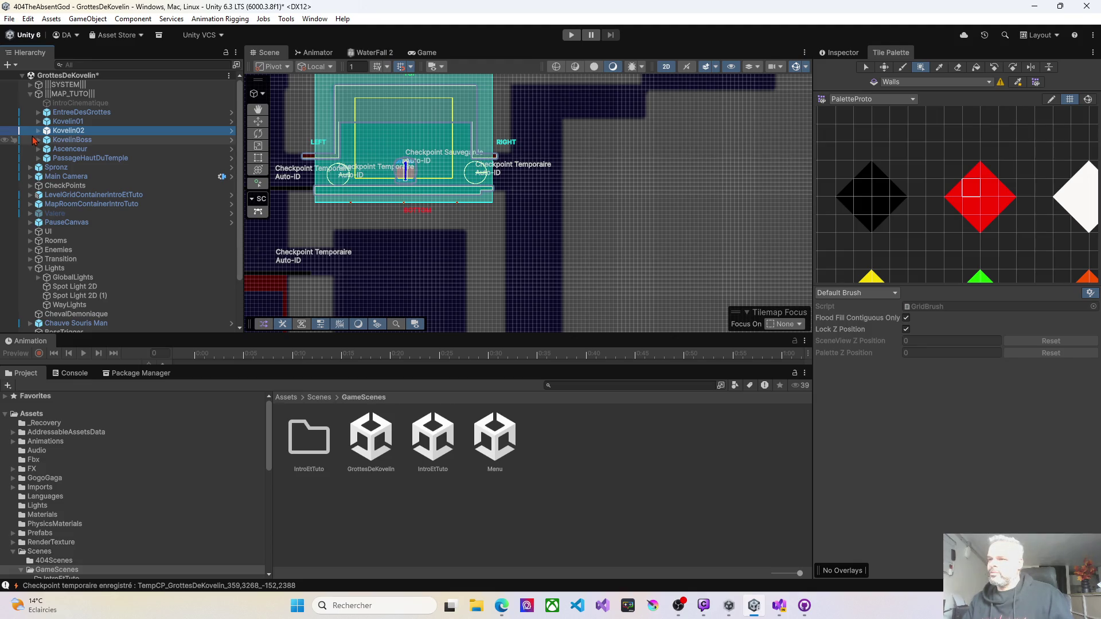
left_click(65, 125)
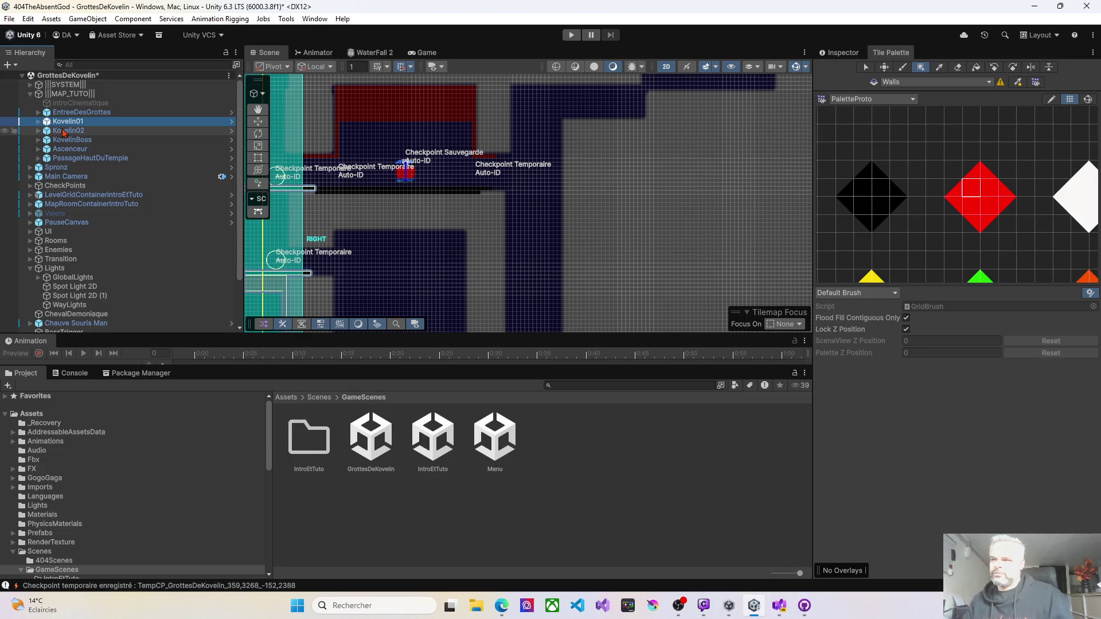
left_click(65, 132)
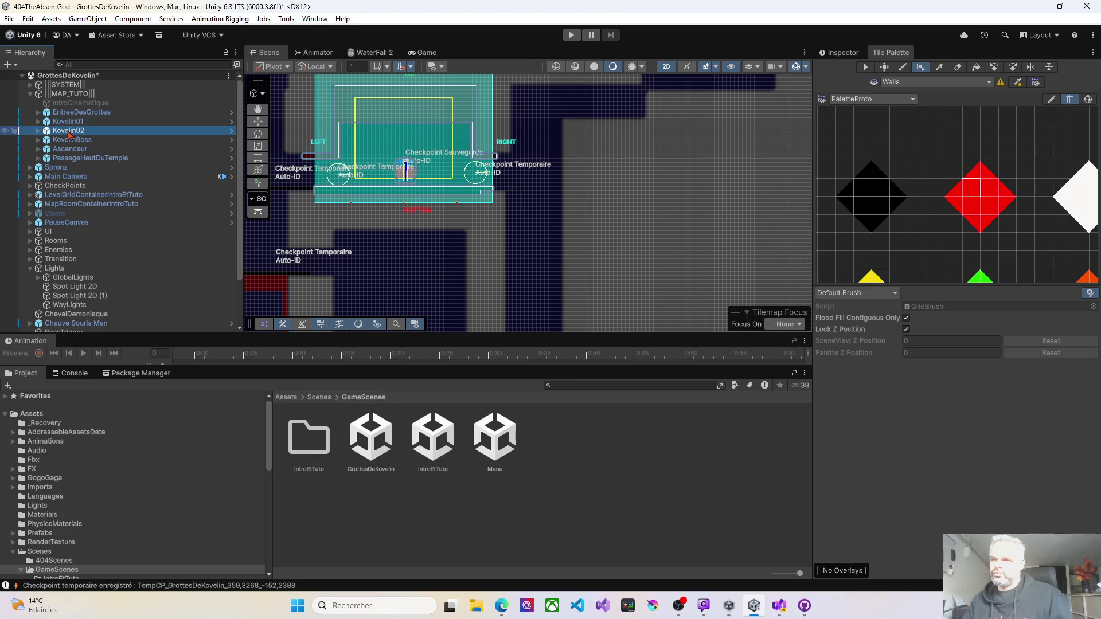
left_click(66, 122)
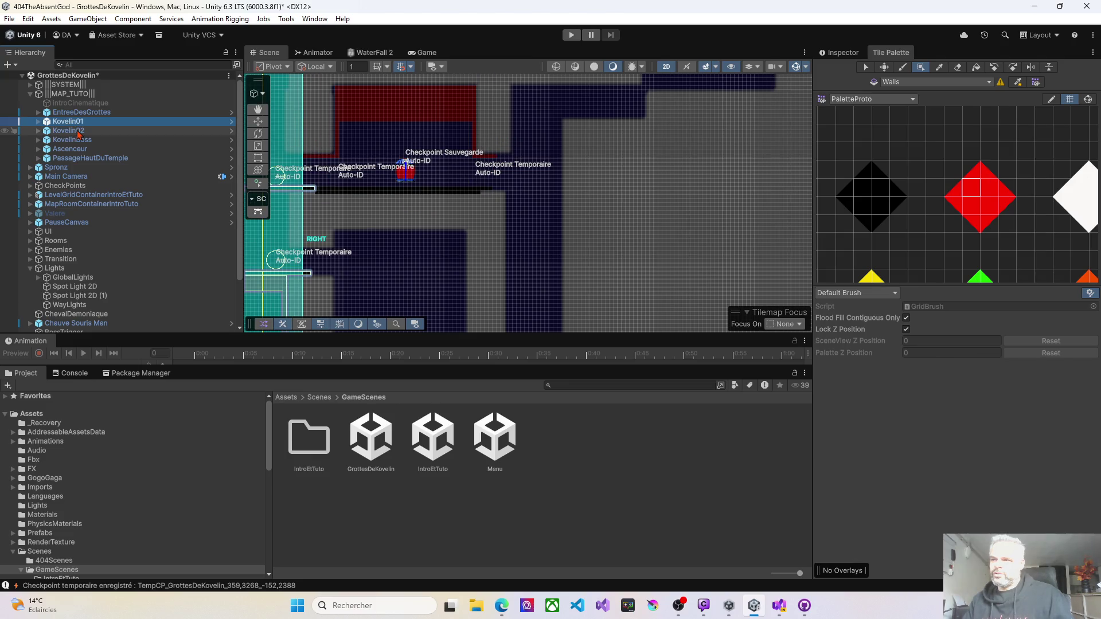
left_click(80, 132)
key("ctrl+d")
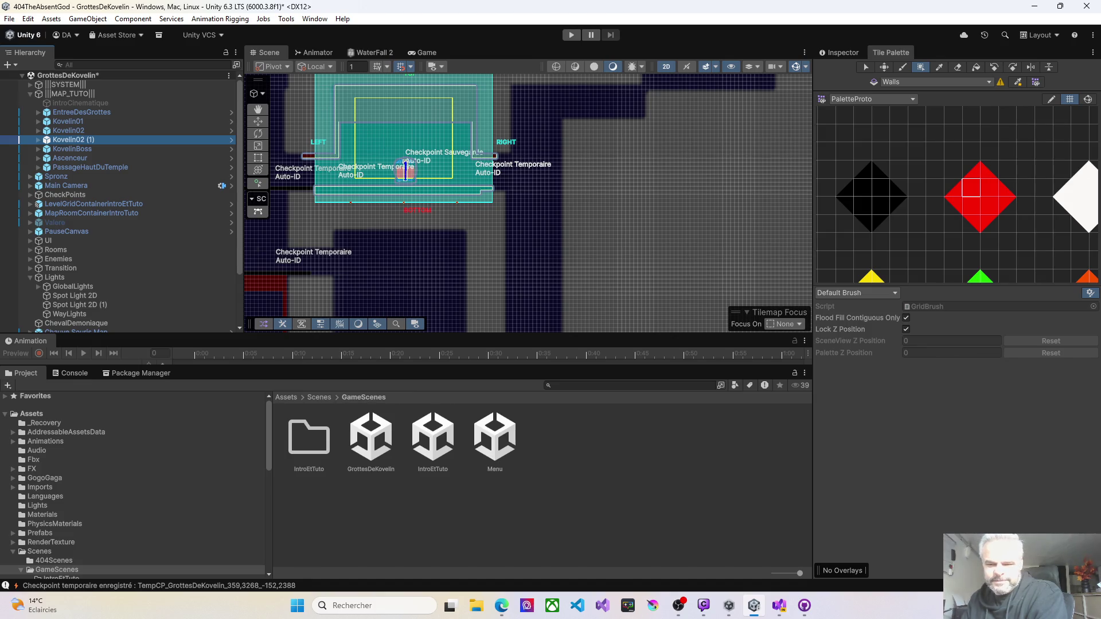
key("alt+Tab")
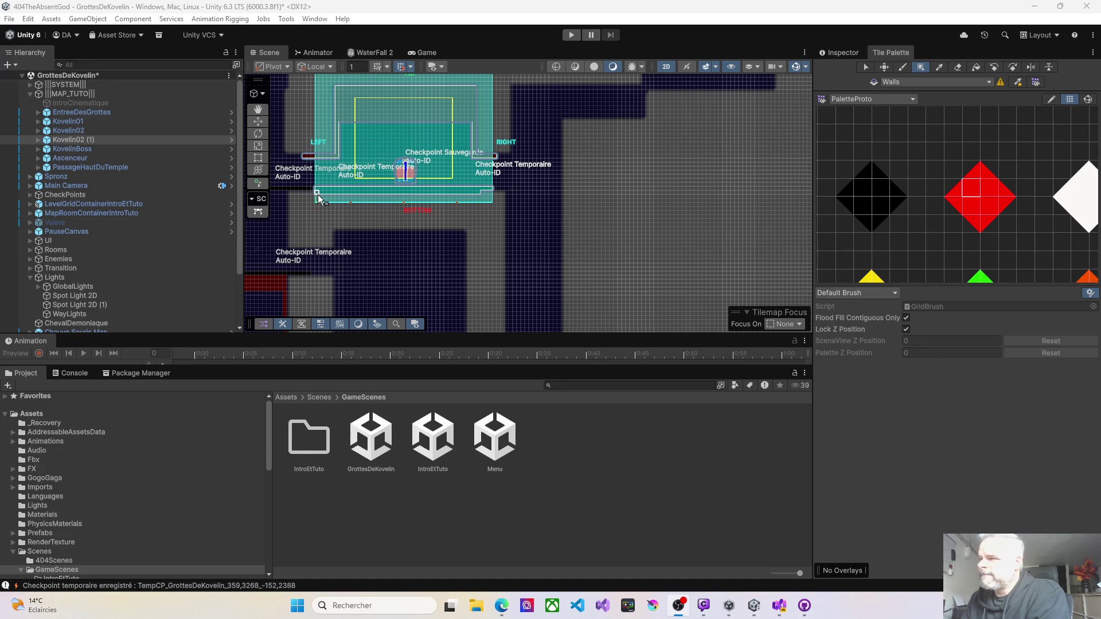
left_click_drag(315, 204, 420, 254)
scroll(438, 230, "up", 8)
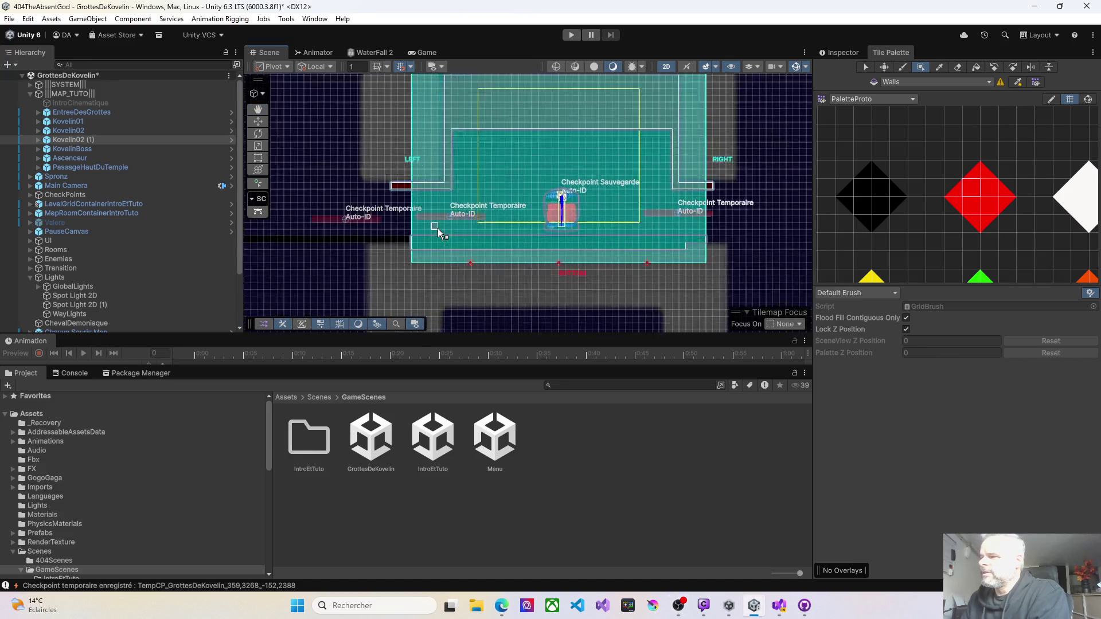
scroll(419, 229, "up", 4)
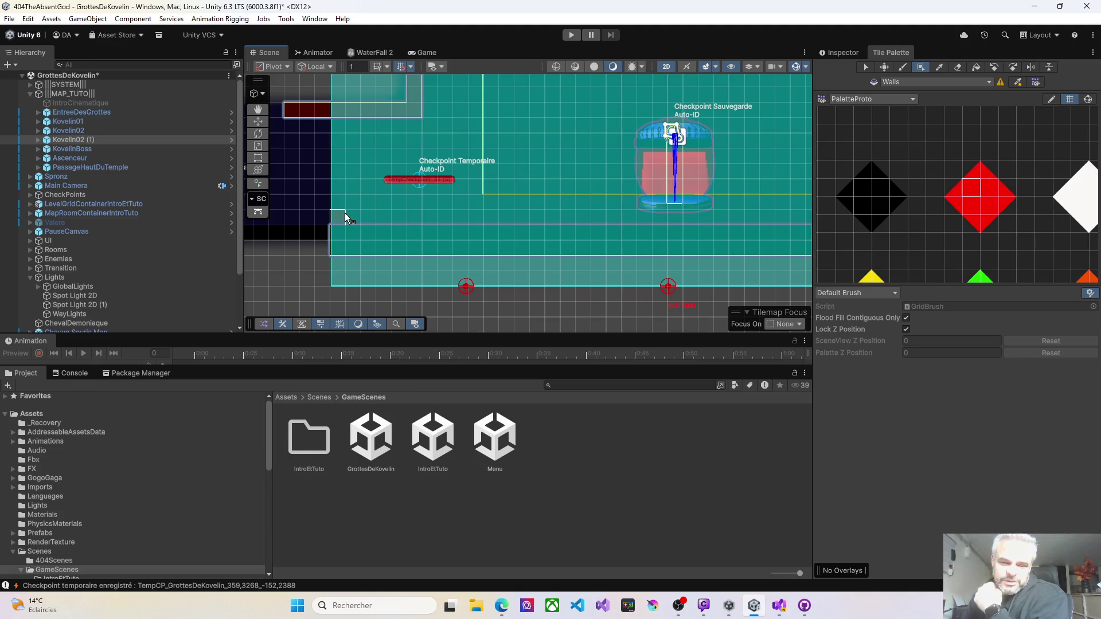
scroll(354, 219, "down", 5)
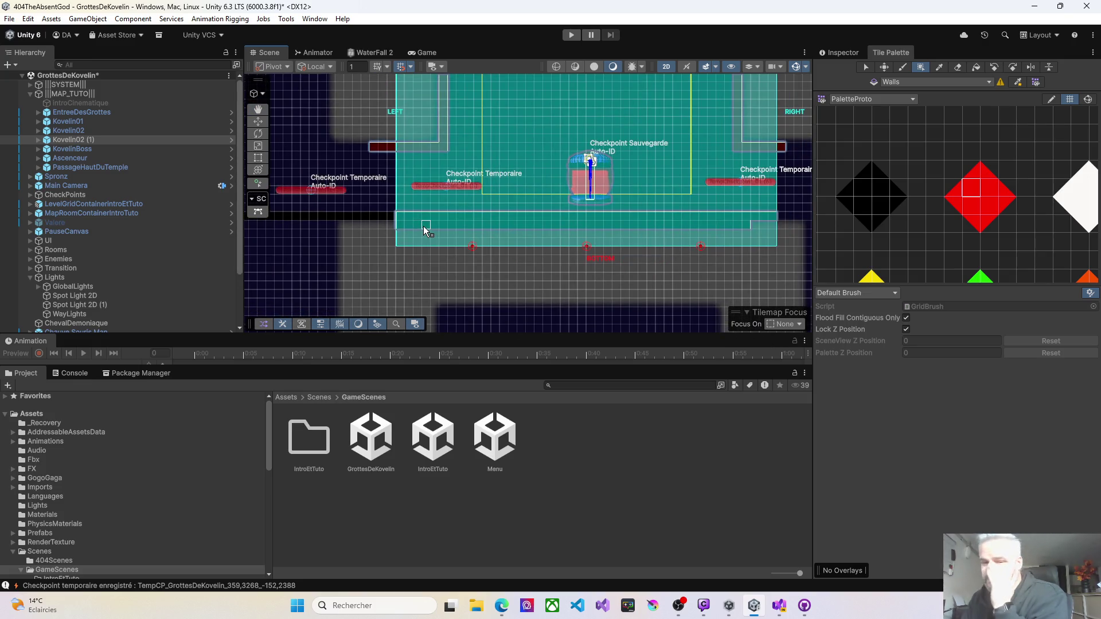
scroll(401, 241, "down", 2)
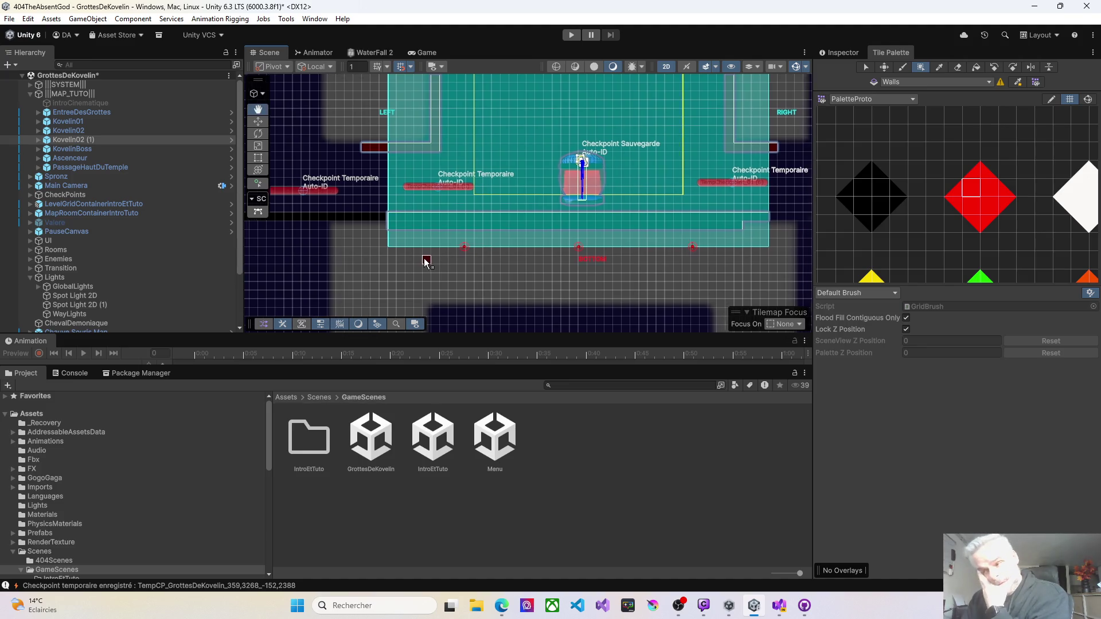
scroll(436, 257, "down", 3)
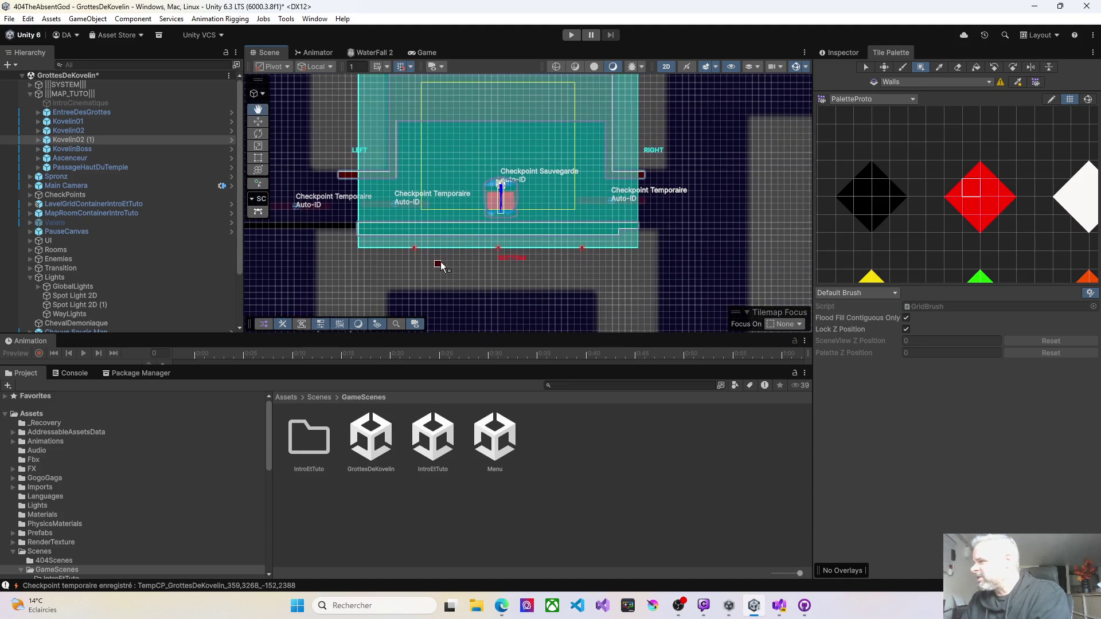
scroll(453, 261, "right", 5)
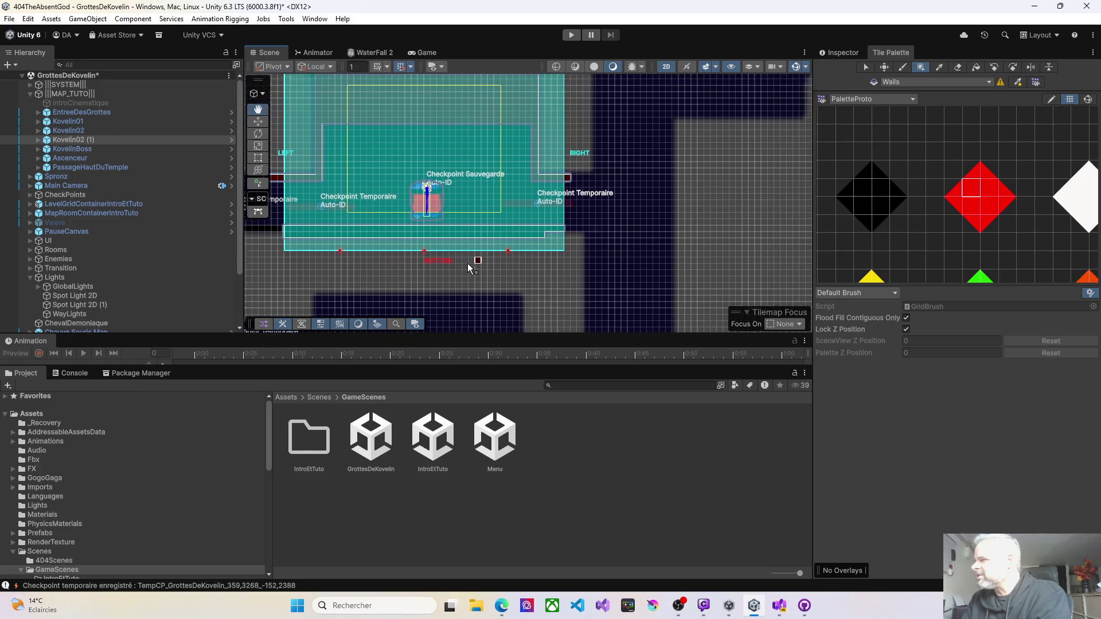
scroll(493, 235, "down", 2)
scroll(516, 220, "left", 3)
scroll(479, 239, "down", 2)
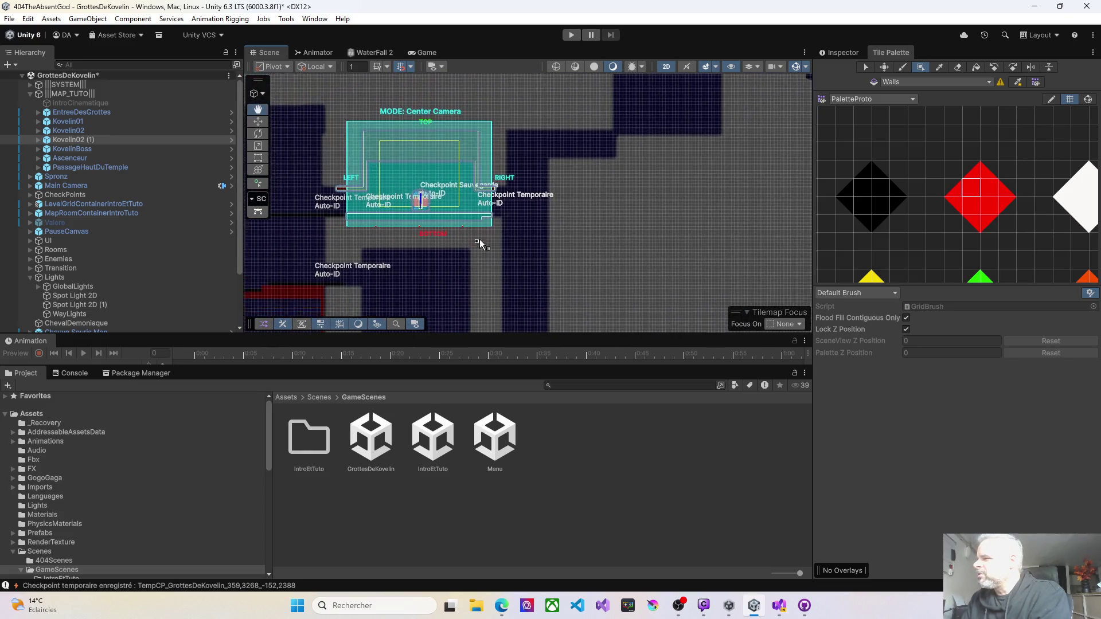
scroll(505, 206, "down", 3)
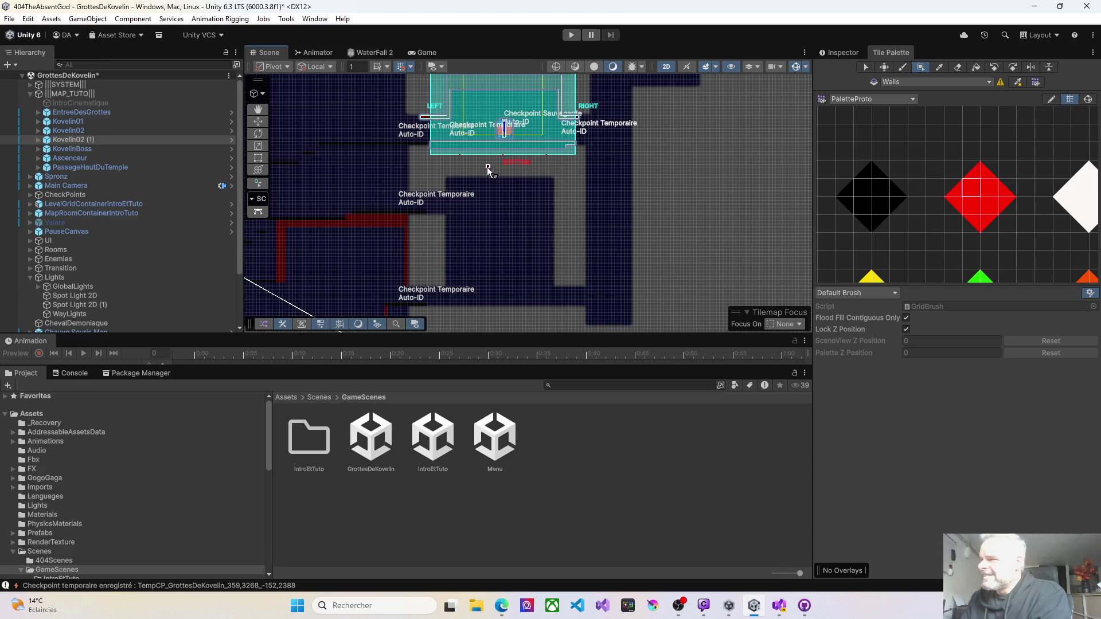
left_click_drag(487, 167, 484, 252)
scroll(492, 233, "up", 5)
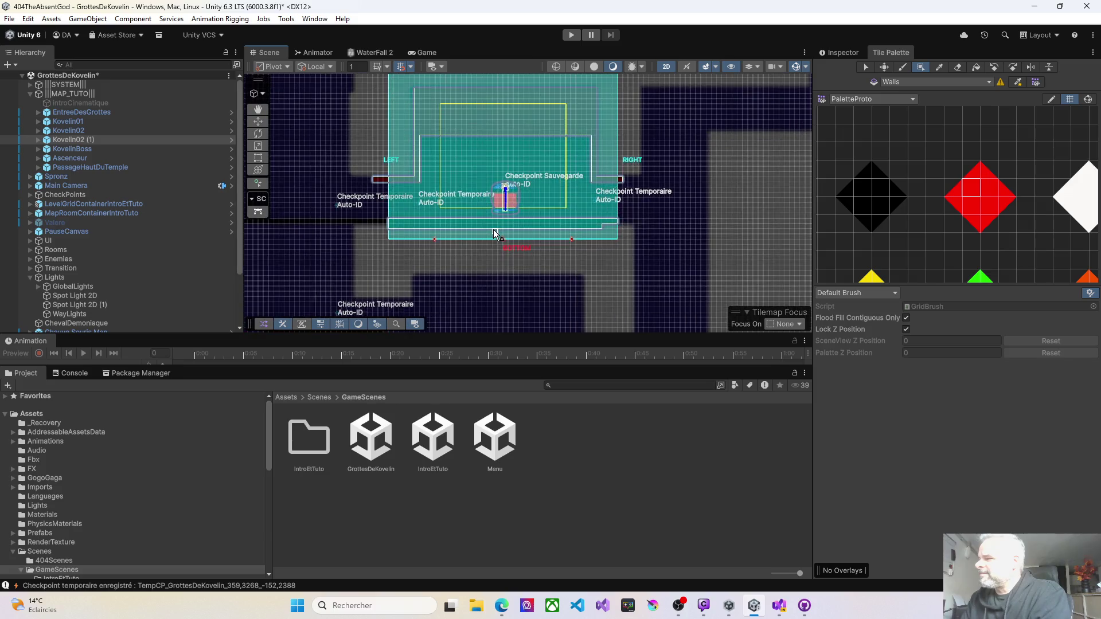
scroll(495, 233, "up", 4)
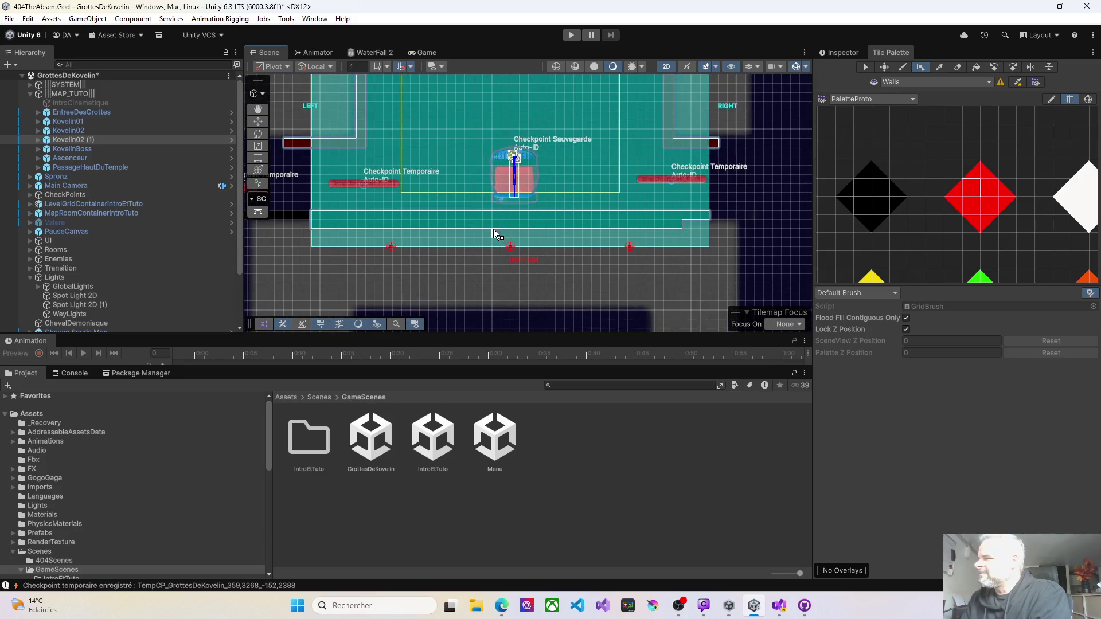
scroll(494, 228, "down", 4)
mouse_move(496, 229)
left_mouse_down()
mouse_move(530, 268)
mouse_move(525, 280)
mouse_move(472, 238)
mouse_move(383, 221)
mouse_move(537, 220)
left_mouse_up()
scroll(536, 220, "down", 5)
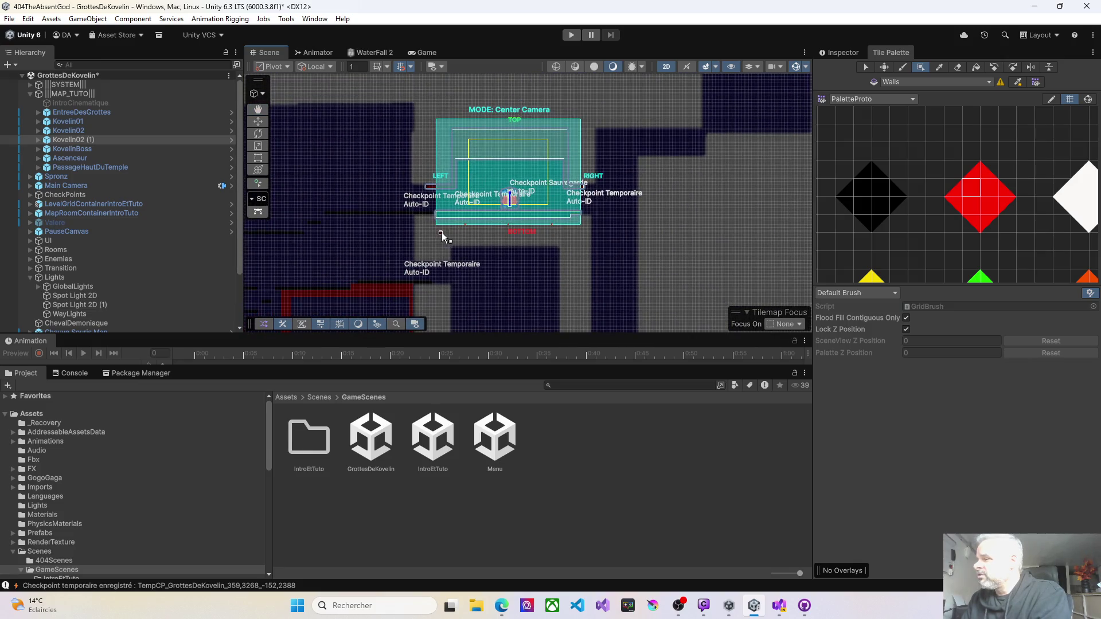
left_click_drag(441, 232, 599, 212)
left_click_drag(510, 232, 681, 193)
scroll(676, 189, "down", 5)
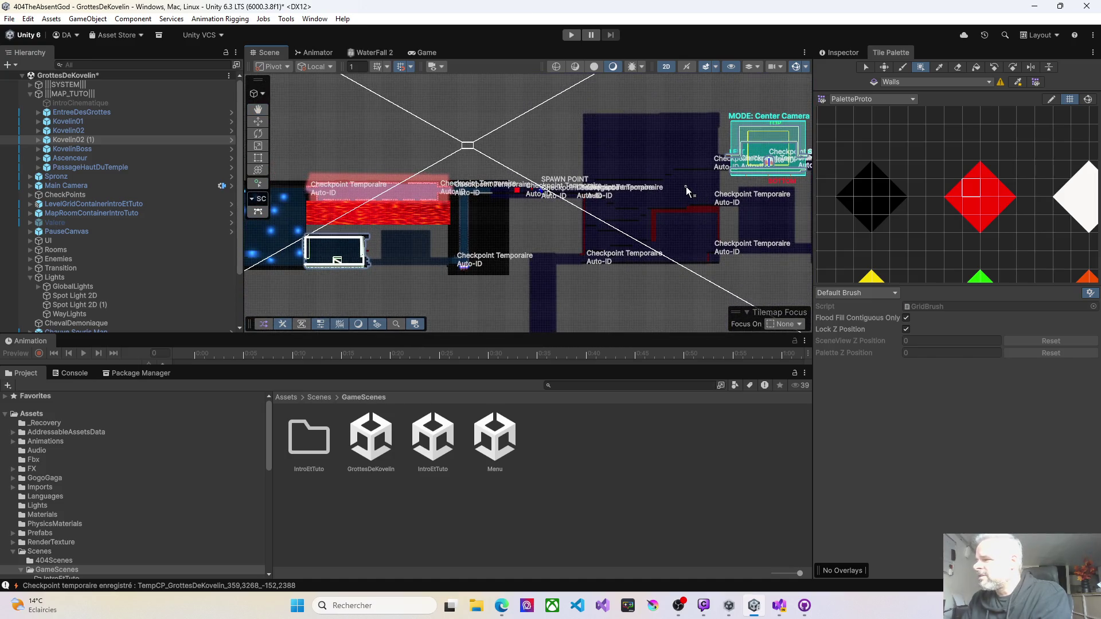
left_click_drag(686, 186, 452, 187)
mouse_move(539, 178)
left_mouse_down()
mouse_move(515, 191)
mouse_move(512, 218)
left_mouse_up()
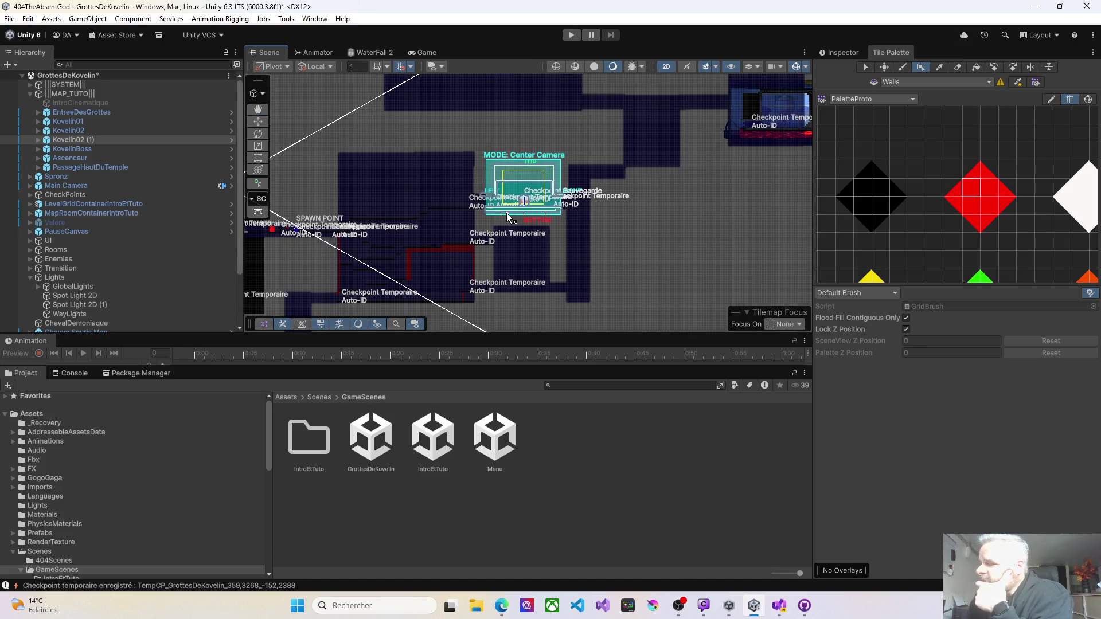
left_click_drag(505, 212, 412, 225)
scroll(413, 225, "up", 3)
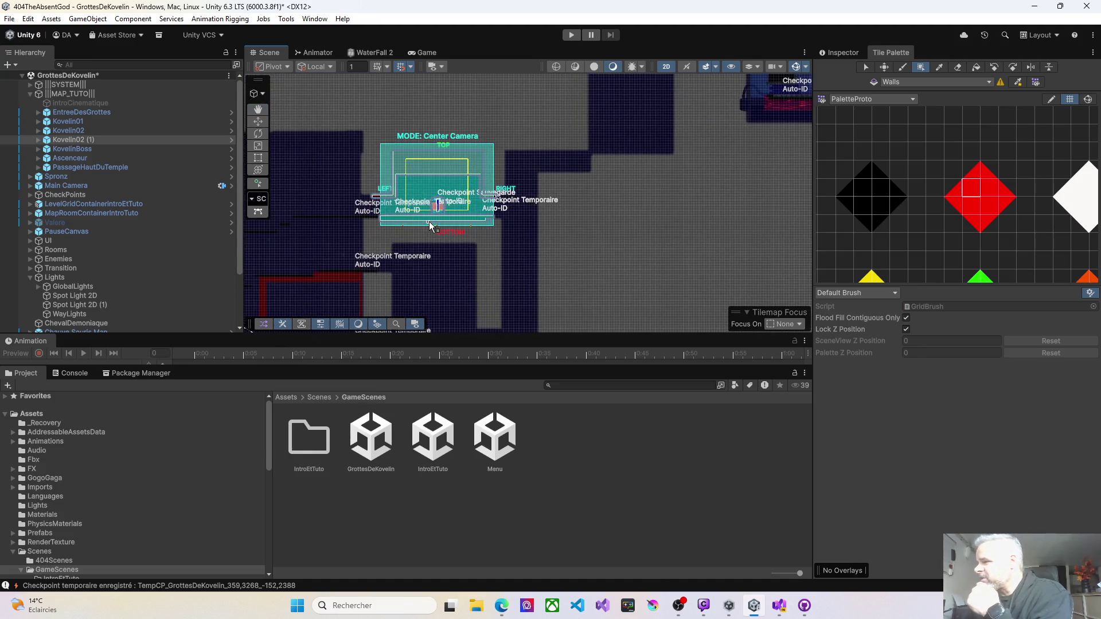
scroll(429, 222, "up", 3)
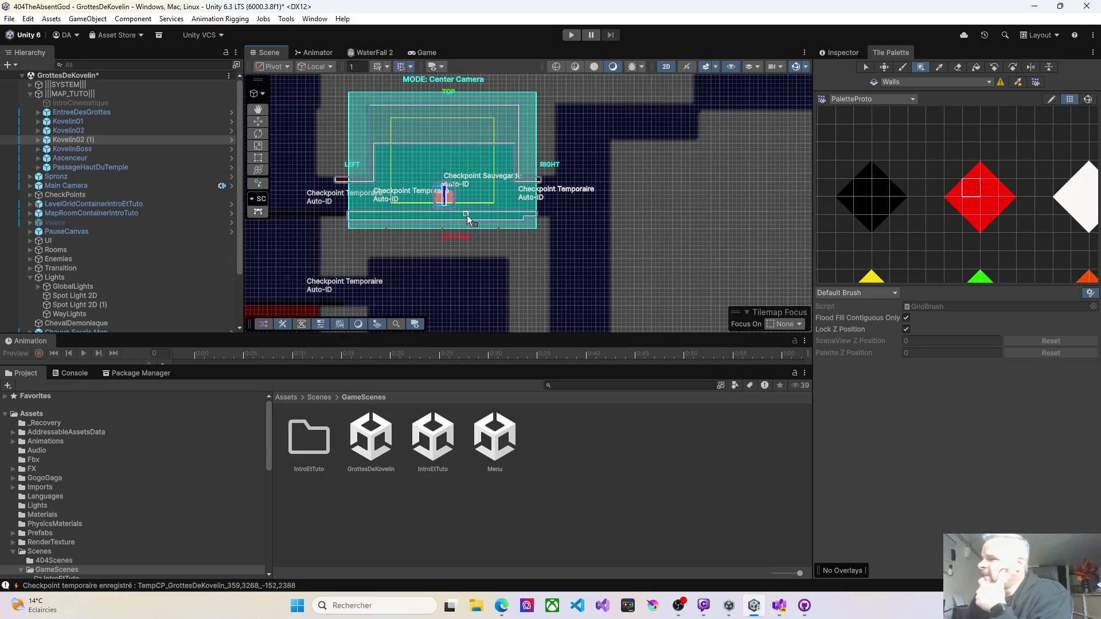
left_click_drag(526, 214, 478, 218)
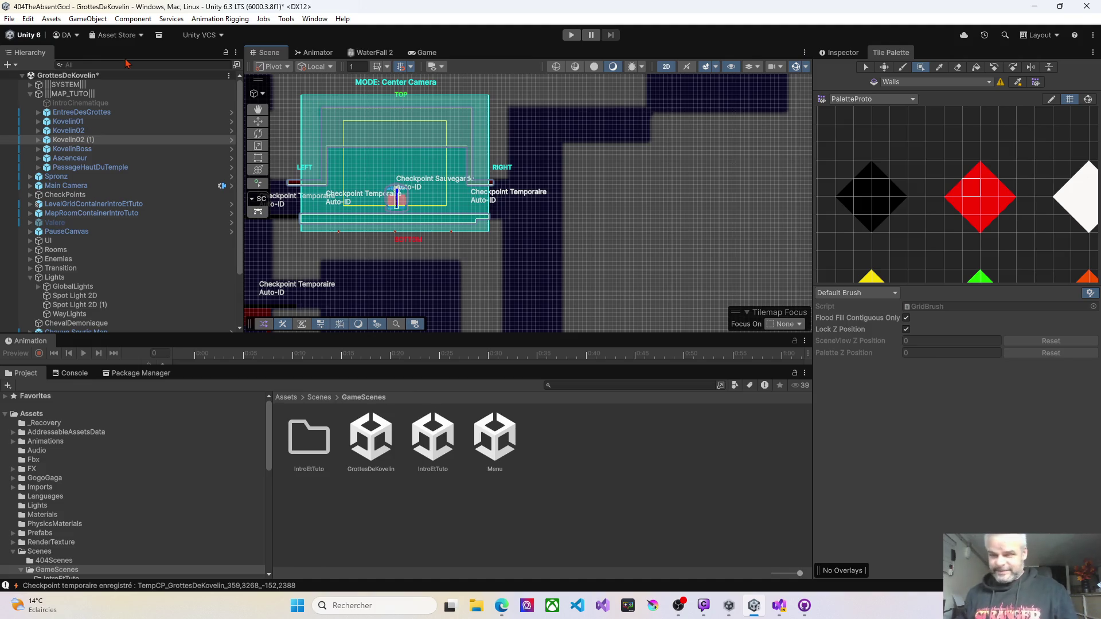
Duplicate Kovelin02 (1) into Kovelin02 (2), keeping the default name.
left_click(87, 141)
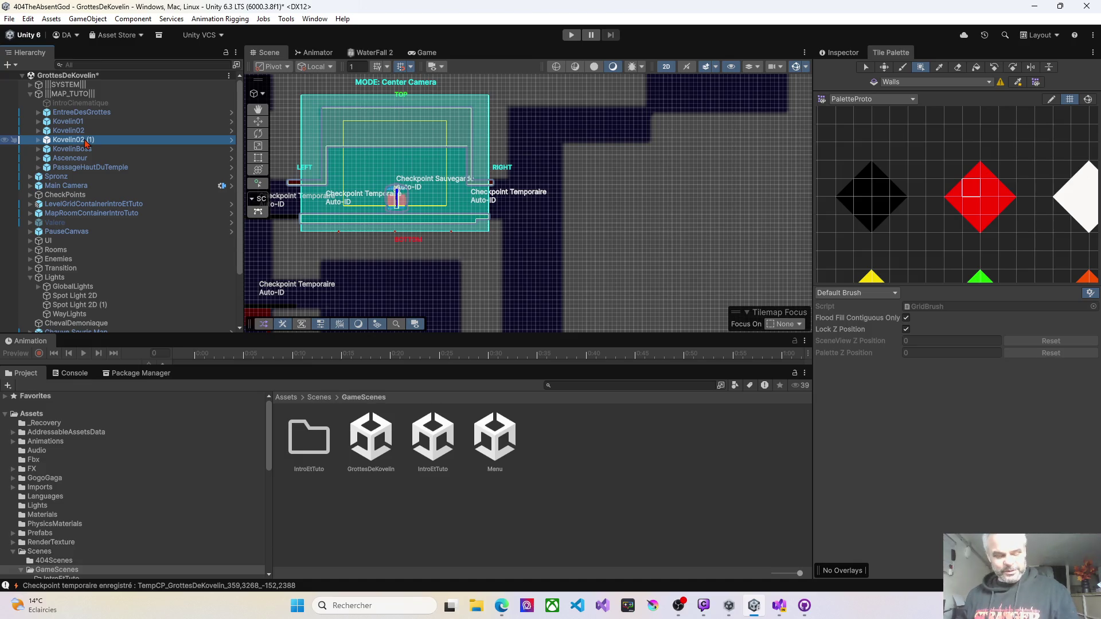
key("ctrl+d")
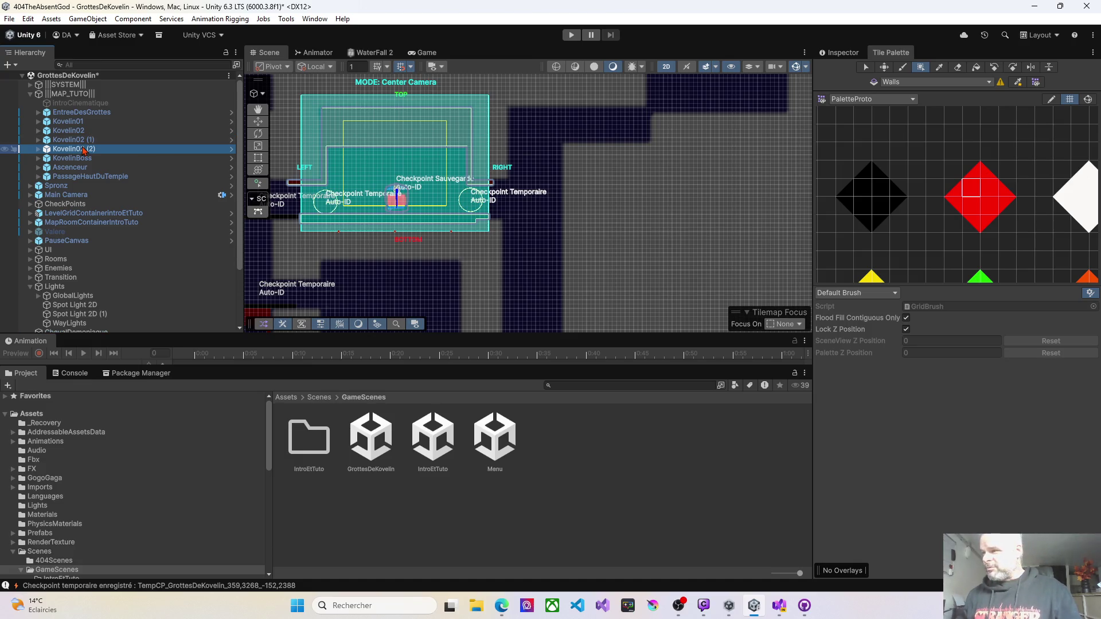
left_click(84, 149)
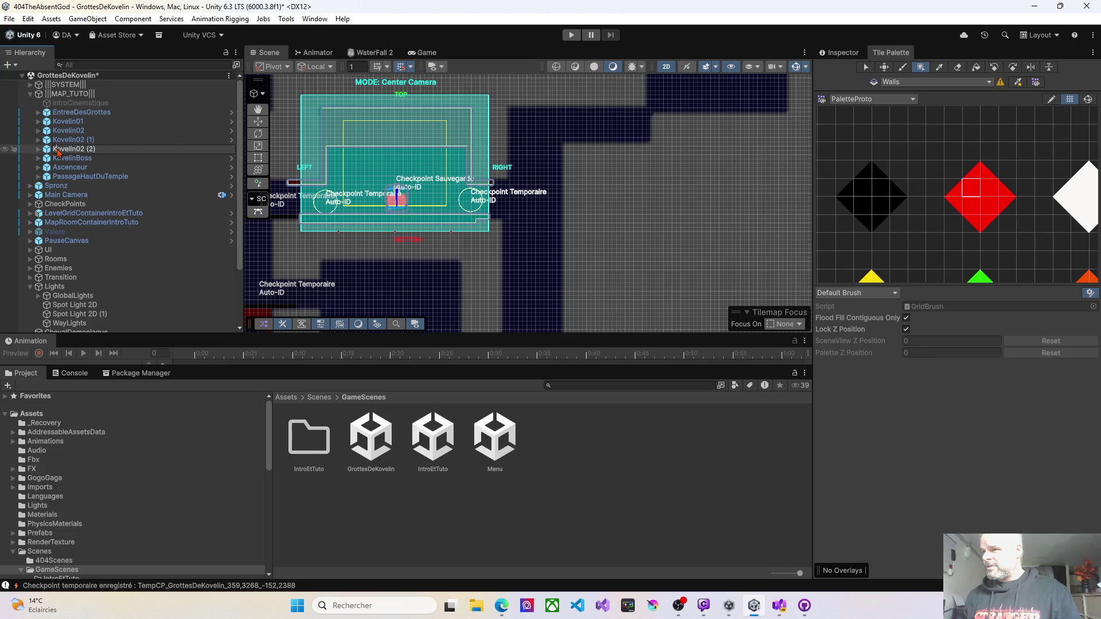
left_click(46, 151)
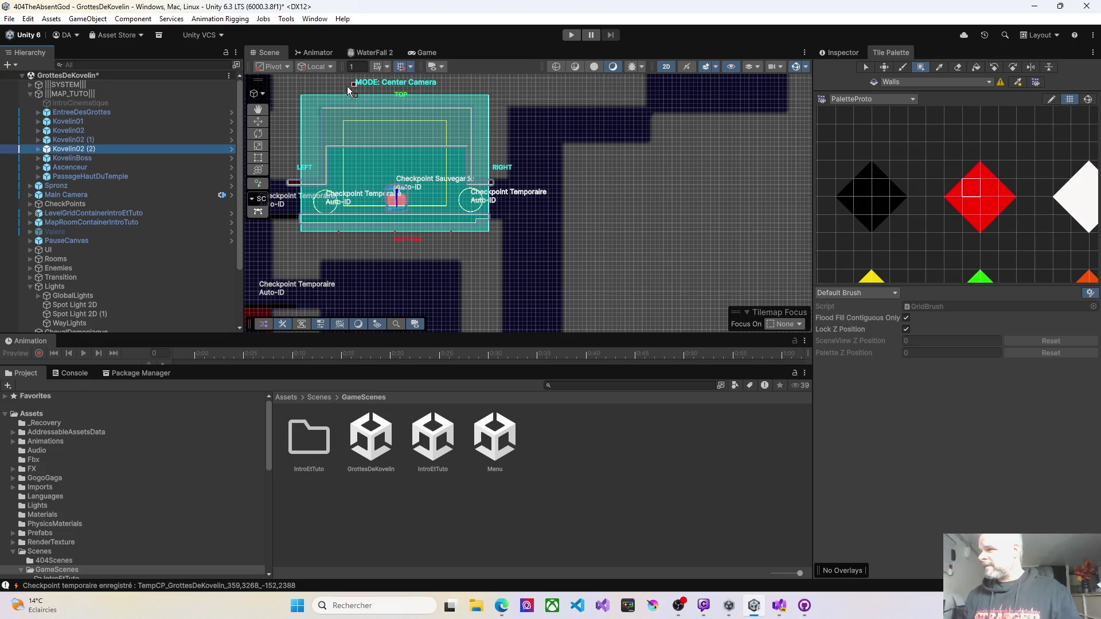
With the Move tool active, expand Kovelin02 (2) and select its Limites child.
left_click(259, 123)
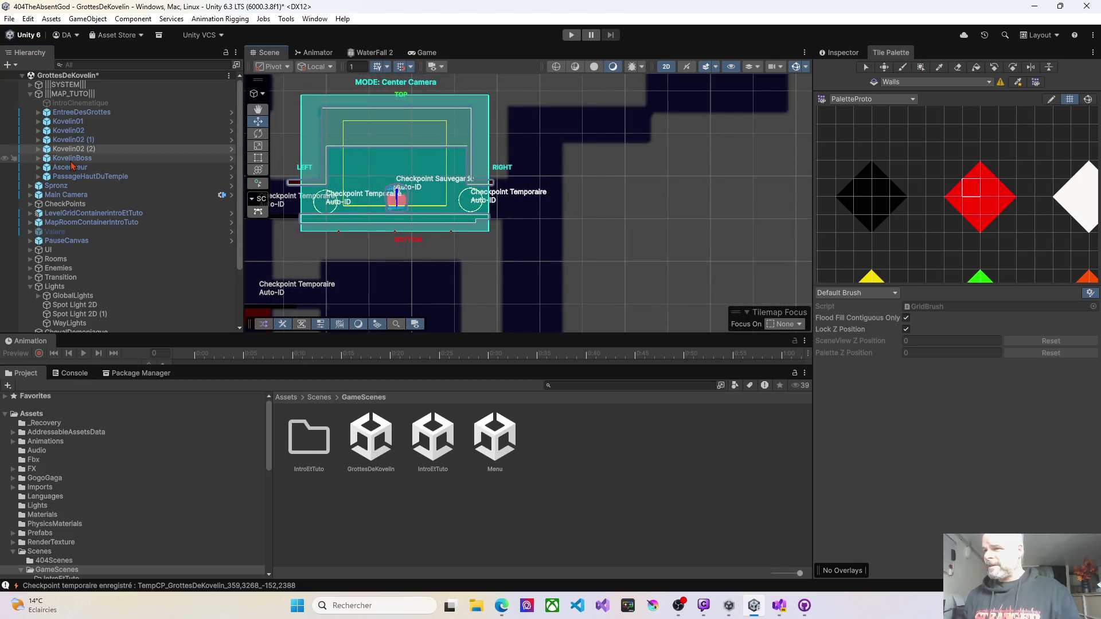
left_click(38, 151)
left_click(38, 149)
left_click(70, 159)
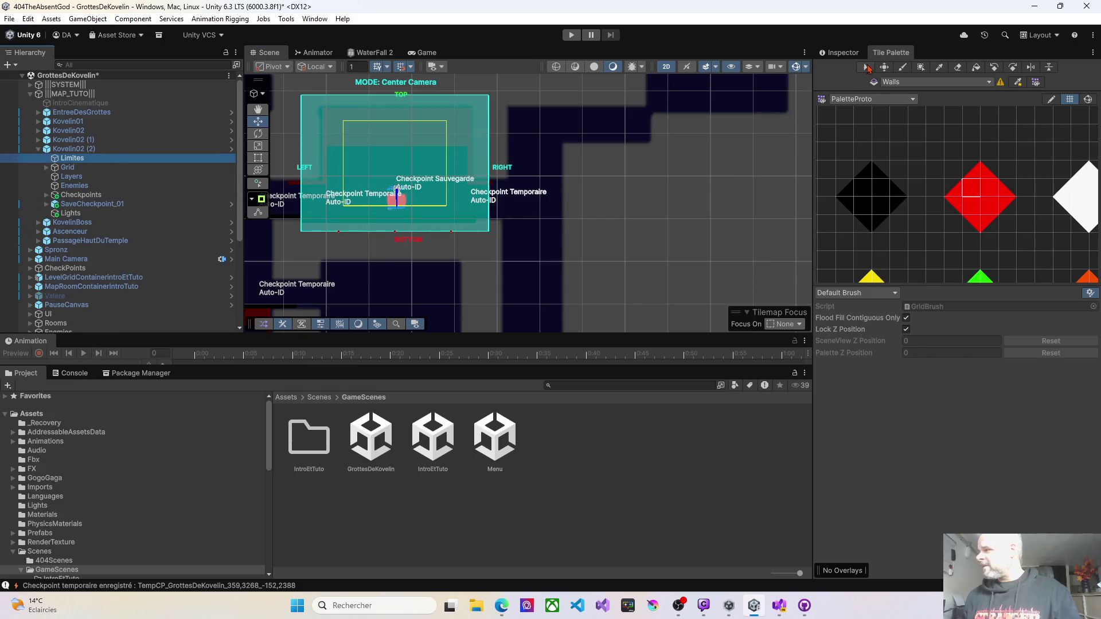
Move Kovelin02 (2)'s Limites box right to X 300, Y 63, over a separate cave room.
left_click(839, 52)
left_click(940, 170)
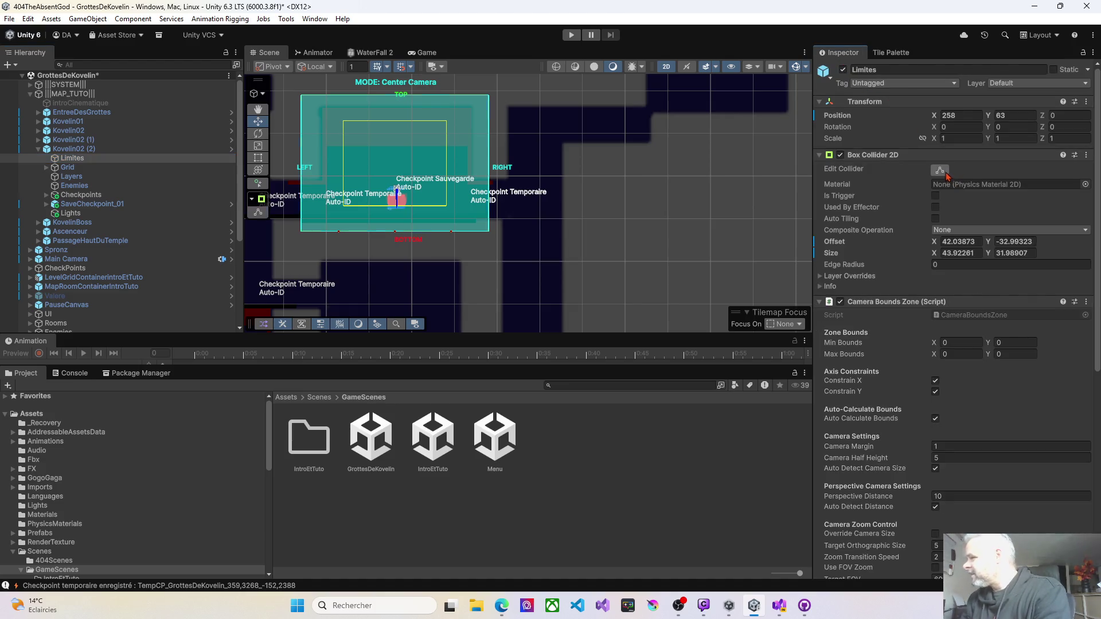
left_click(258, 121)
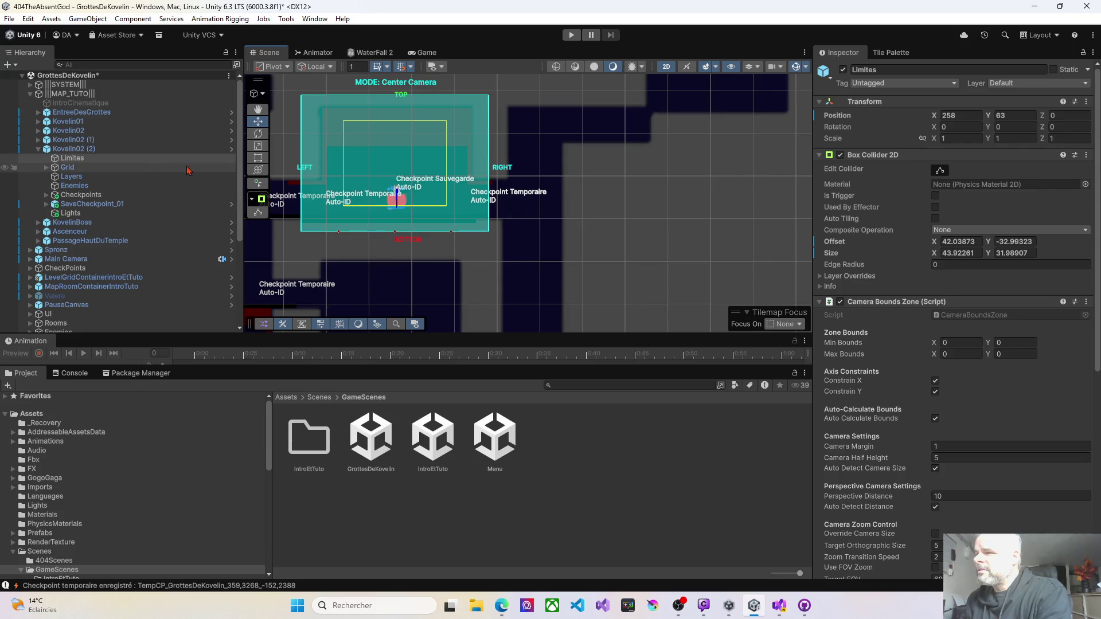
scroll(373, 197, "down", 5)
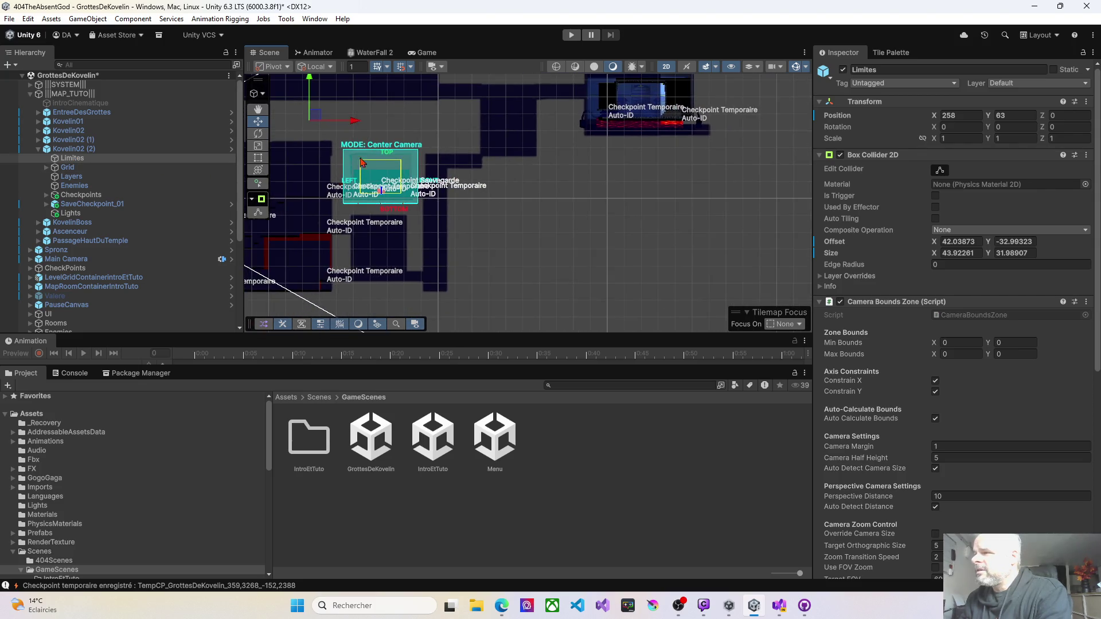
left_click_drag(312, 117, 388, 119)
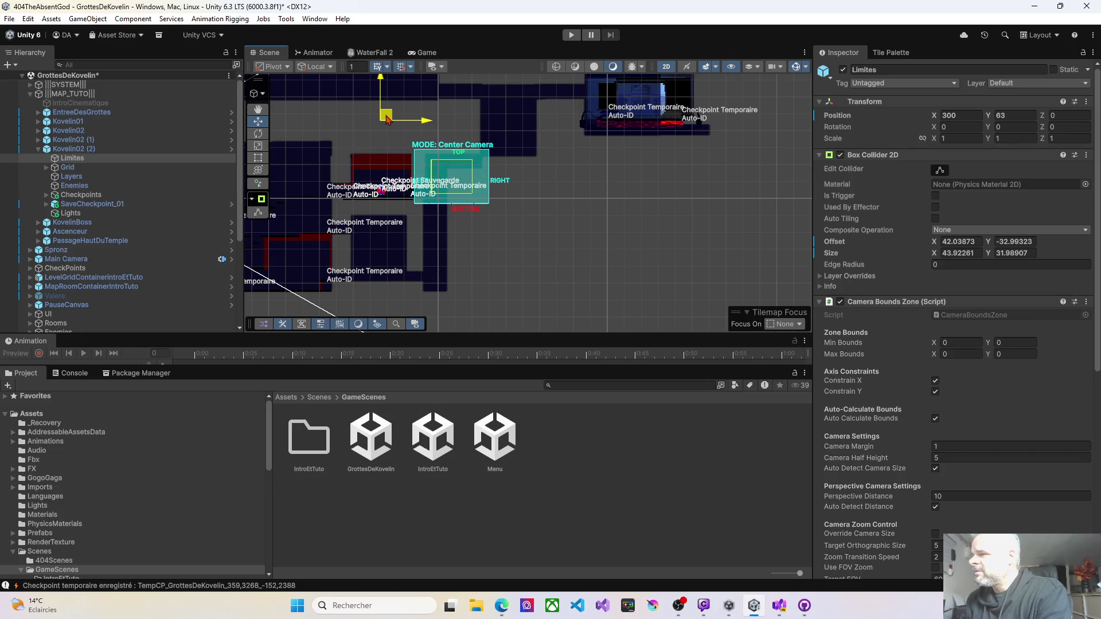
scroll(442, 154, "up", 5)
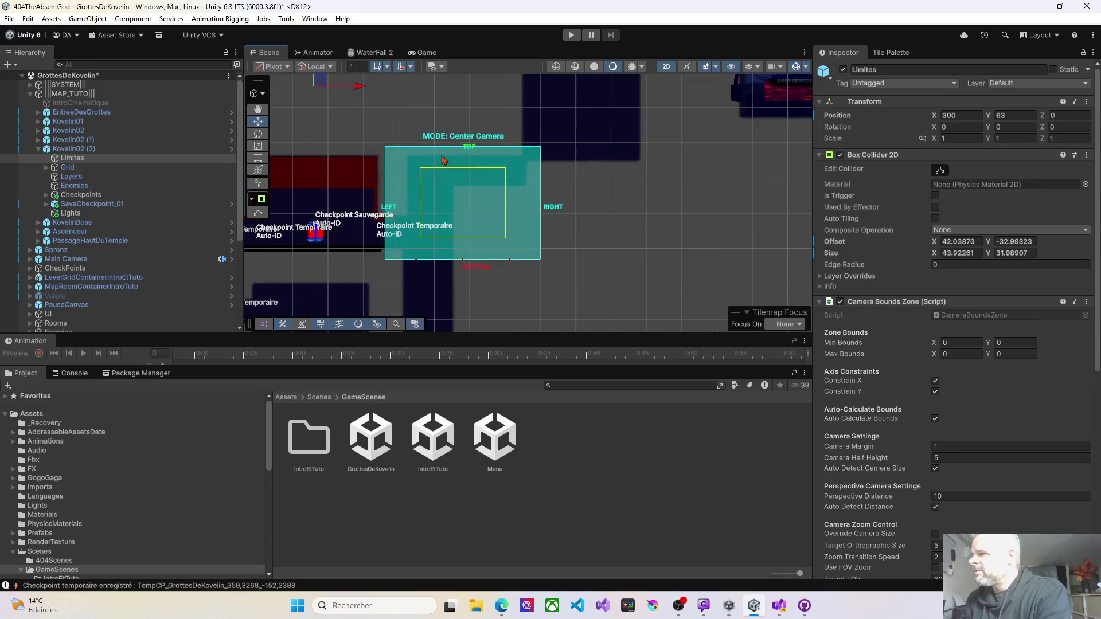
scroll(441, 158, "up", 3)
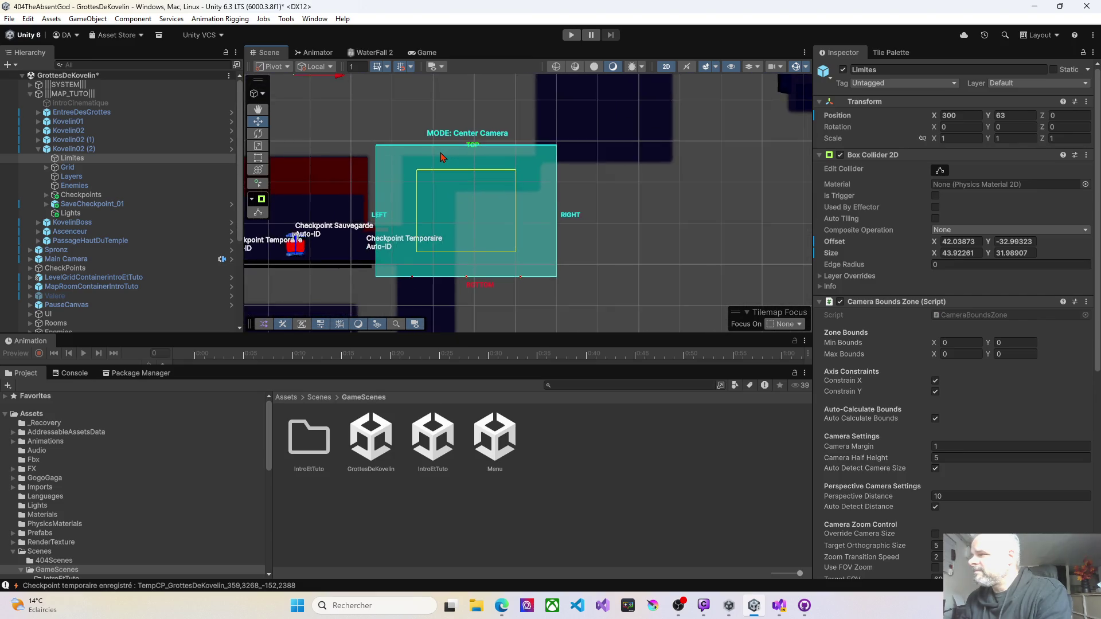
scroll(441, 157, "down", 3)
mouse_move(461, 202)
left_mouse_down()
mouse_move(488, 102)
mouse_move(485, 135)
left_mouse_up()
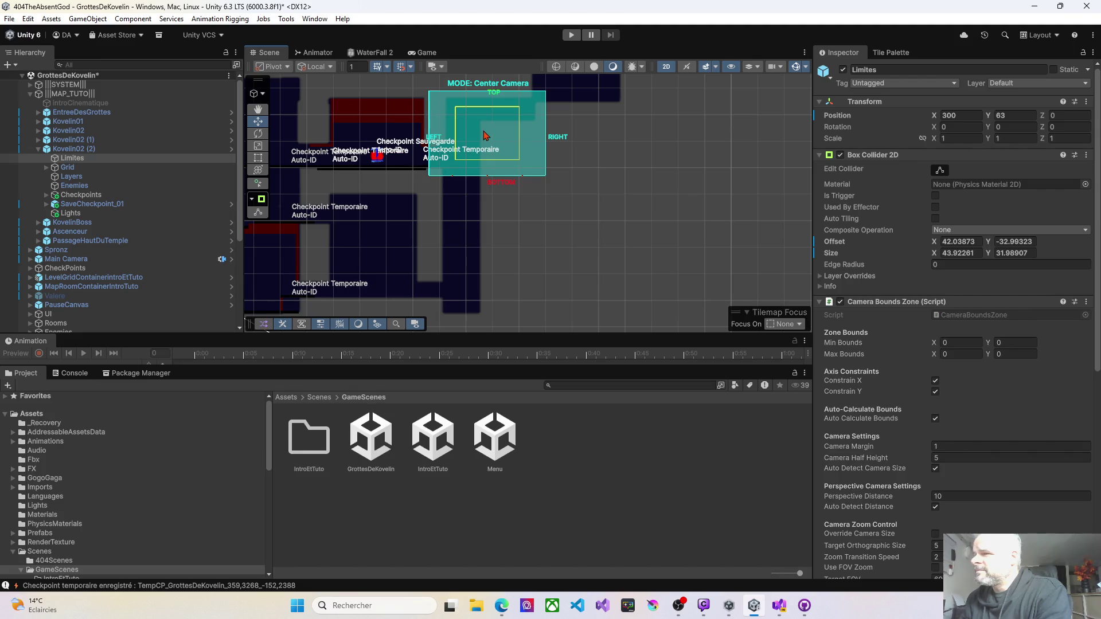
left_click(485, 135)
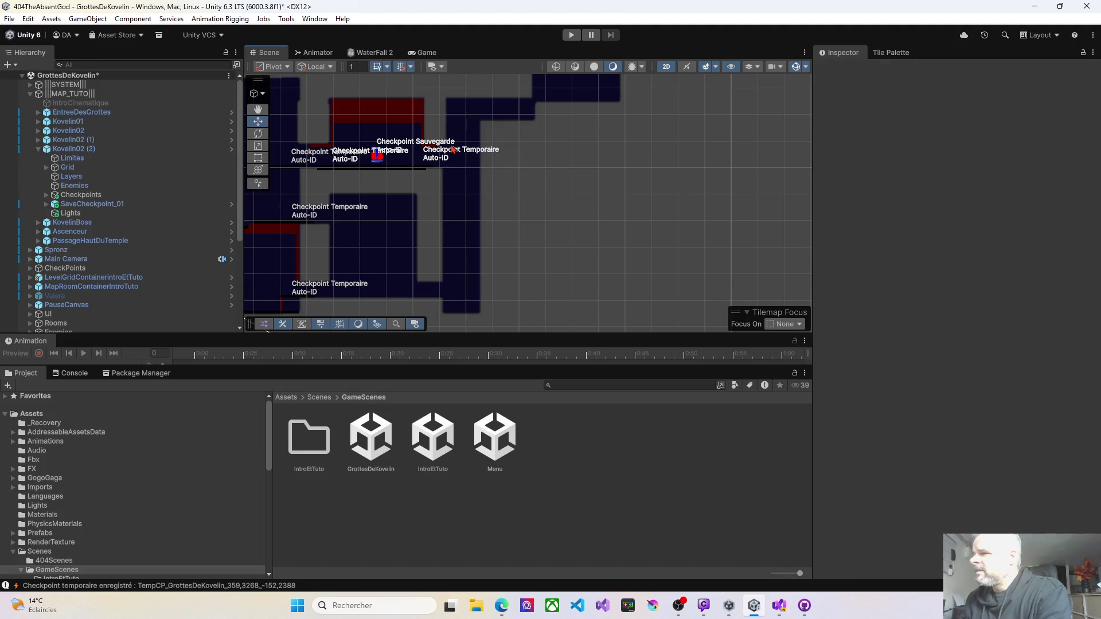
Resize Kovelin02 (2)'s Limites collider to 32.92 by 82.99 down the shaft, then collapse the room.
left_click(78, 159)
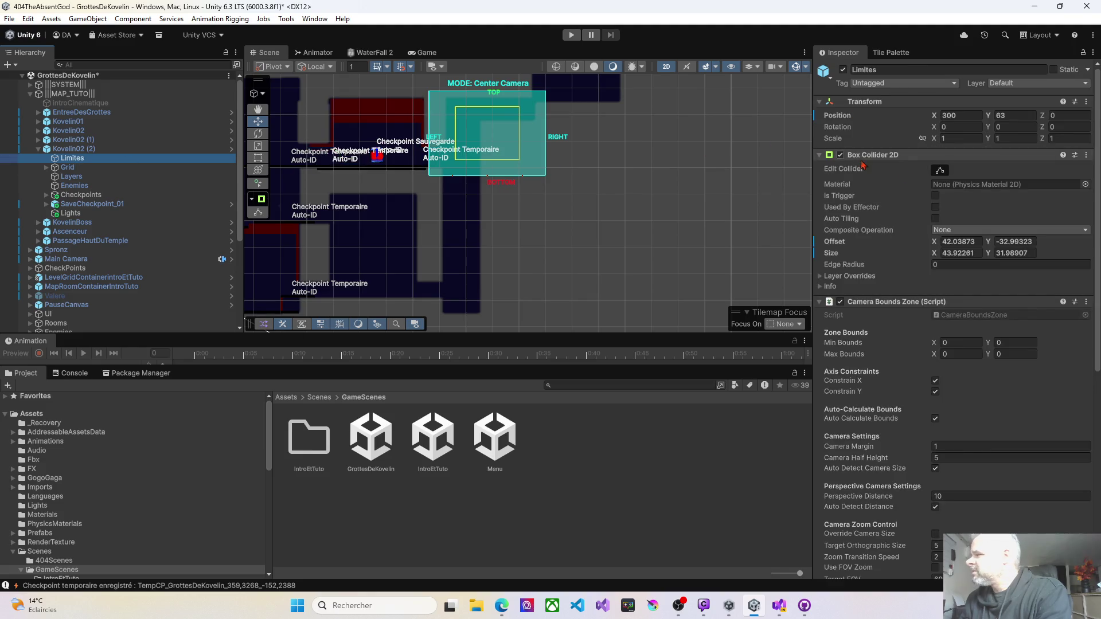
left_click_drag(487, 176, 453, 316)
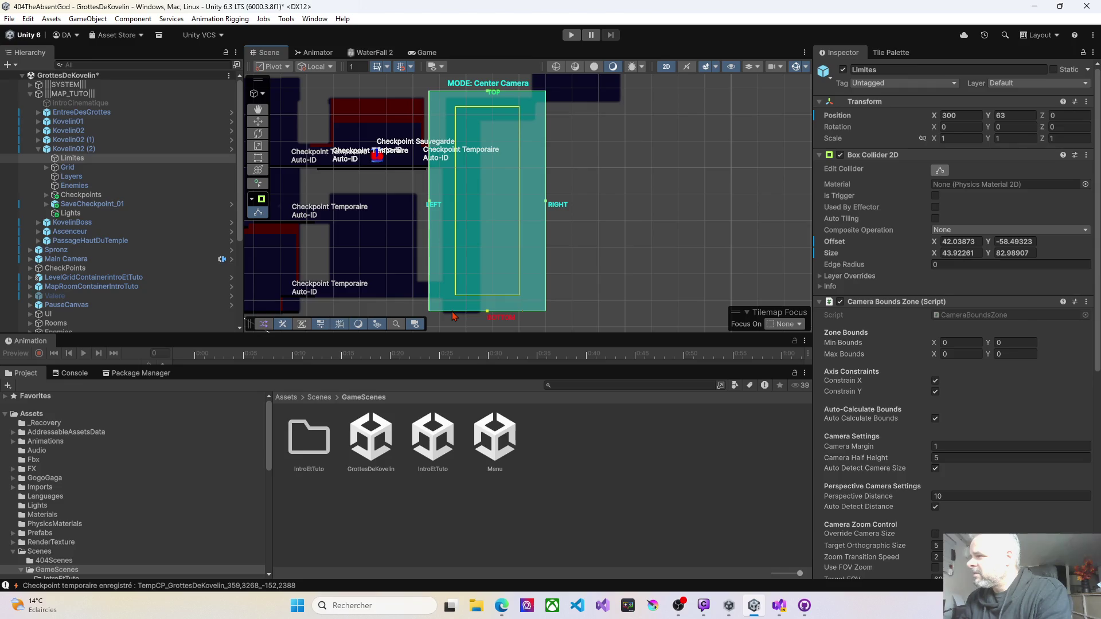
mouse_move(548, 205)
left_mouse_down()
mouse_move(504, 205)
mouse_move(521, 205)
mouse_move(528, 190)
left_mouse_up()
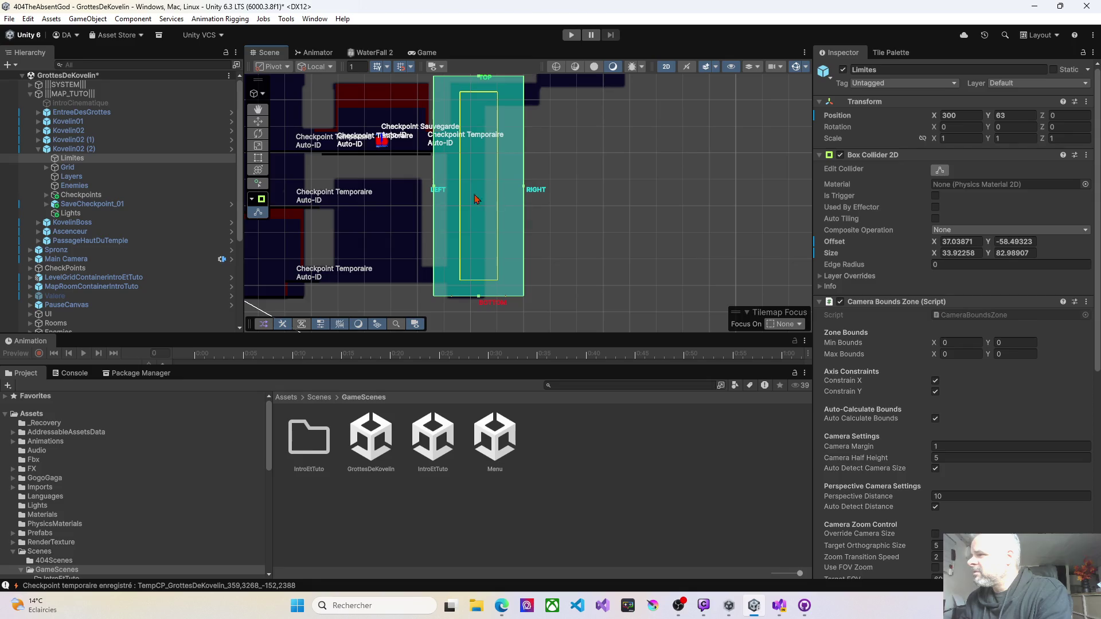
left_click_drag(434, 189, 437, 189)
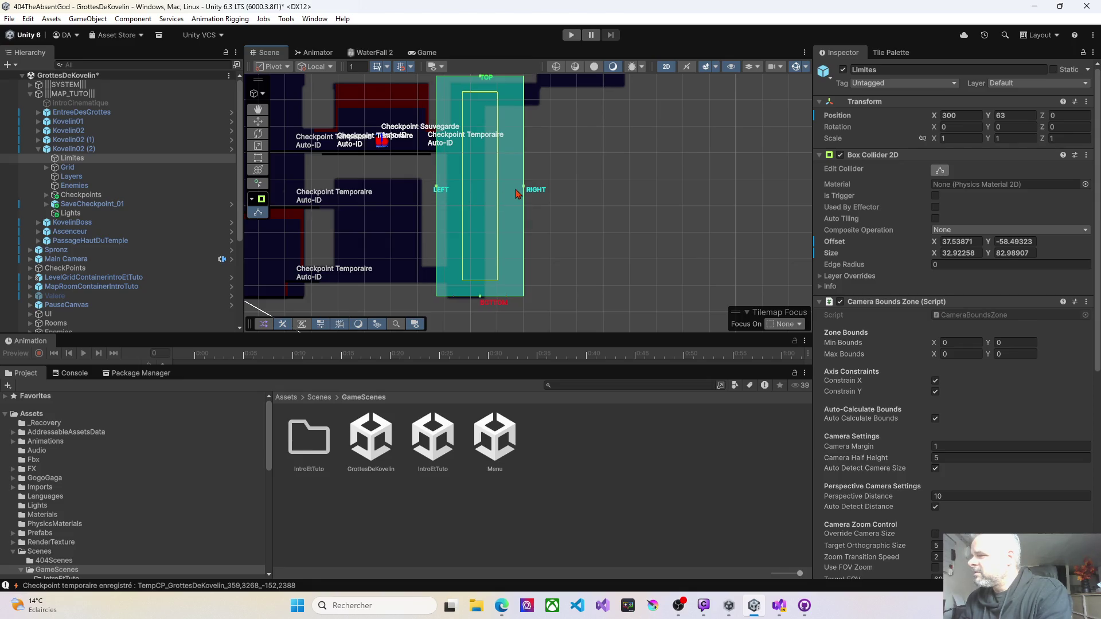
left_click(38, 149)
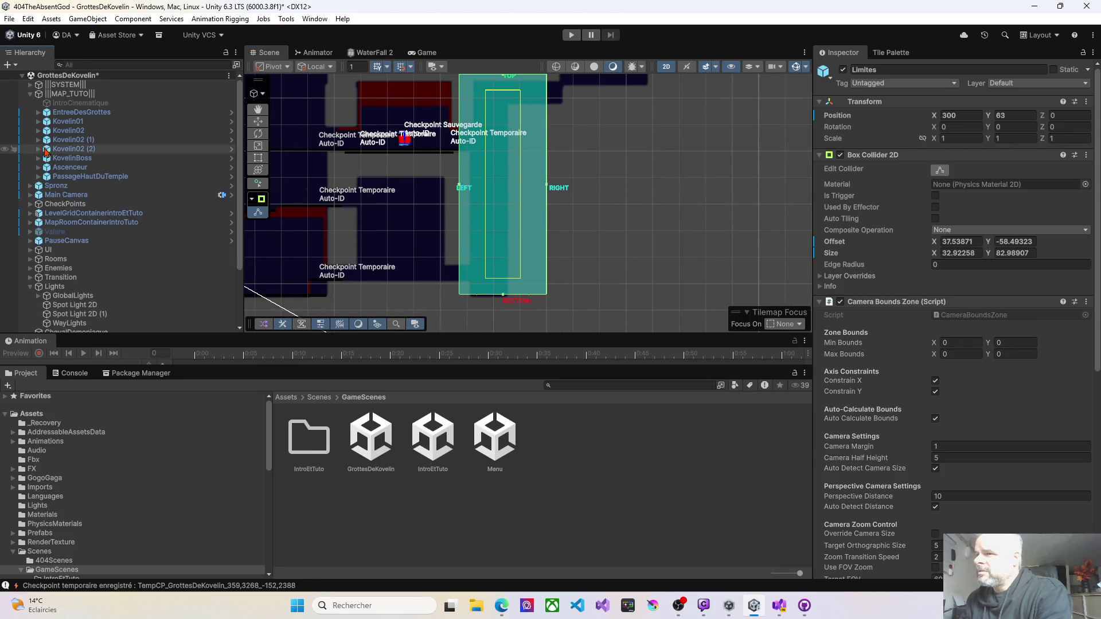
left_click(59, 149)
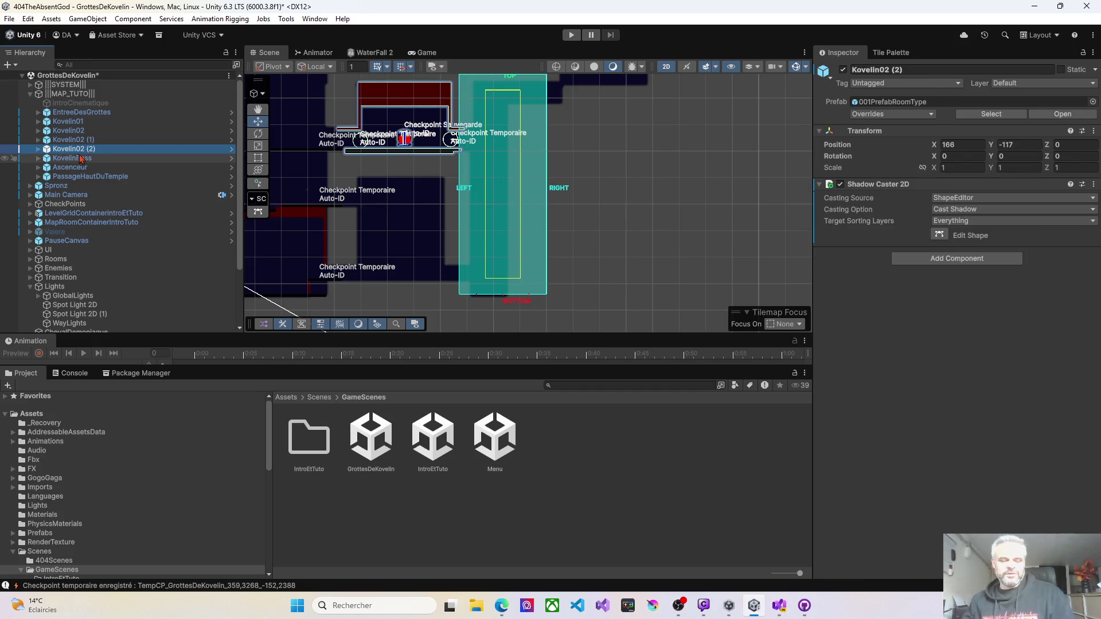
Duplicate Kovelin02 (2) into Kovelin02 (3), frame it, and select its Limites child.
key("ctrl+d")
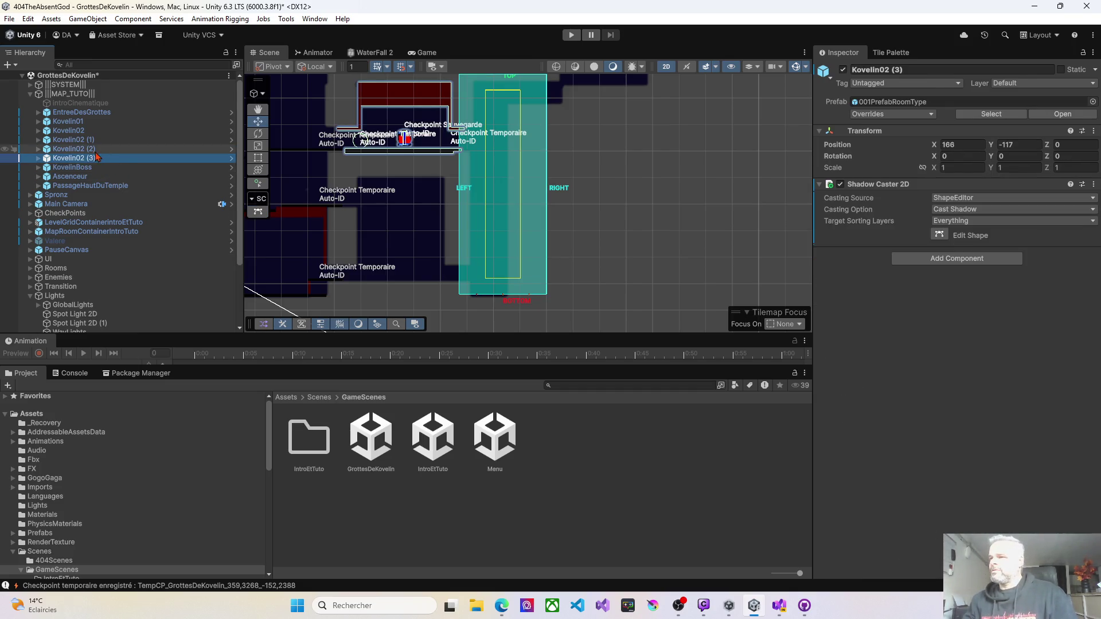
left_click(258, 127)
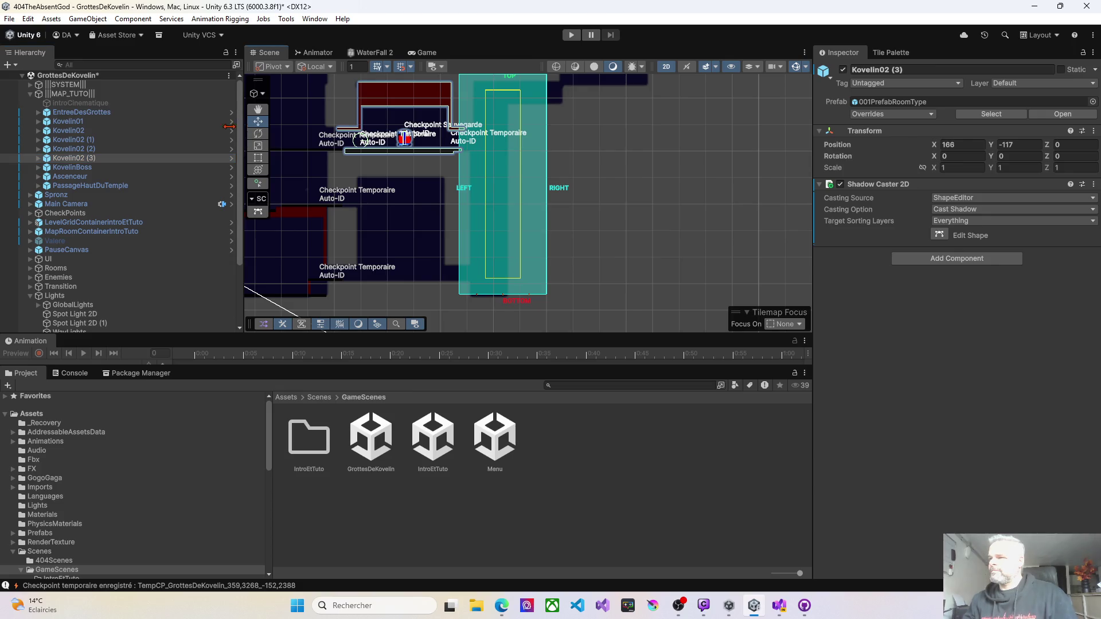
left_click(38, 158)
key("f")
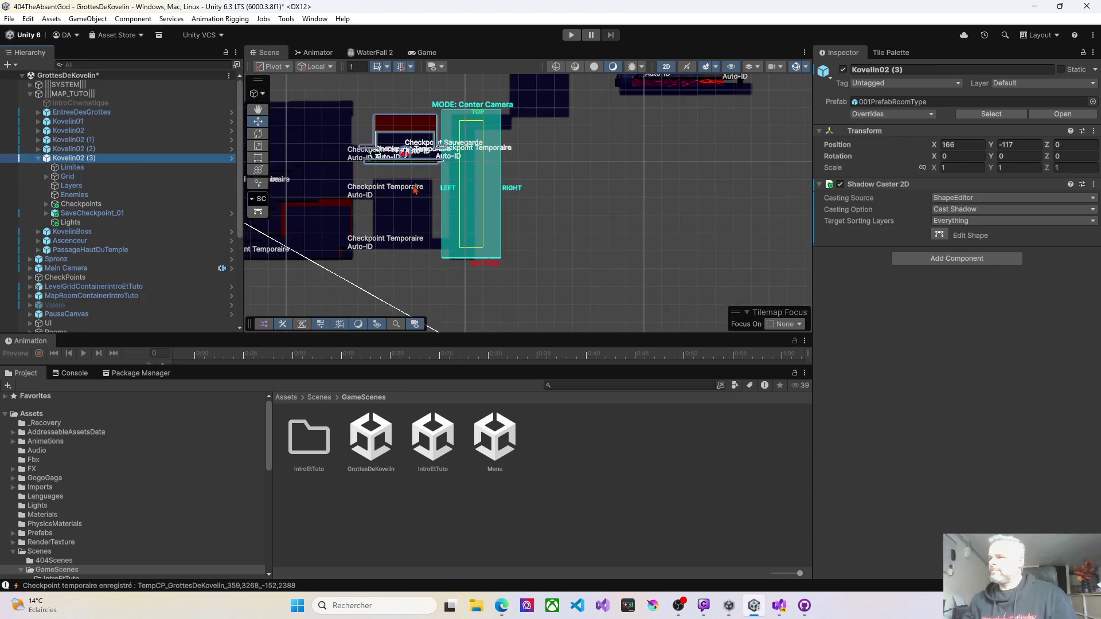
scroll(415, 190, "down", 2)
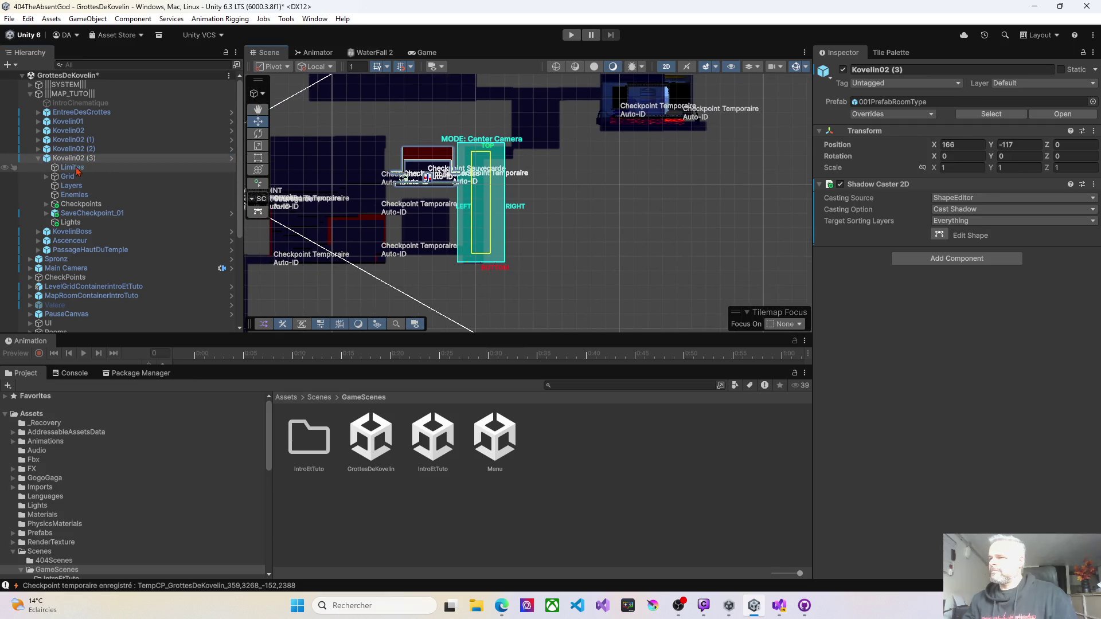
left_click(74, 167)
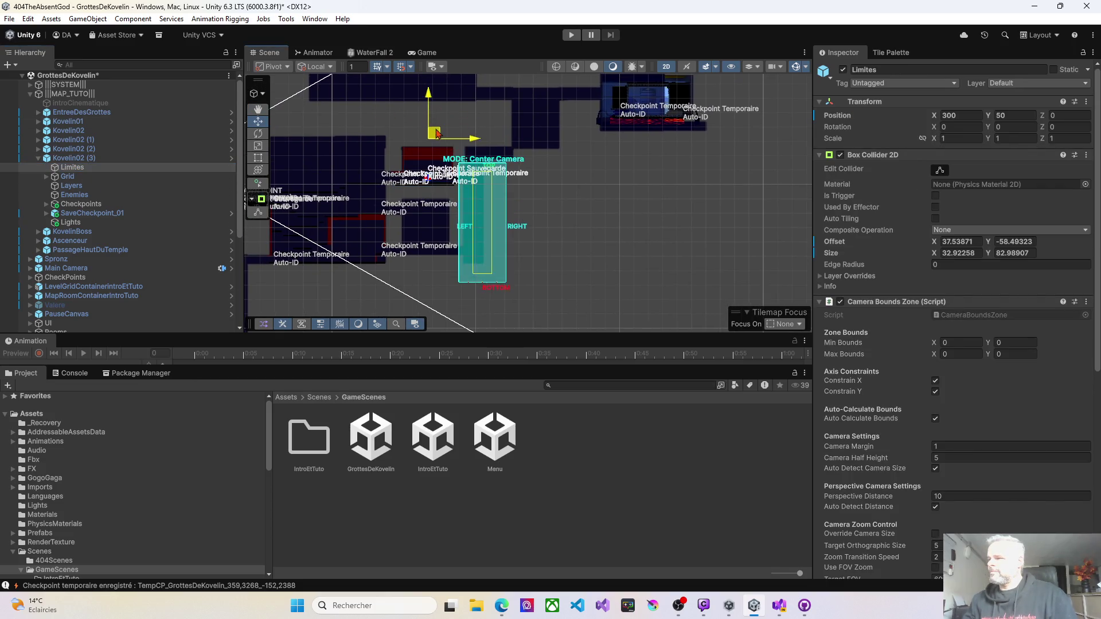
Shift Kovelin02 (3)'s Limites box left to X 281, Y 46.
left_click_drag(436, 134, 379, 138)
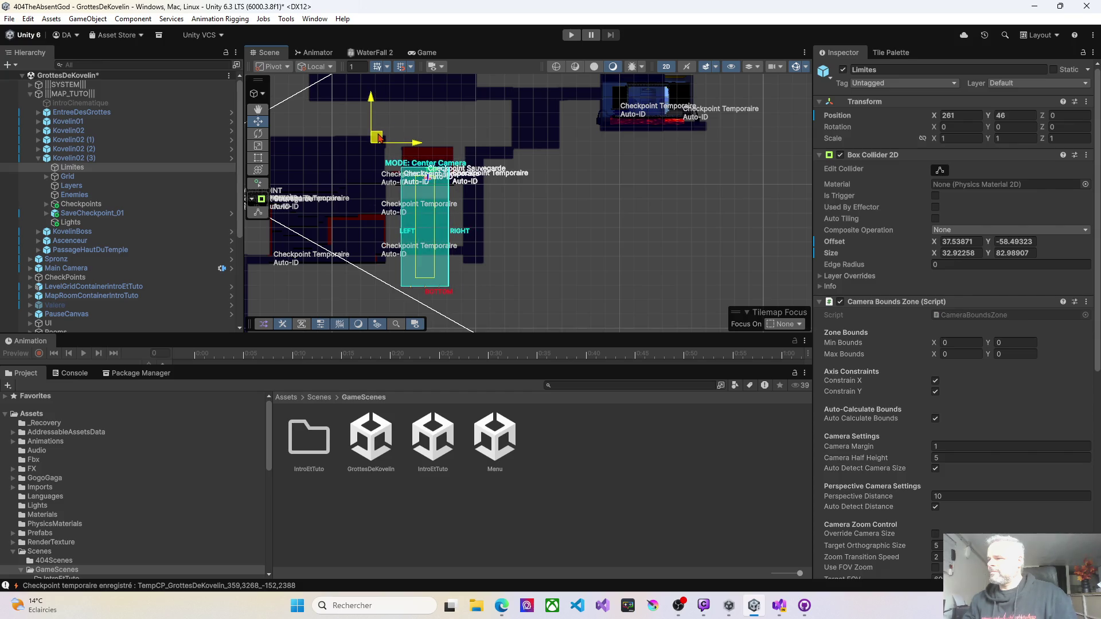
scroll(440, 180, "up", 5)
scroll(456, 194, "up", 1)
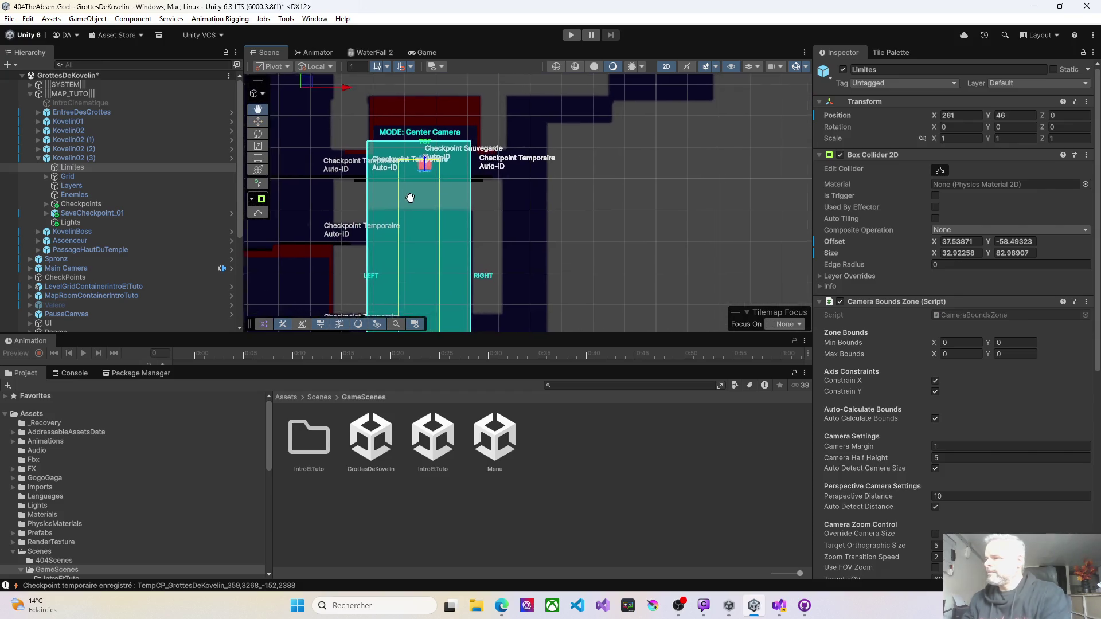
left_click_drag(456, 194, 514, 129)
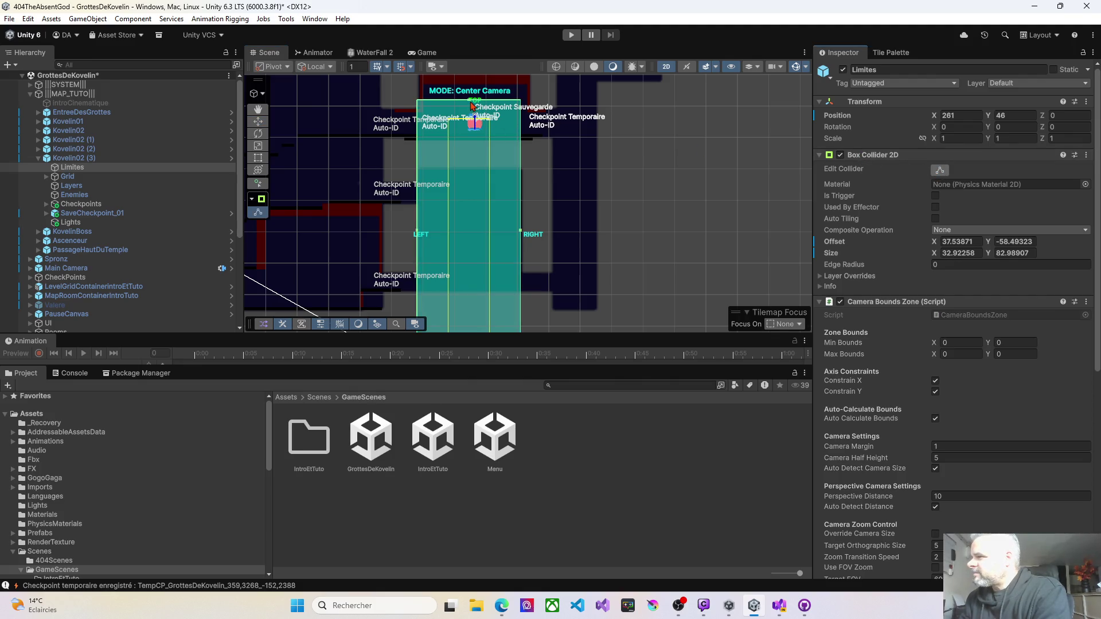
Resize the Limites collider to 41.92 by 39.99 and select the room's Enemies object.
mouse_move(469, 102)
left_mouse_down()
mouse_move(468, 183)
mouse_move(463, 170)
left_mouse_up()
left_click_drag(457, 218, 461, 150)
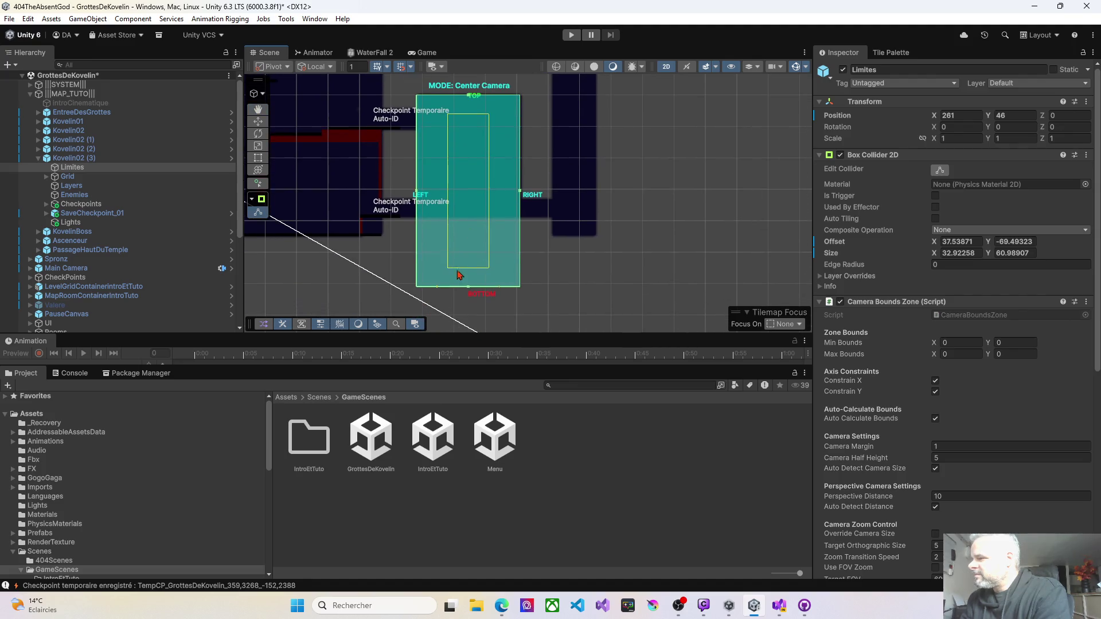
left_click_drag(468, 289, 469, 222)
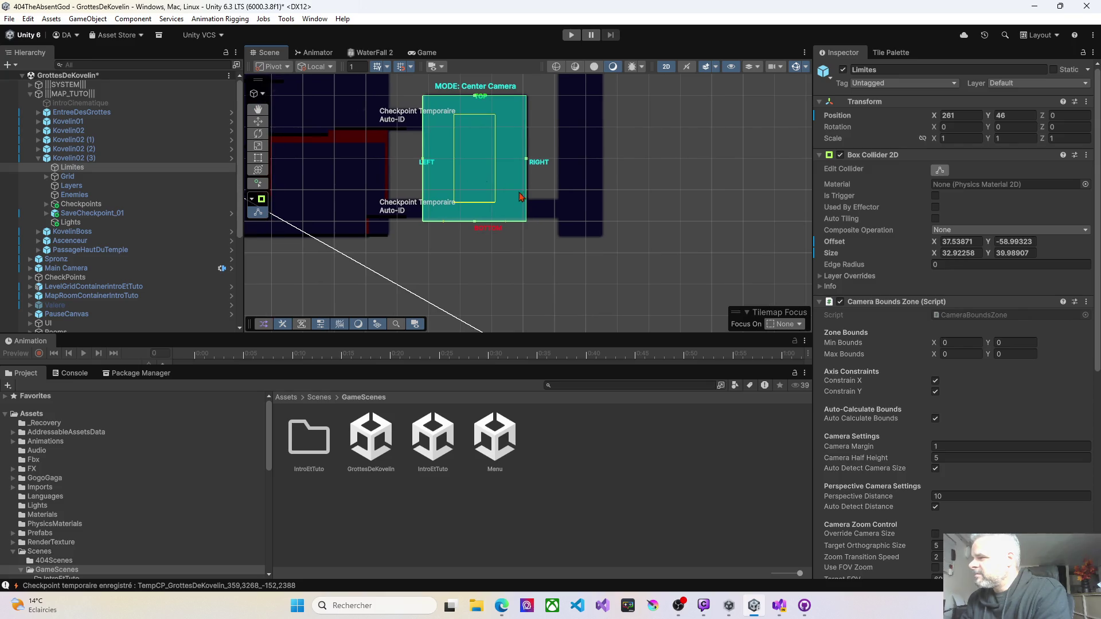
left_click_drag(527, 163, 539, 164)
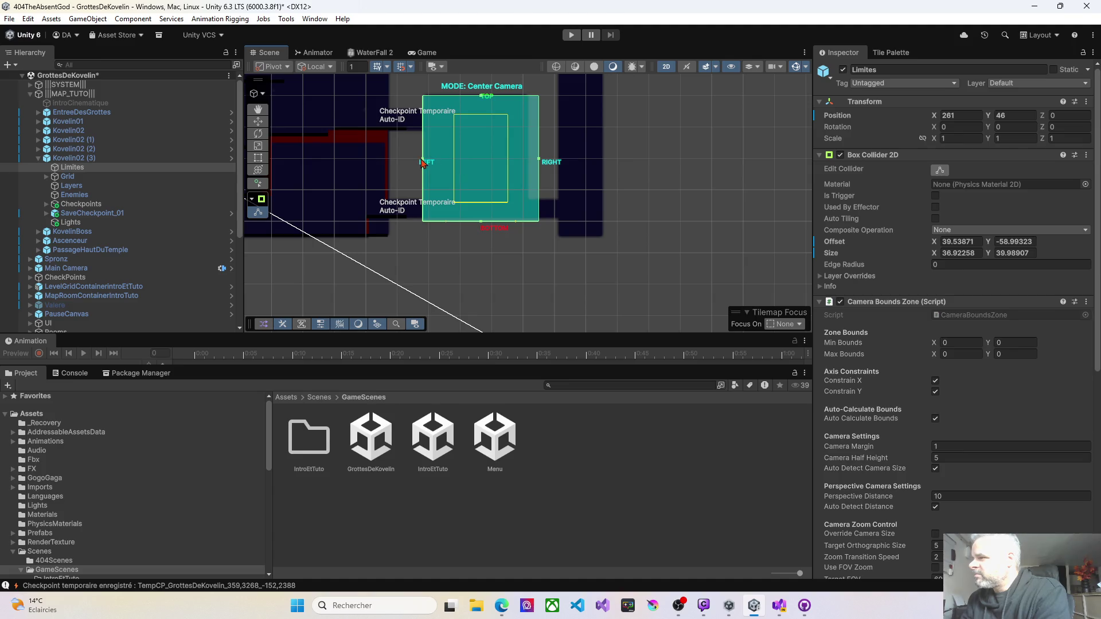
left_click_drag(425, 162, 410, 164)
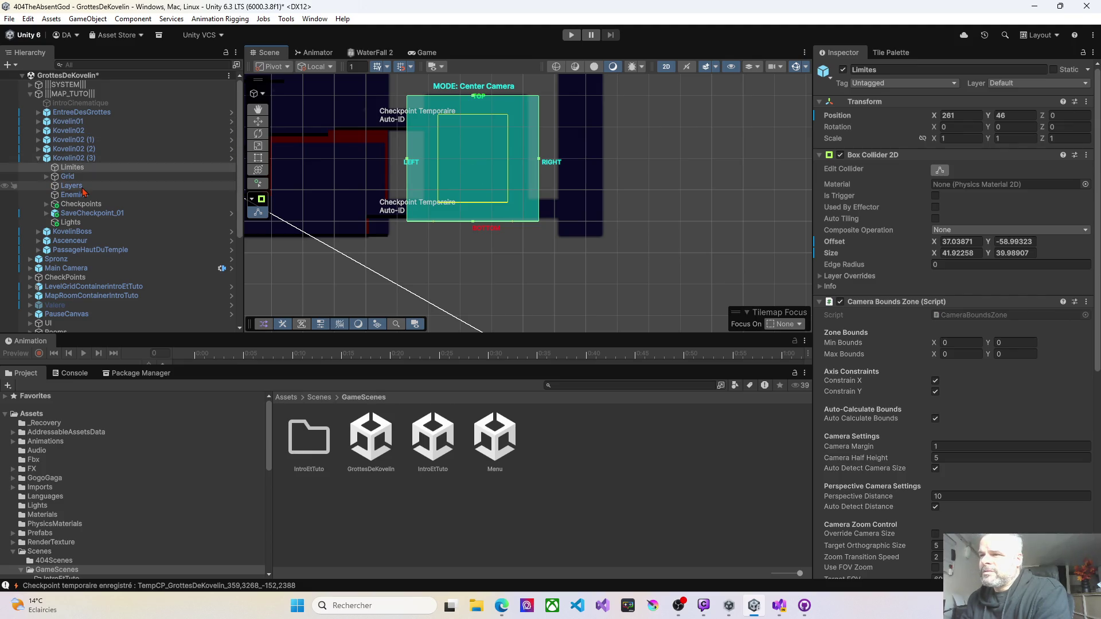
left_click(75, 195)
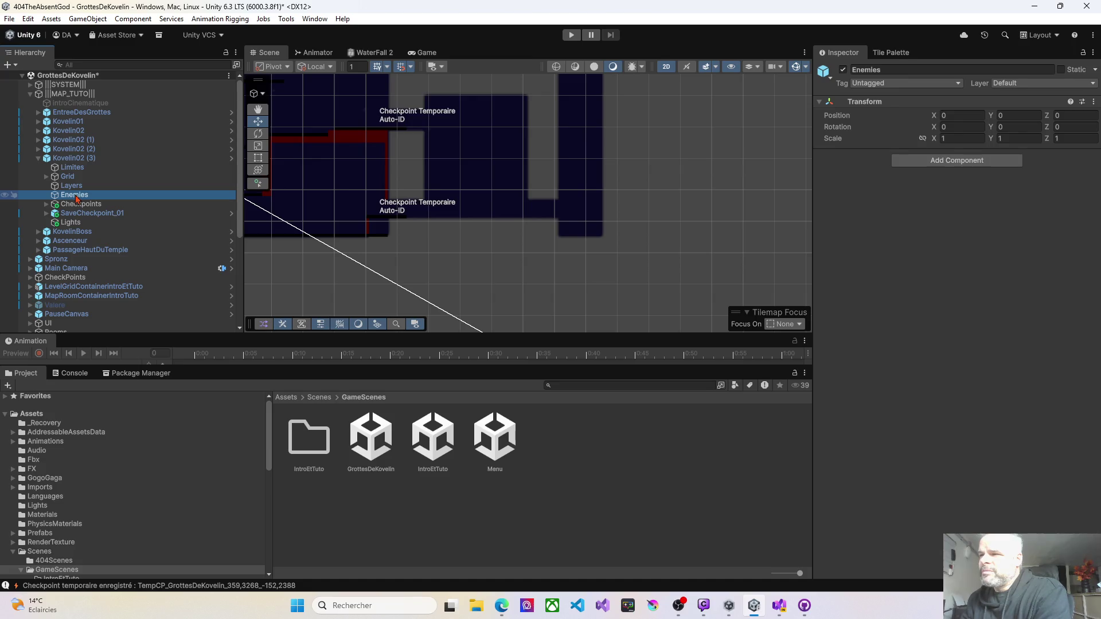